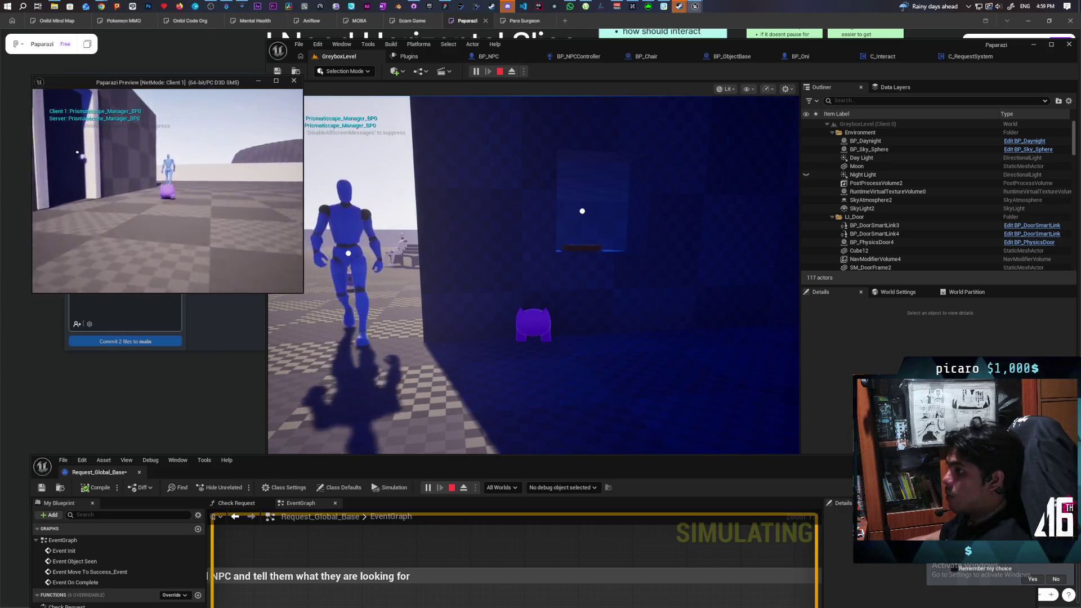
- End the multiplayer PIE session with Esc and return to editing GreyboxLevel
key("Escape")
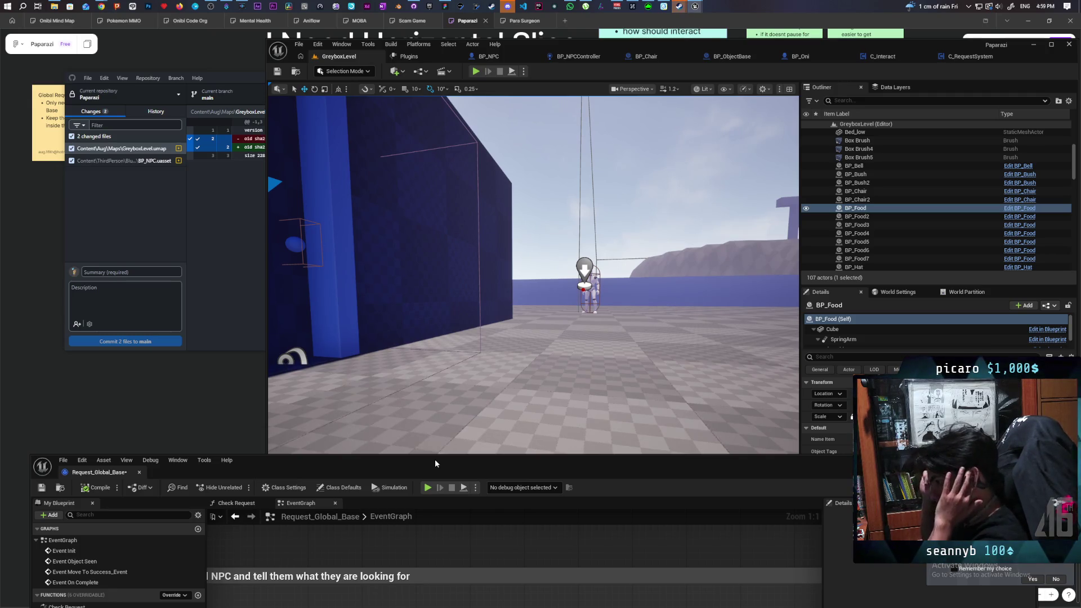
- Bring BP_NPC forward on its OnRep_Request graph and show its Class Defaults
mouse_move(434, 458)
left_mouse_down()
mouse_move(446, 150)
mouse_move(447, 241)
mouse_move(422, 315)
mouse_move(413, 274)
mouse_move(401, 326)
mouse_move(405, 307)
left_mouse_up()
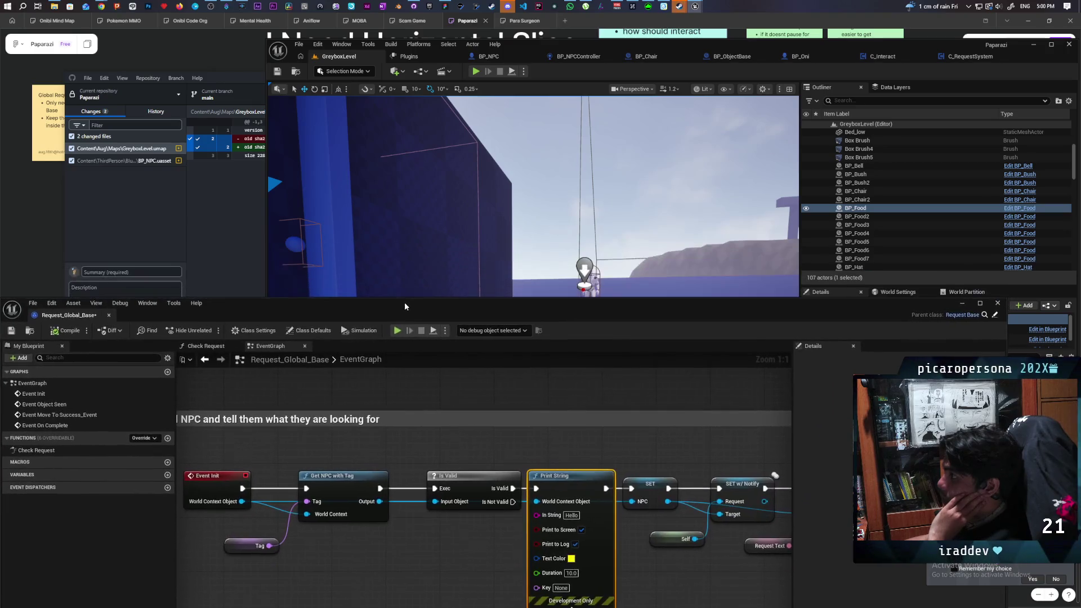
left_click(496, 56)
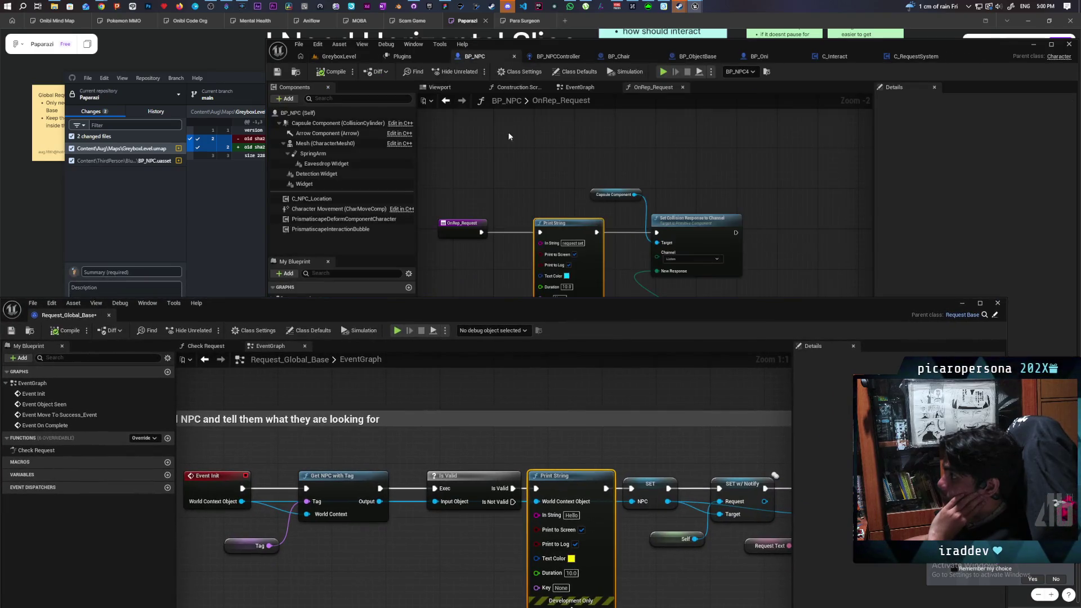
left_click_drag(538, 304, 507, 476)
left_click(319, 113)
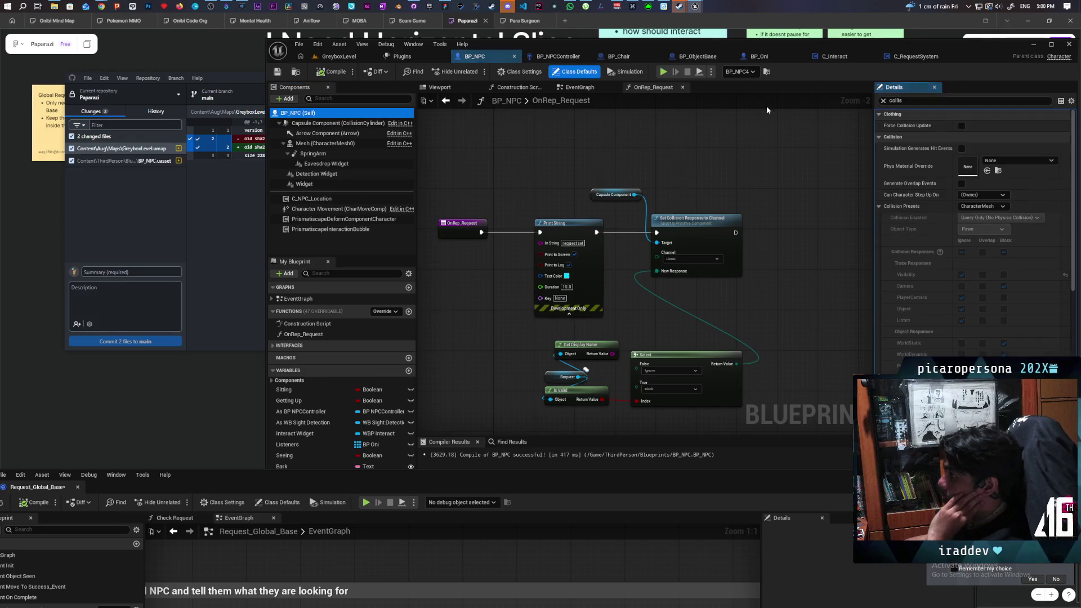
left_click_drag(993, 54, 895, 40)
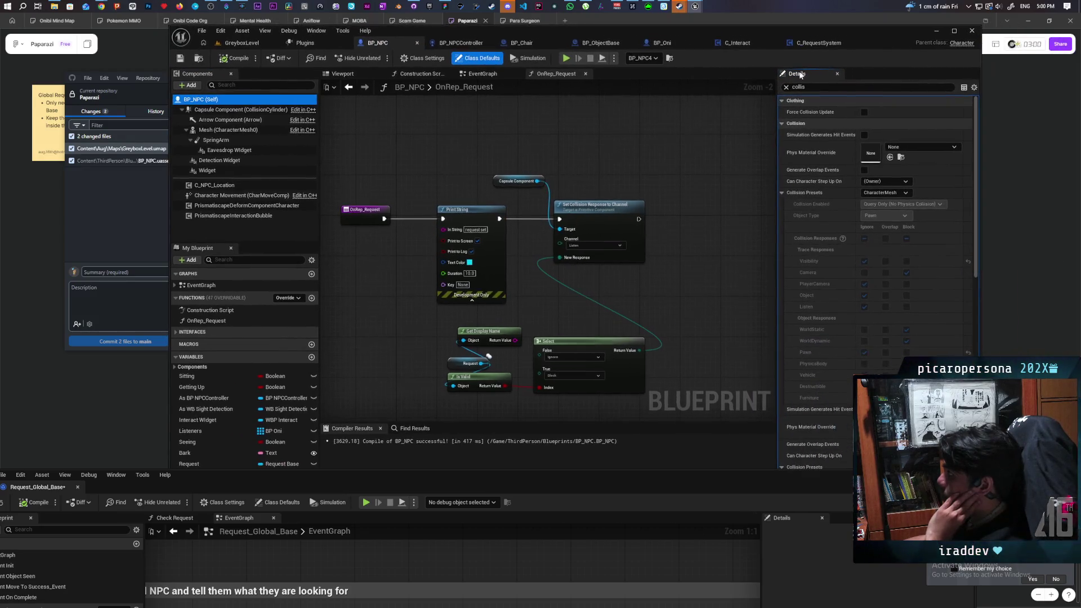
- Filter Class Defaults by 'replica', clear the filter, then select the Request variable showing RepNotify
left_click(787, 88)
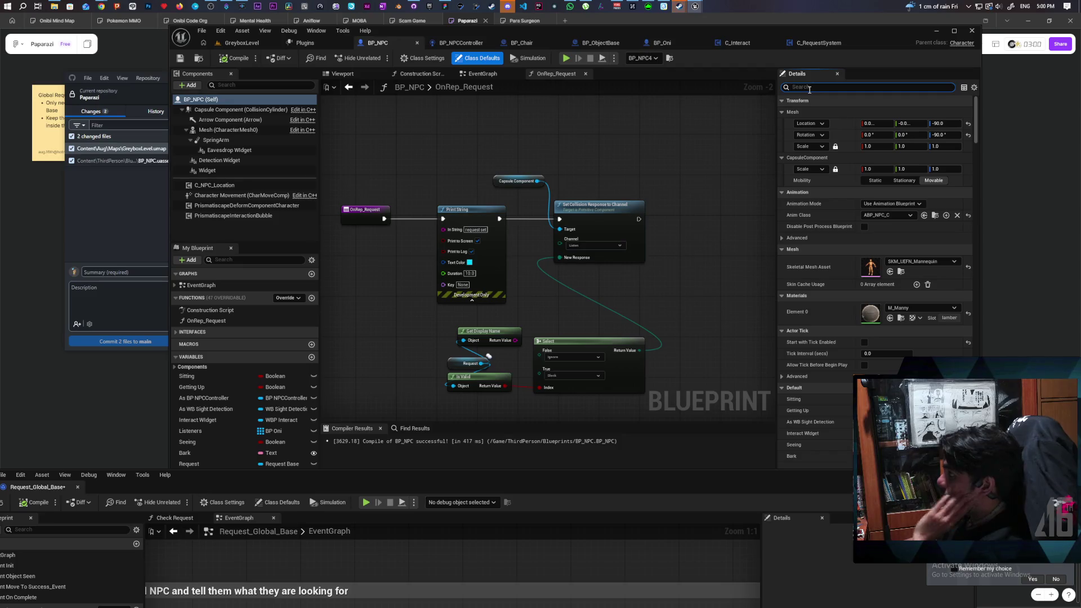
type("replica")
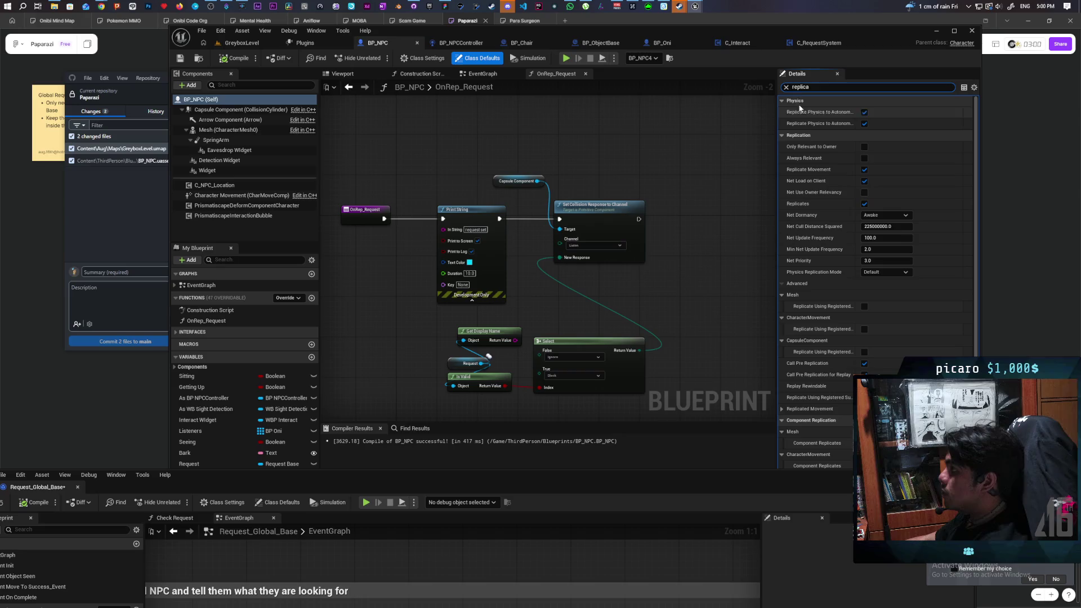
left_click(786, 86)
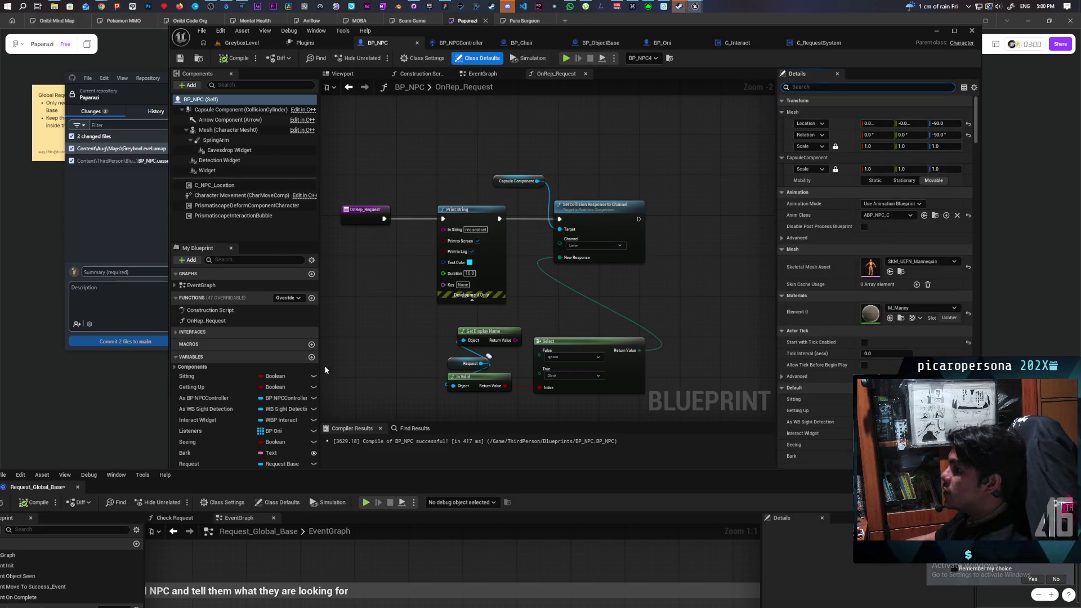
left_click_drag(352, 481, 349, 531)
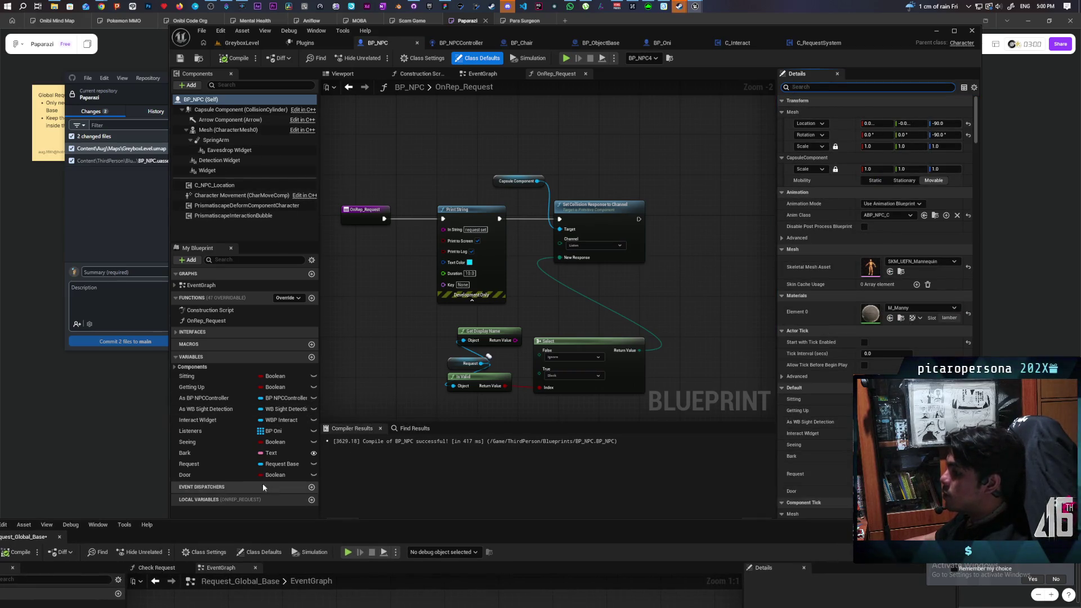
left_click(189, 464)
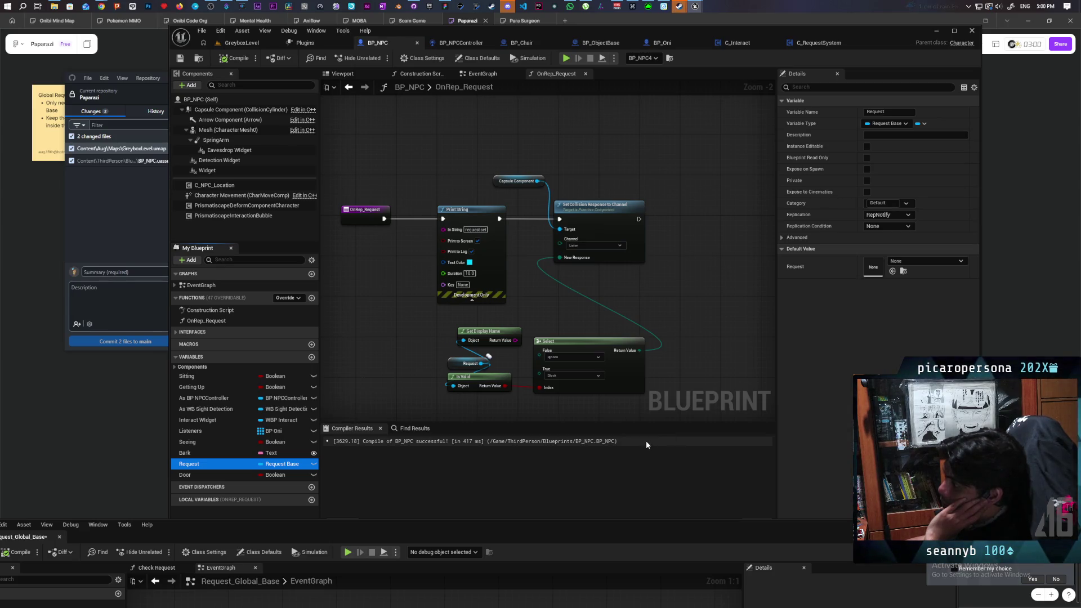
- Minimize the Request_Global_Base editor and switch via C_Interact to C_RequestSystem's Init Global Requests
left_click_drag(437, 536, 436, 166)
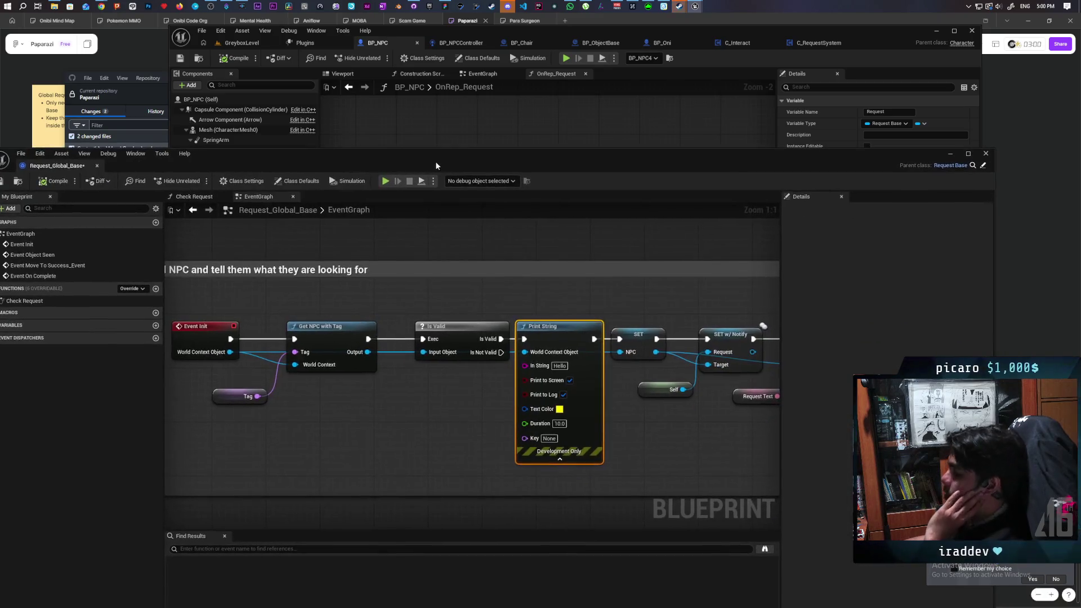
scroll(383, 332, "down", 5)
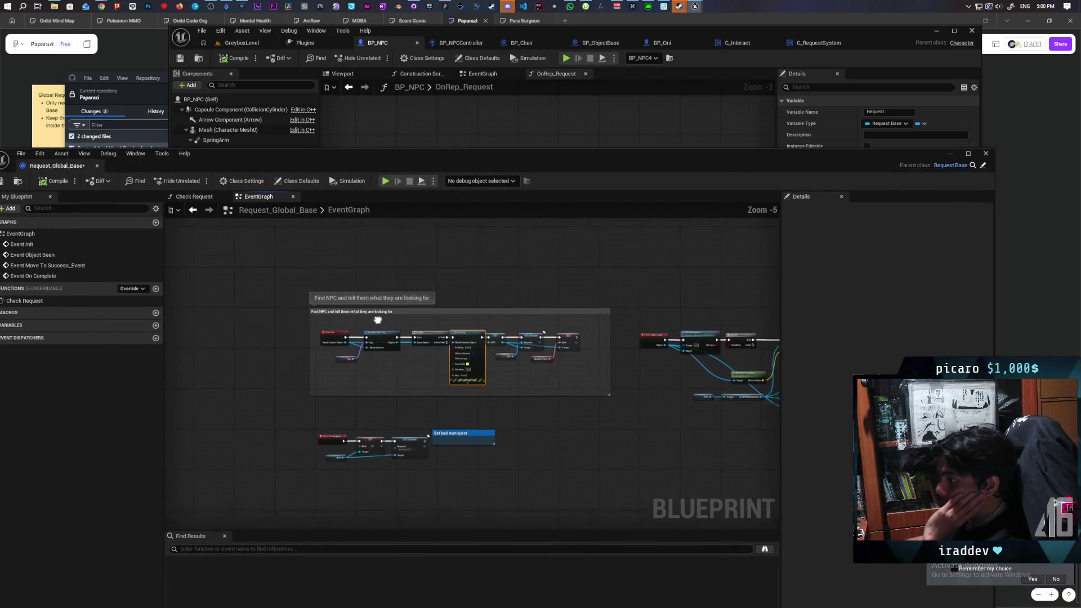
left_click_drag(377, 320, 375, 321)
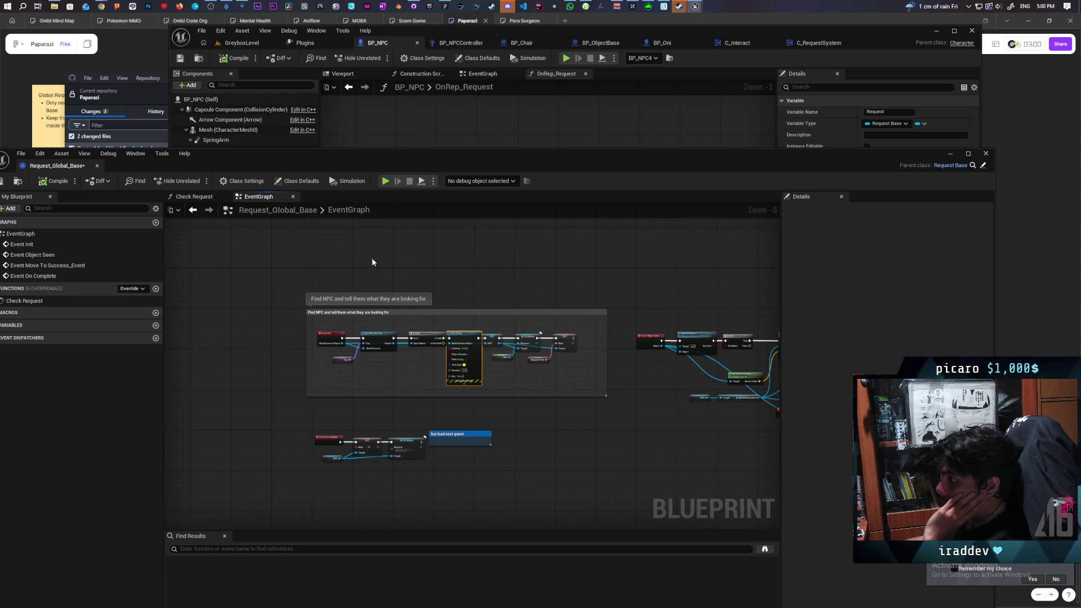
left_click(950, 154)
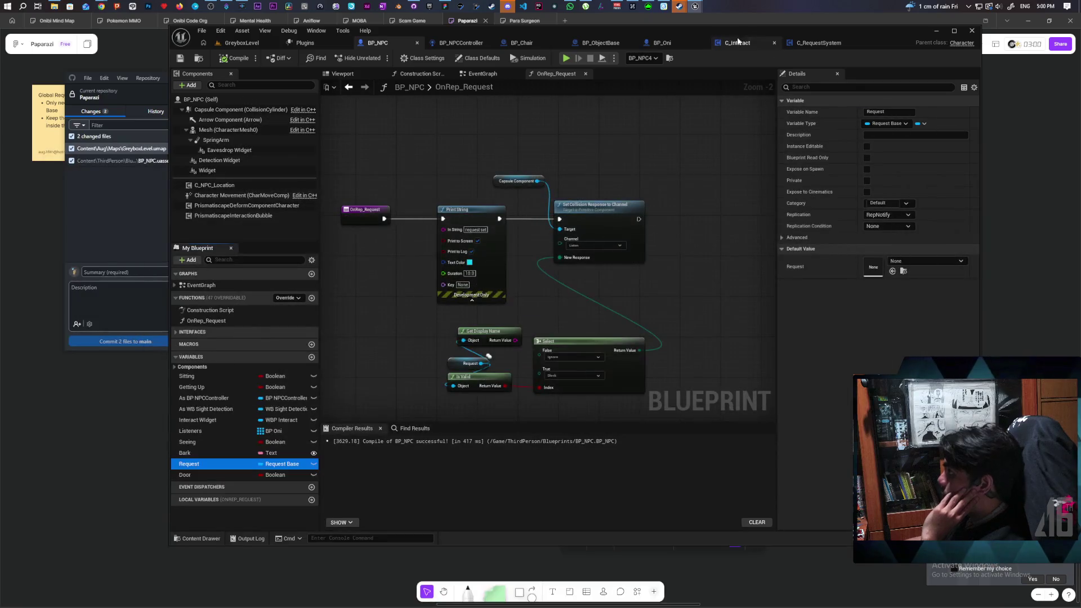
left_click(738, 42)
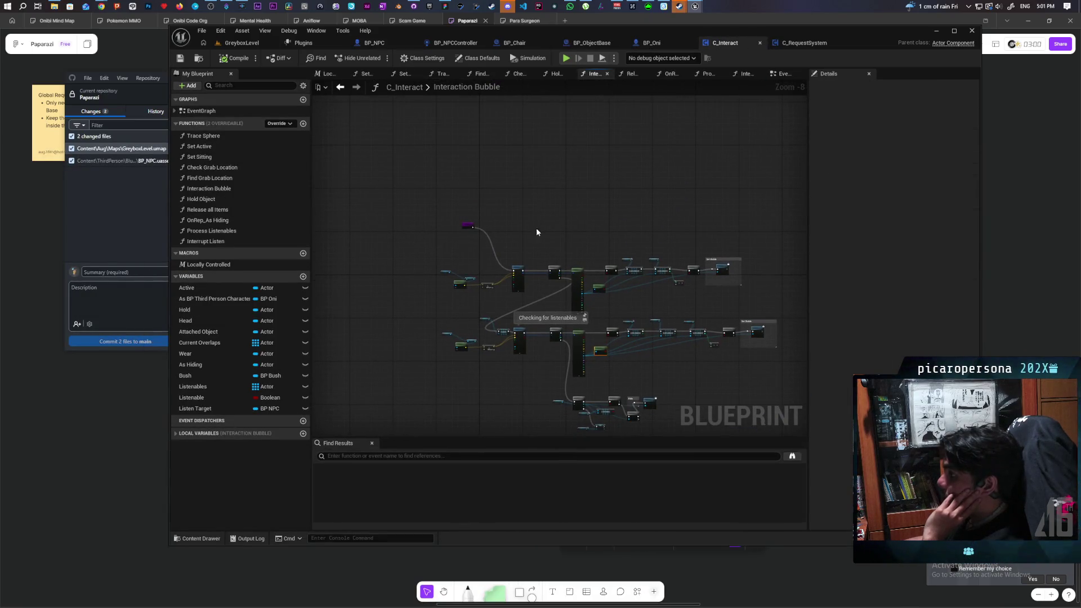
left_click(805, 43)
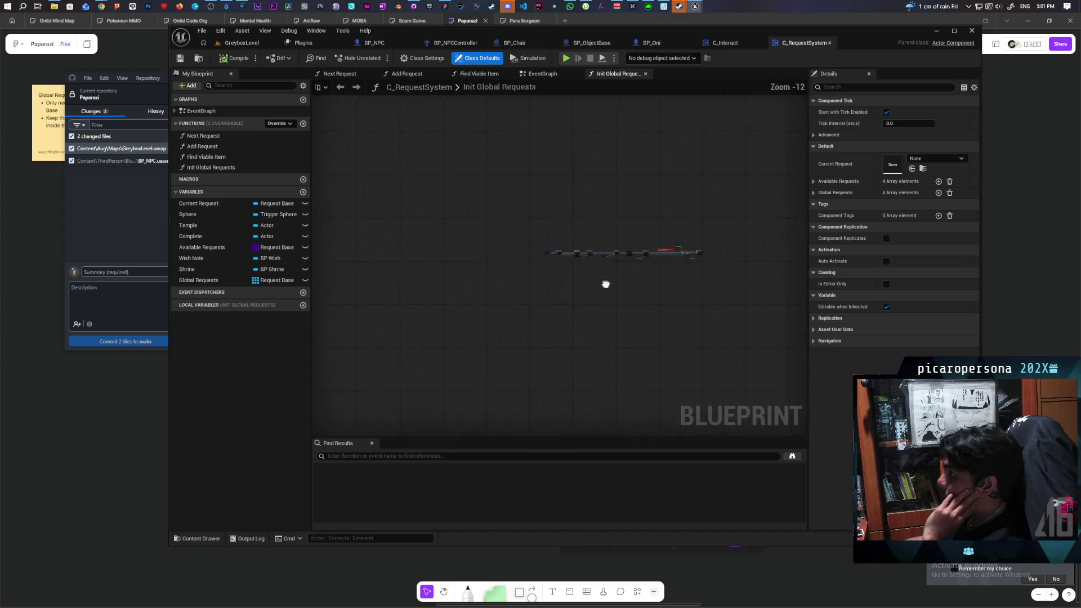
- Rewire Init Global Requests from Sequence Then 0 to follow Next Request, then compile
left_click(543, 74)
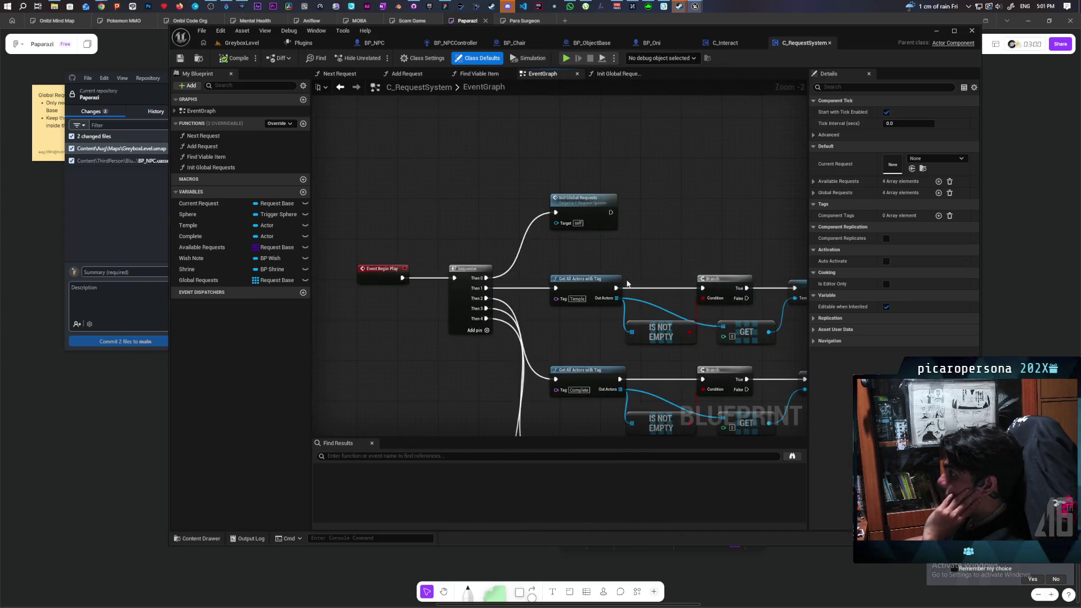
left_click_drag(536, 314, 531, 241)
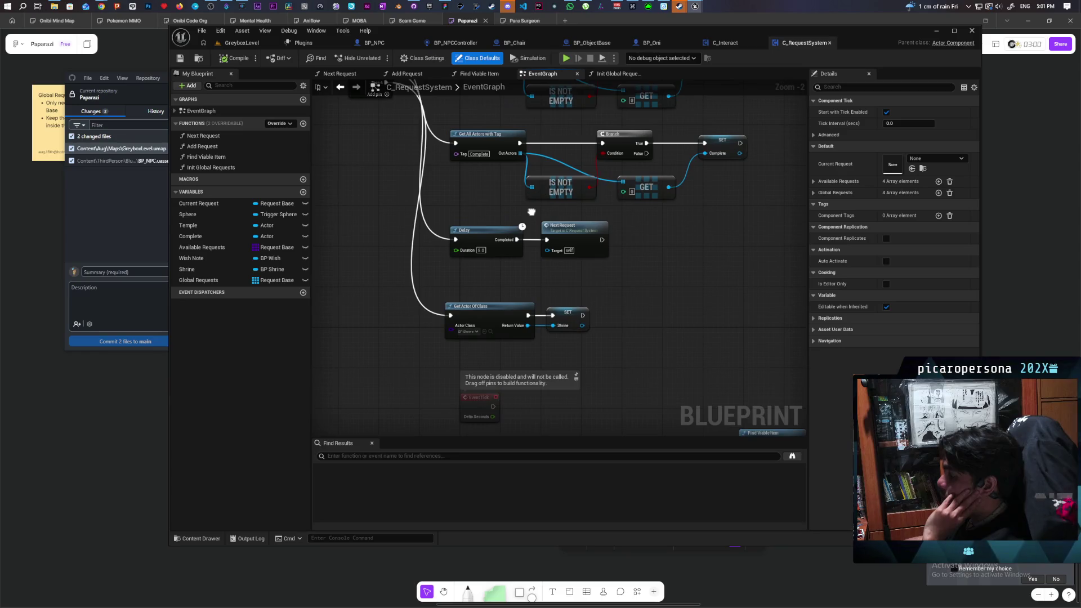
left_click_drag(657, 280, 639, 351)
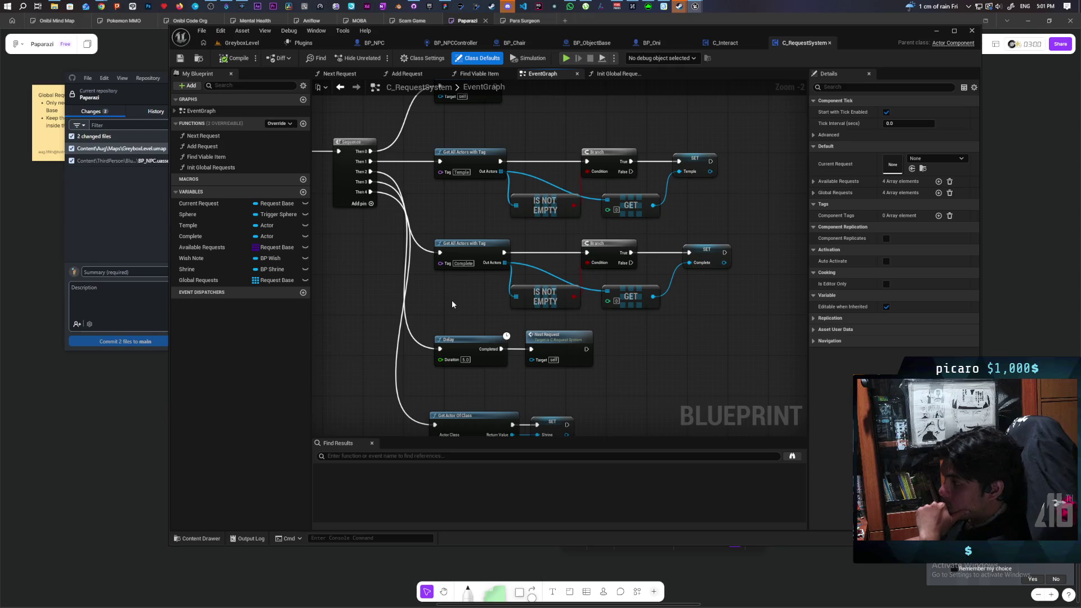
left_click_drag(452, 304, 450, 367)
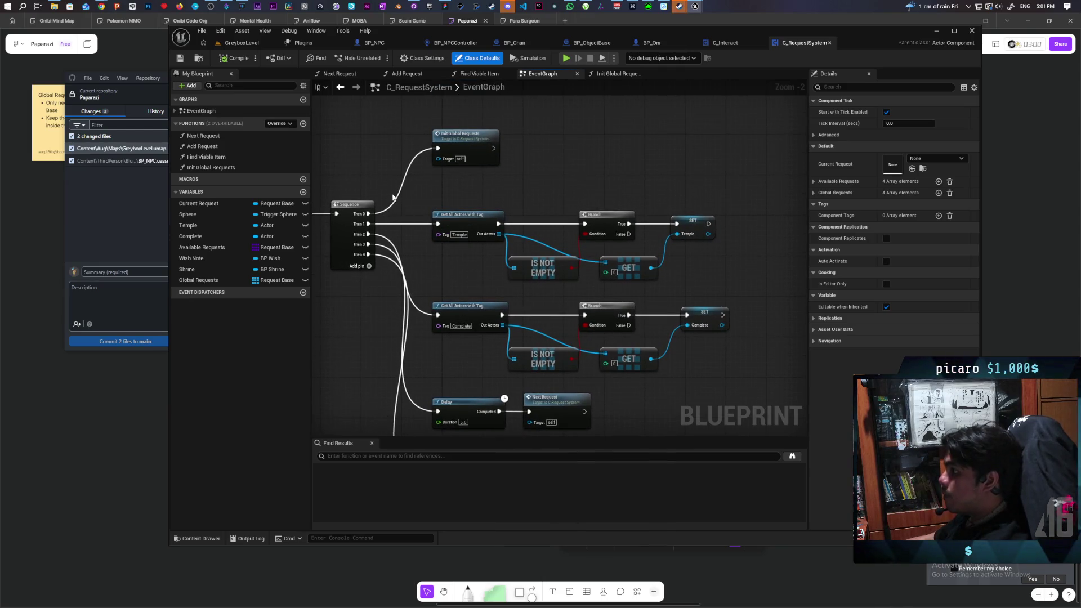
left_click_drag(410, 203, 442, 204)
left_click_drag(471, 144, 657, 404)
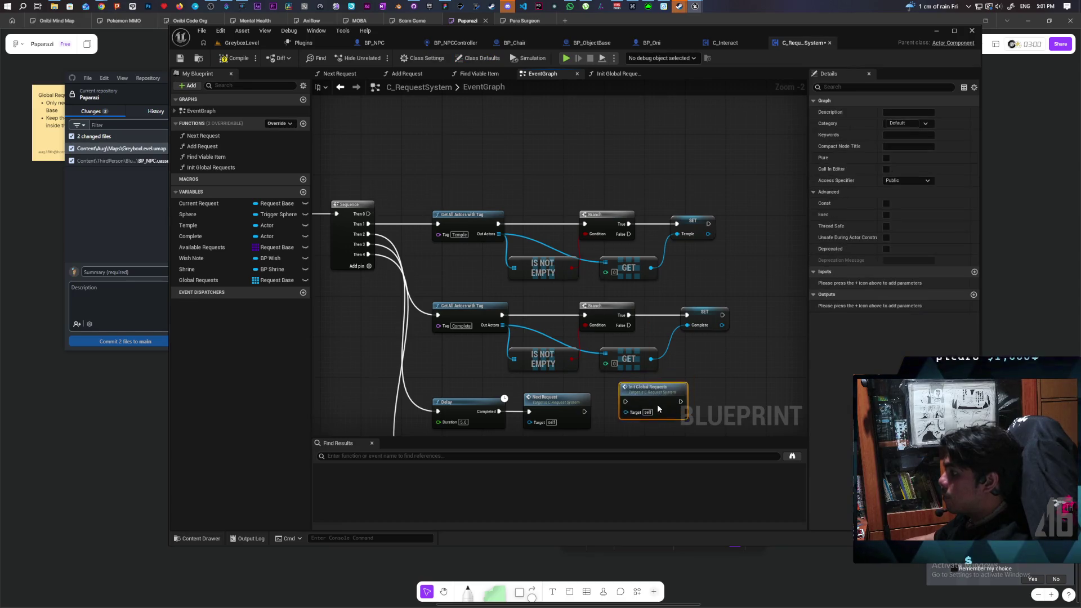
left_click_drag(611, 345, 610, 345)
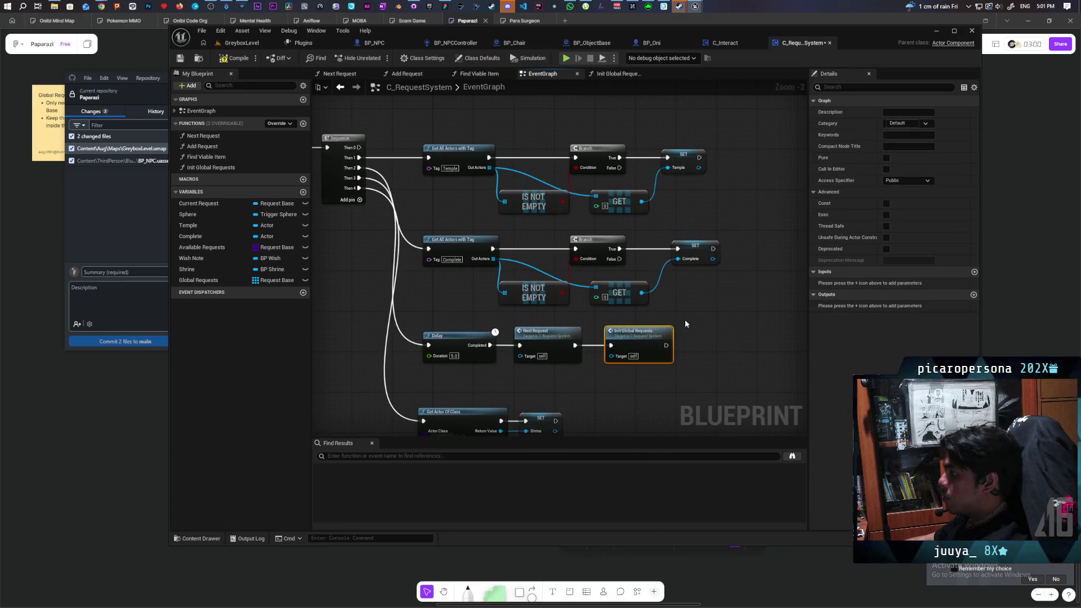
left_click(236, 59)
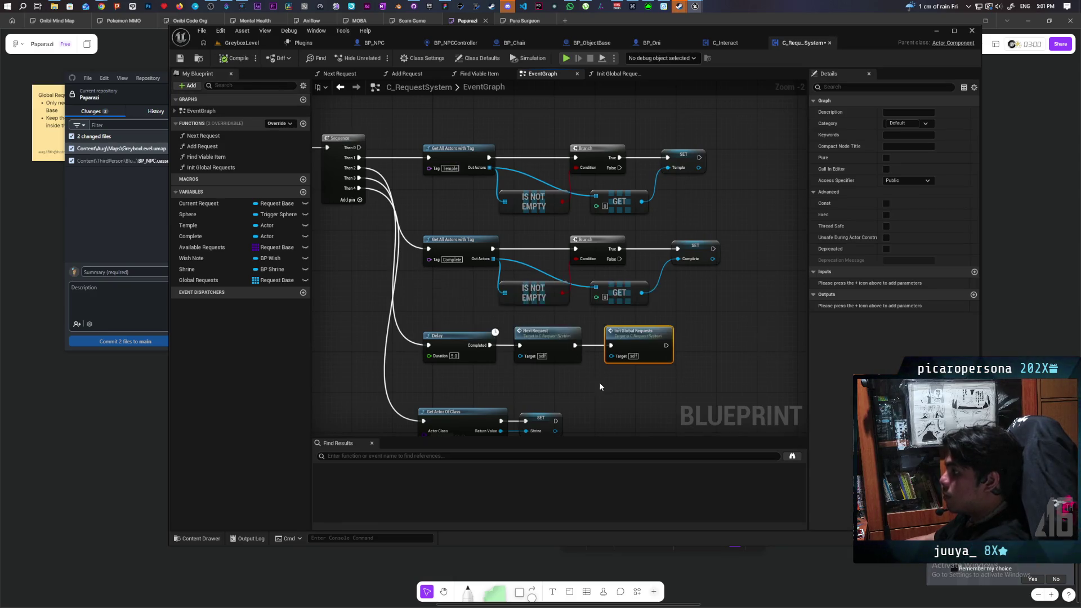
- Write a comment that these calls should run once everyone has joined, considering mid-game joining
left_click(606, 278)
type("c")
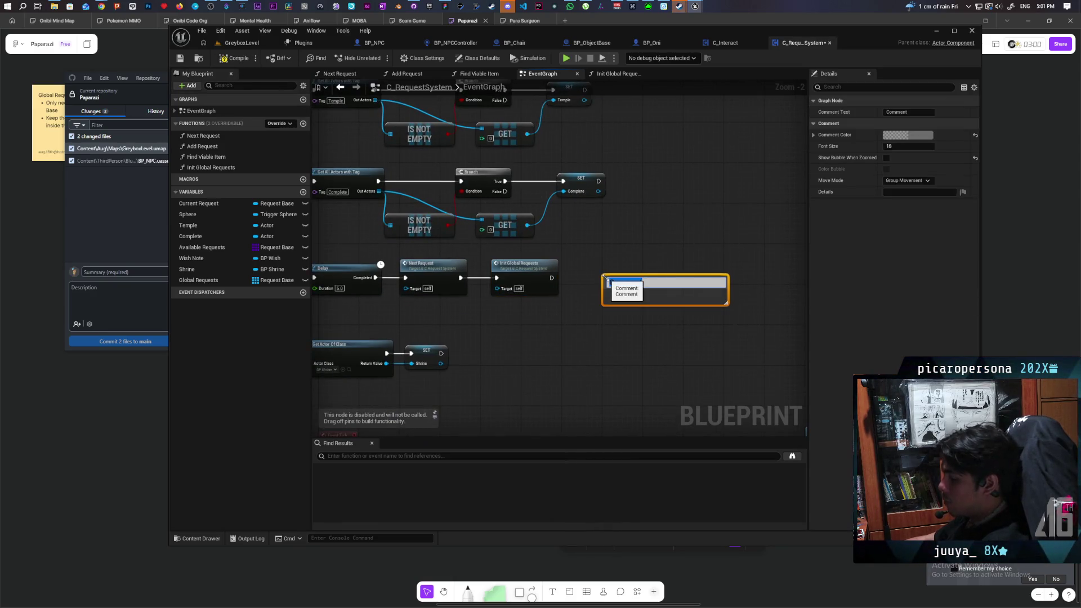
type("Move")
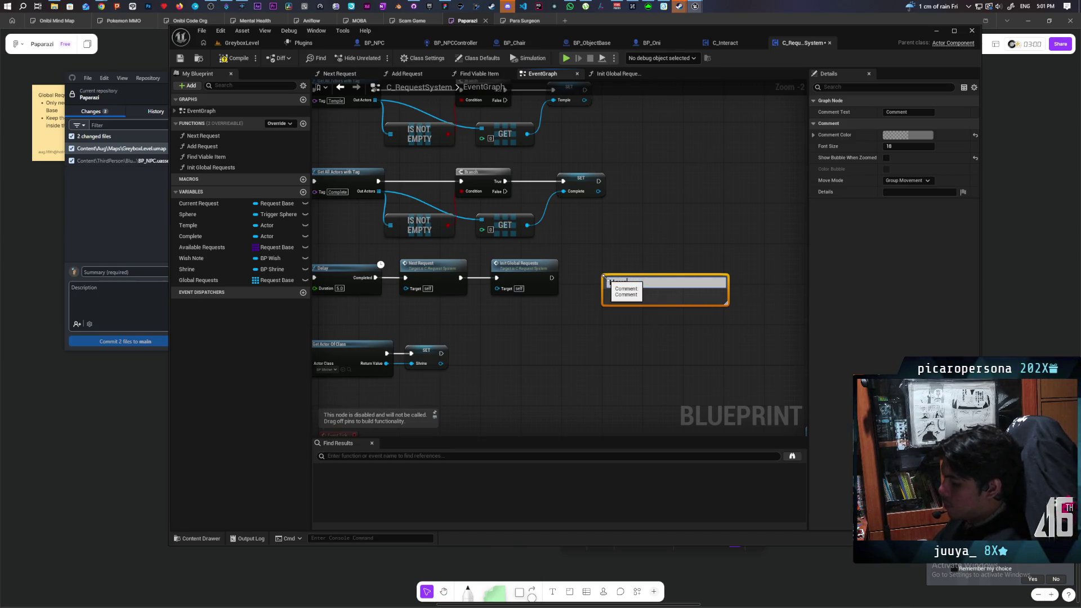
type(" there")
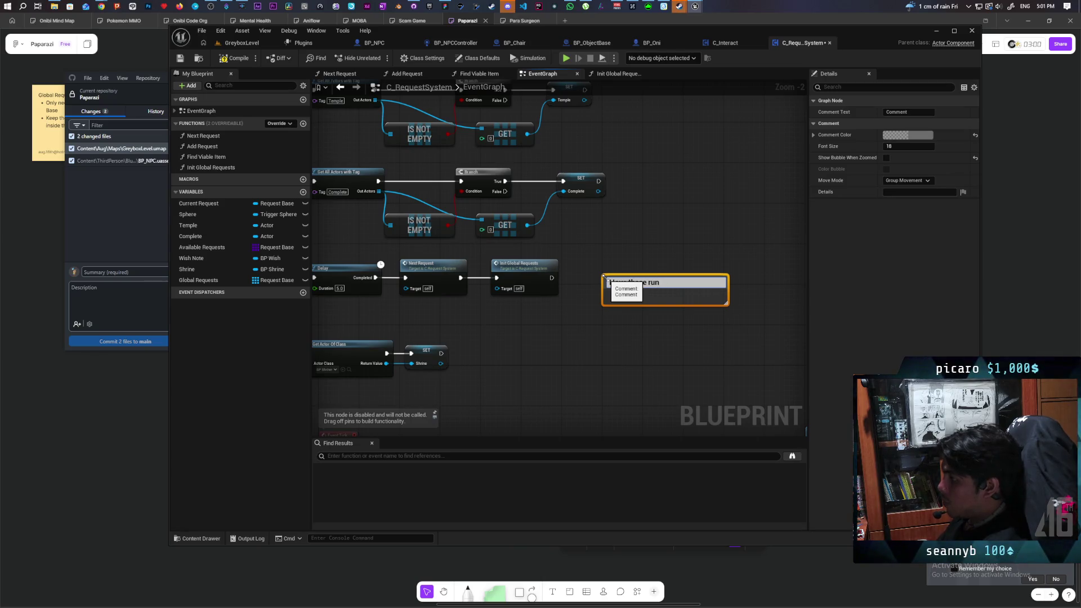
type("o")
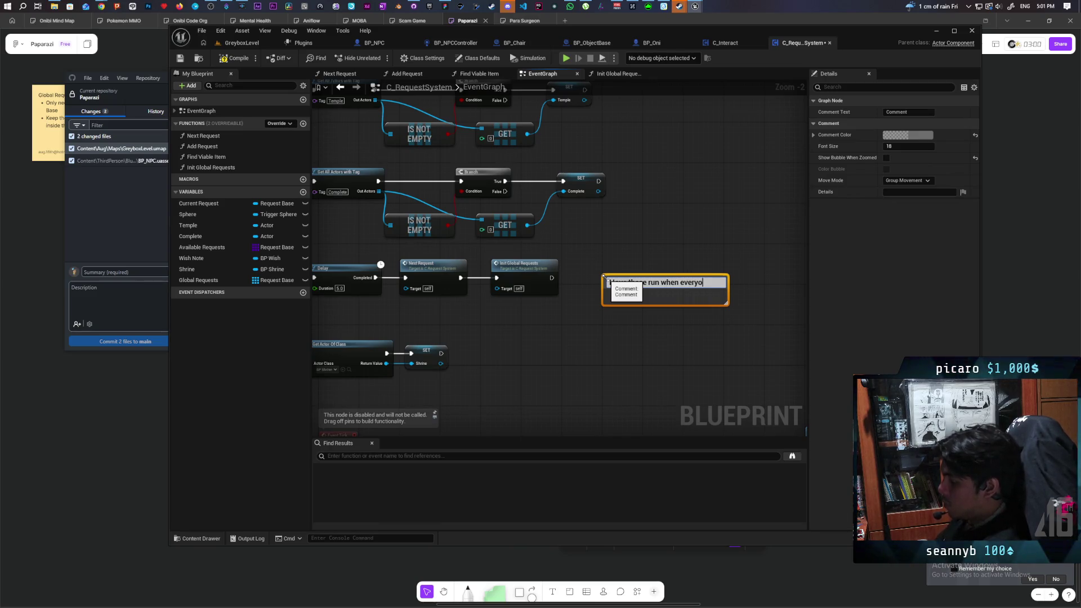
type("nnehas")
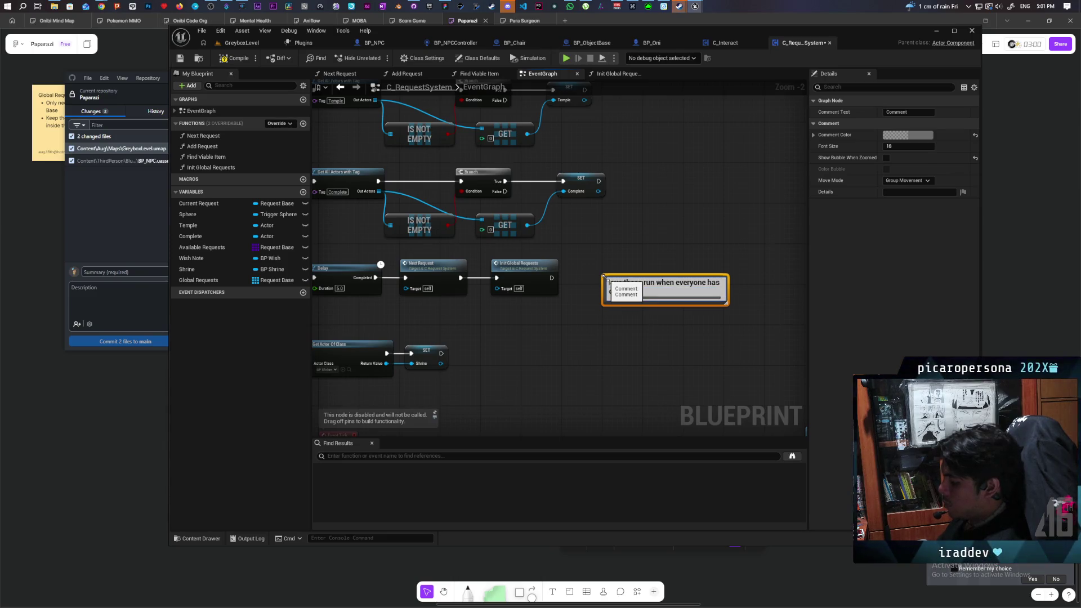
type(" joined")
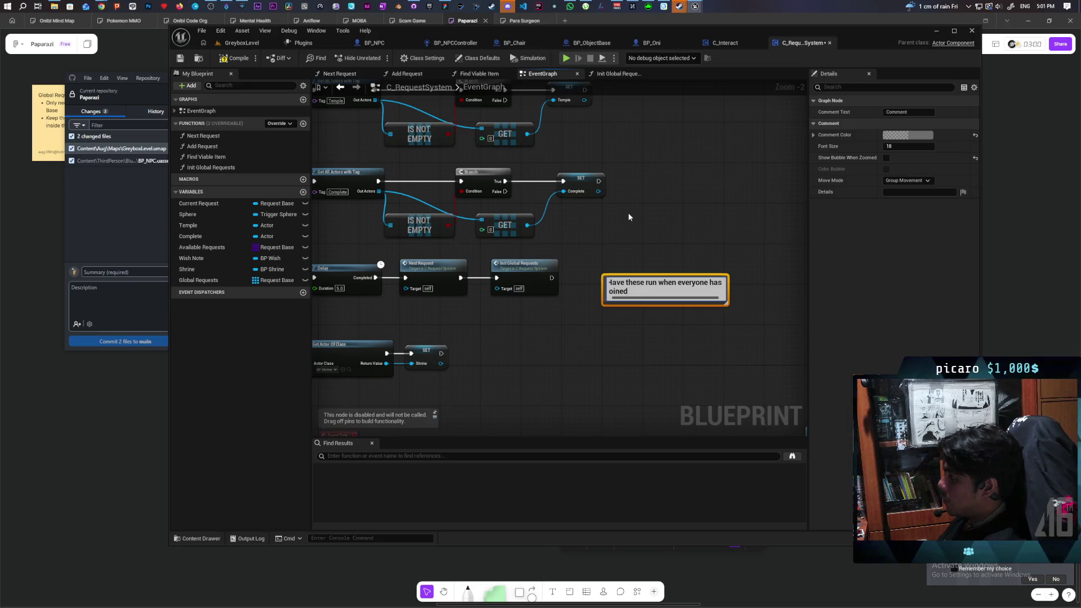
type("mayb")
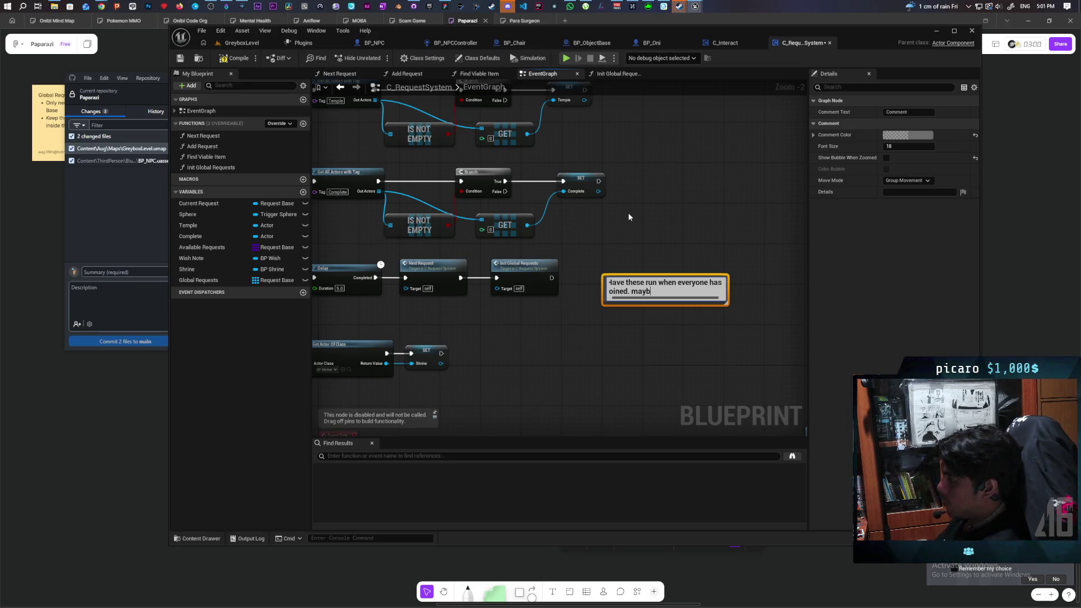
type("e think about ")
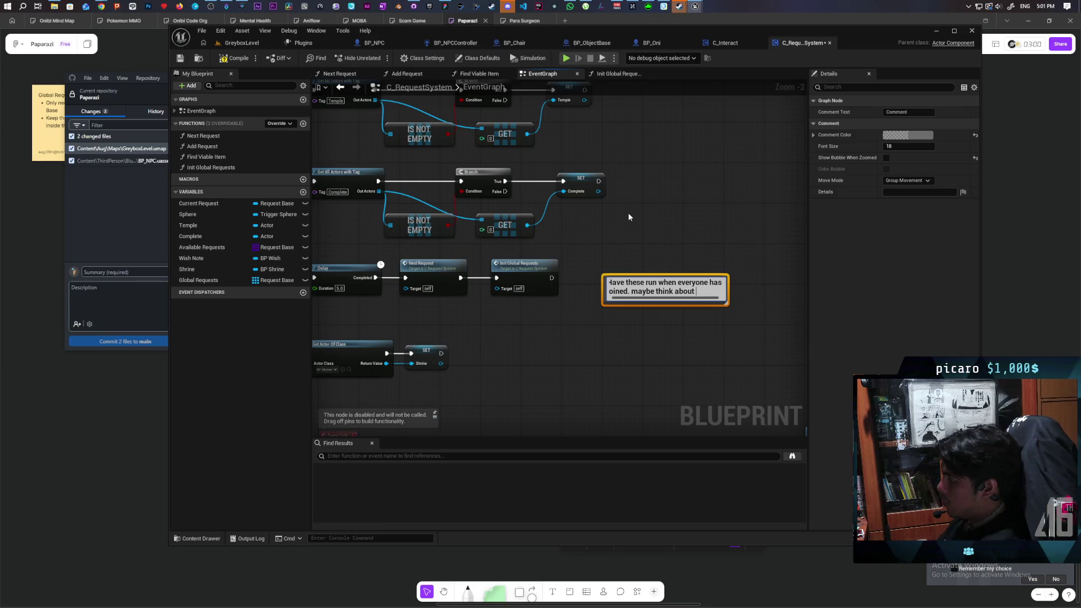
type("a way to let")
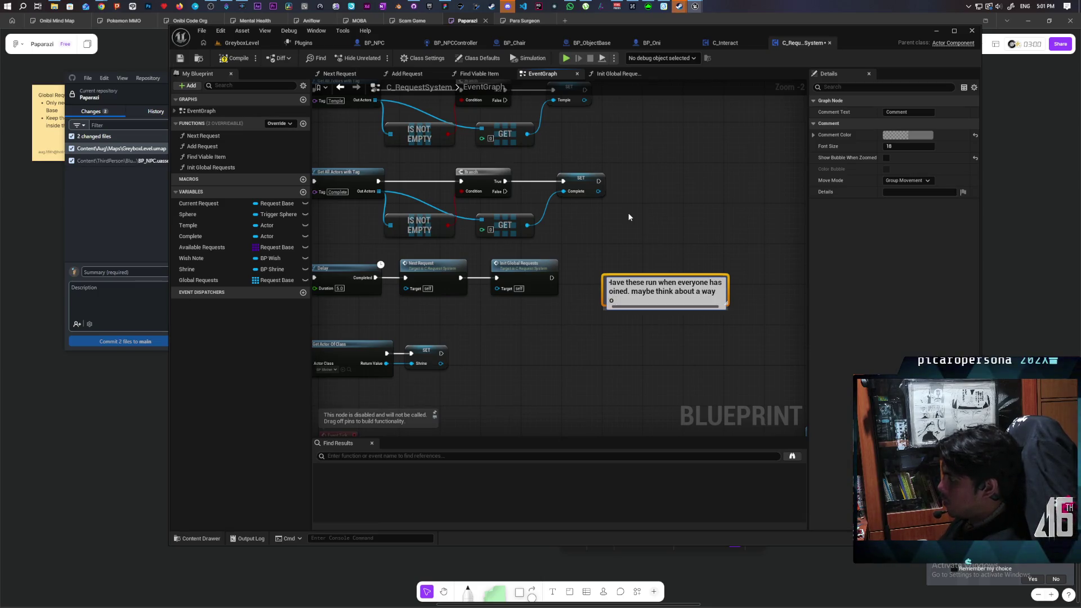
type(" peopl")
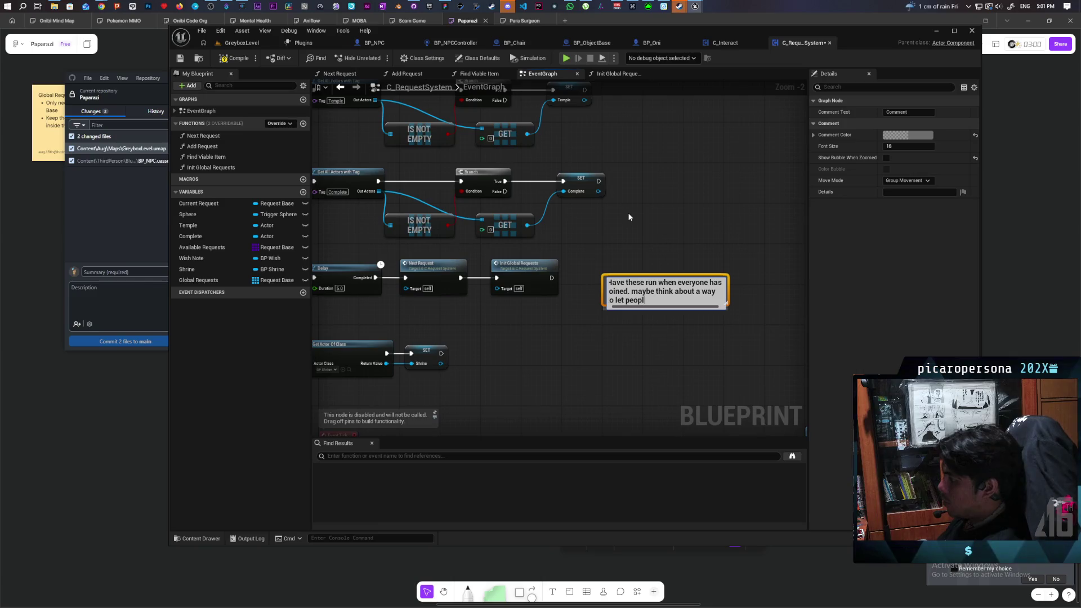
type("e oin")
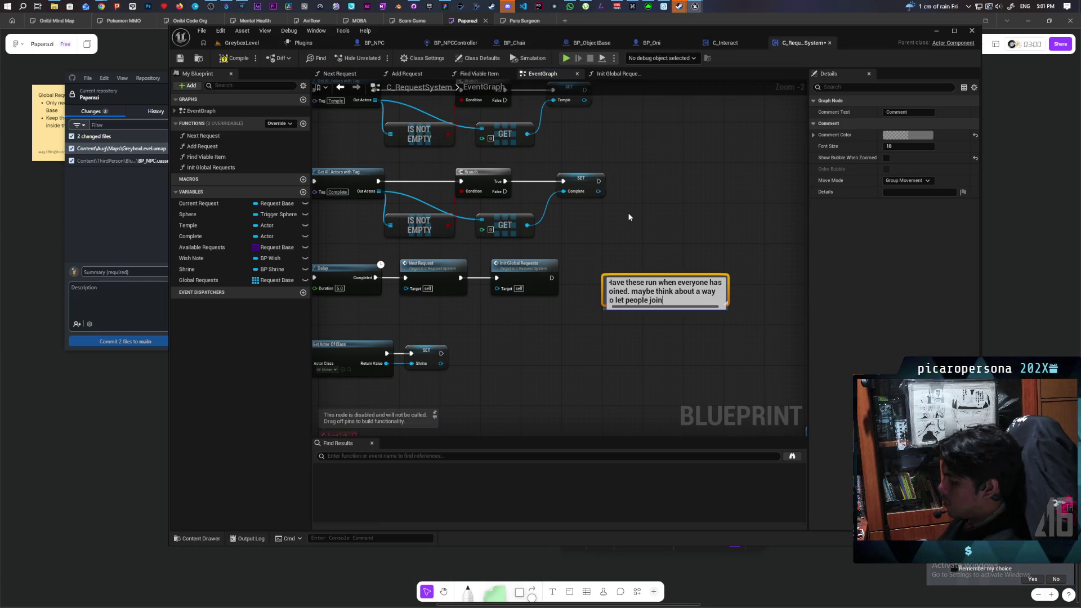
type(" mid game aswell")
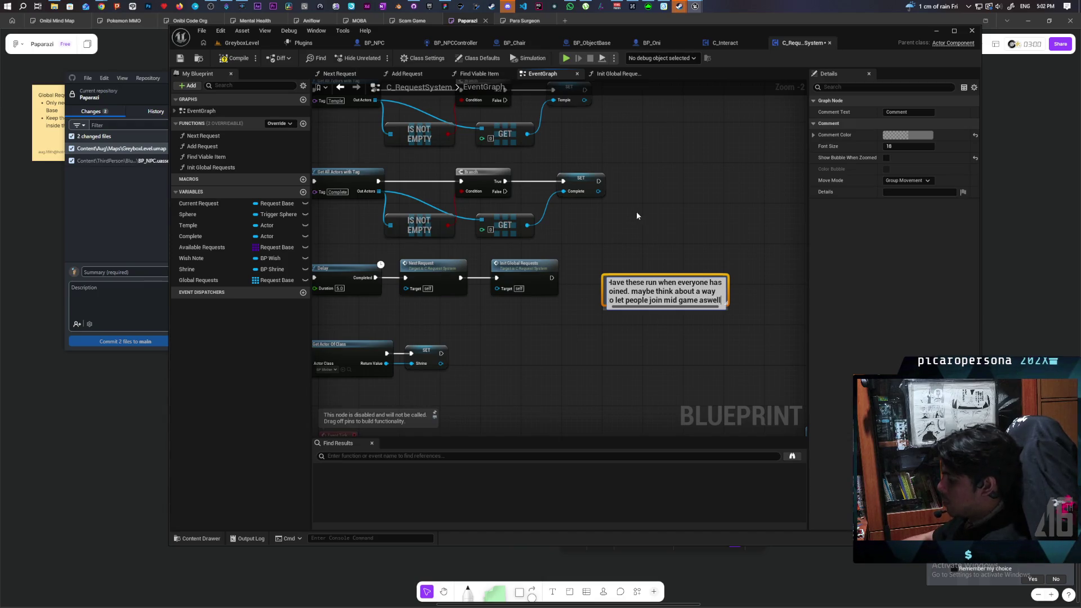
left_click(702, 324)
- Set the comment's colour to pure red
left_click(722, 290)
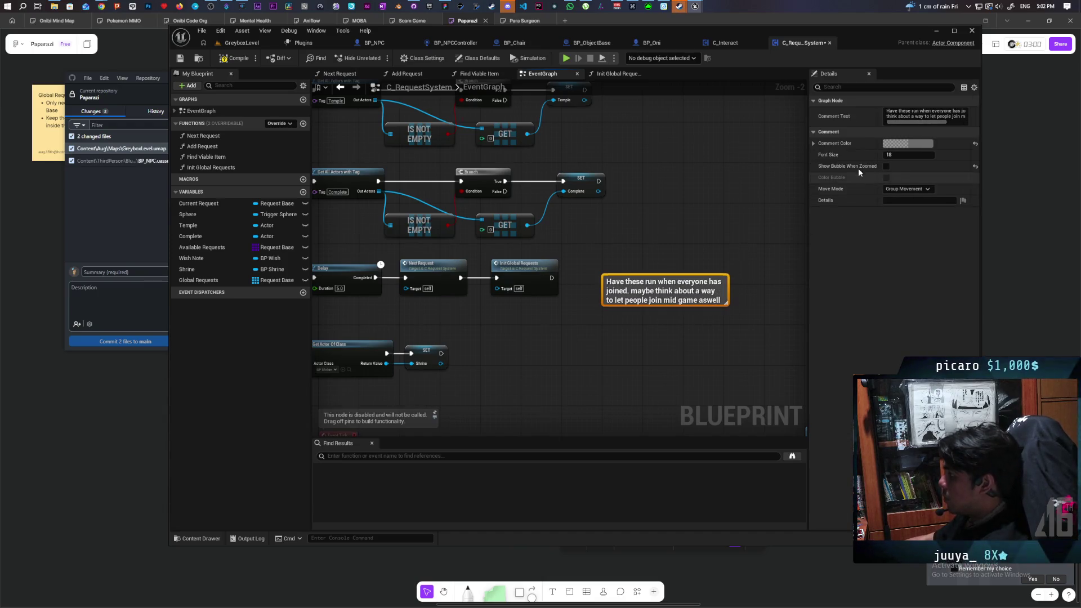
left_click(911, 142)
left_click_drag(826, 229, 825, 166)
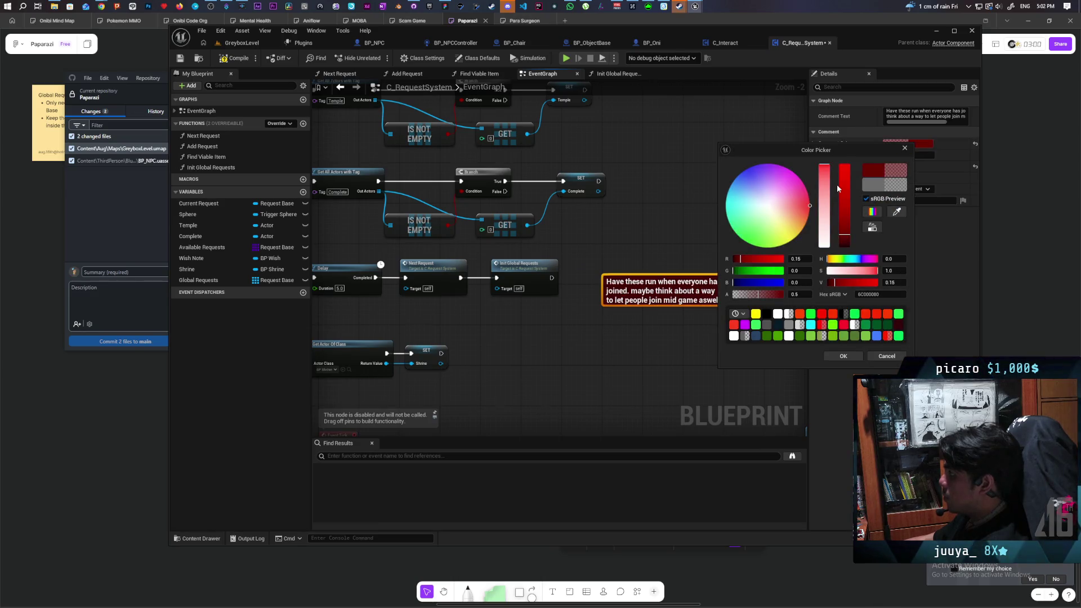
left_click(844, 167)
left_click(843, 356)
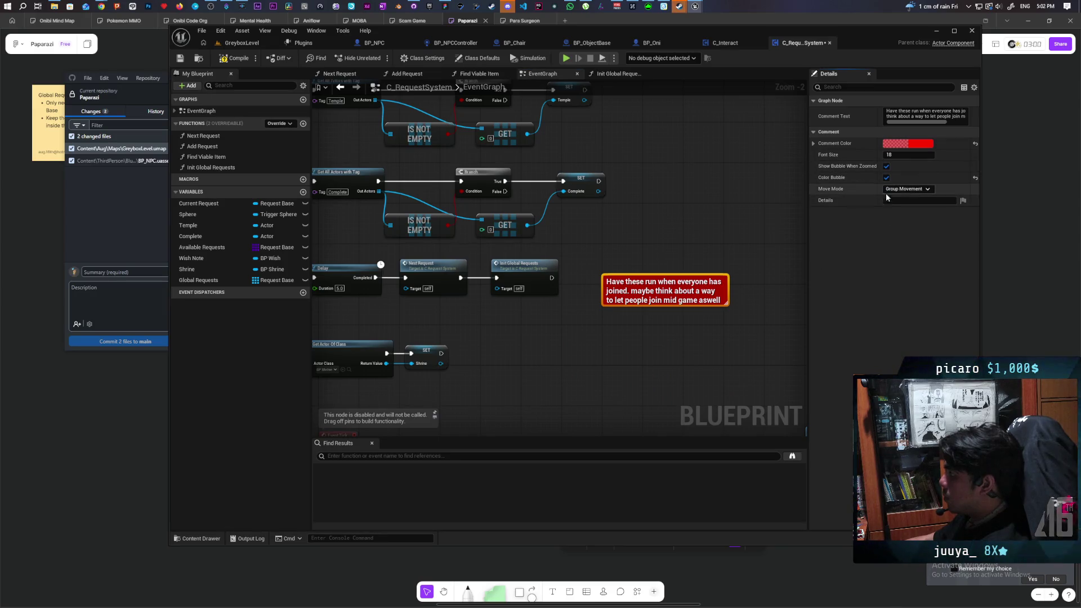
- Reposition the red comment in the event graph and compile C_RequestSystem
left_click(695, 242)
left_click(685, 278)
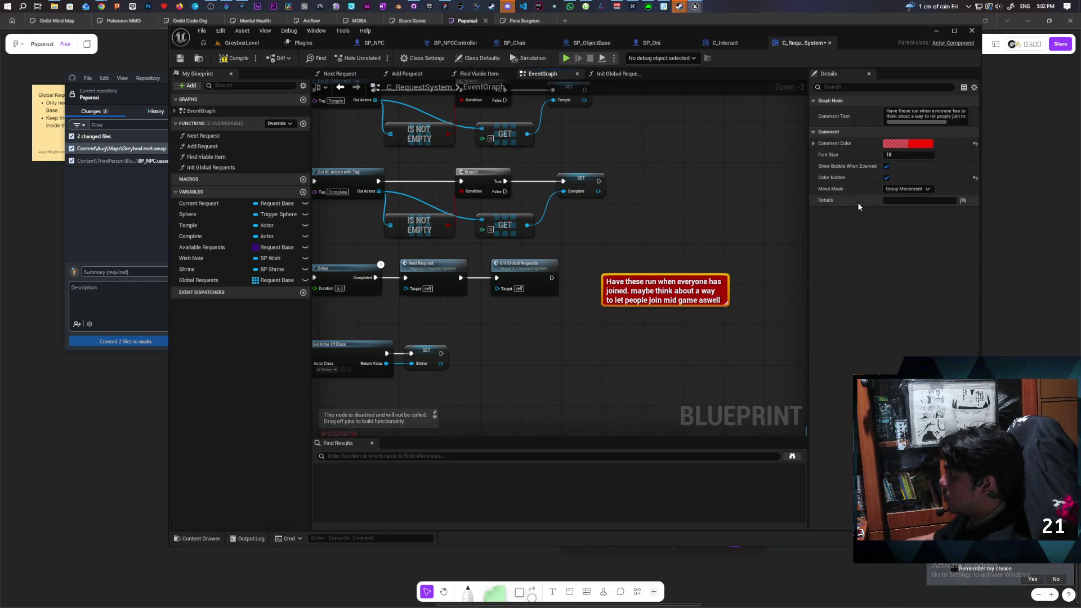
left_click(588, 256)
scroll(622, 253, "down", 3)
mouse_move(601, 290)
left_mouse_down()
mouse_move(607, 321)
mouse_move(652, 299)
left_mouse_up()
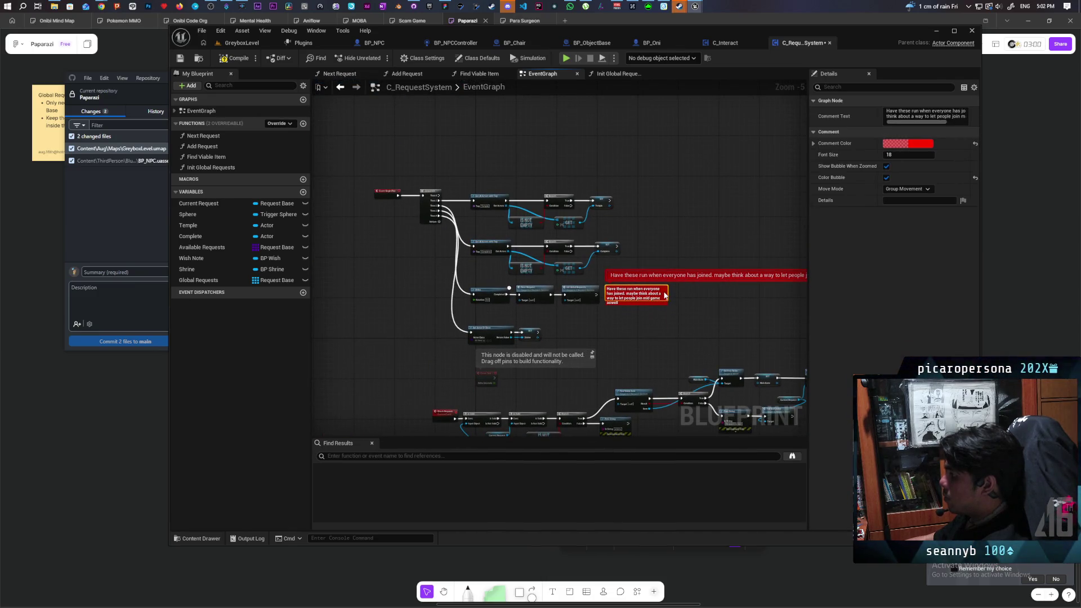
left_click(522, 289)
left_click(242, 56)
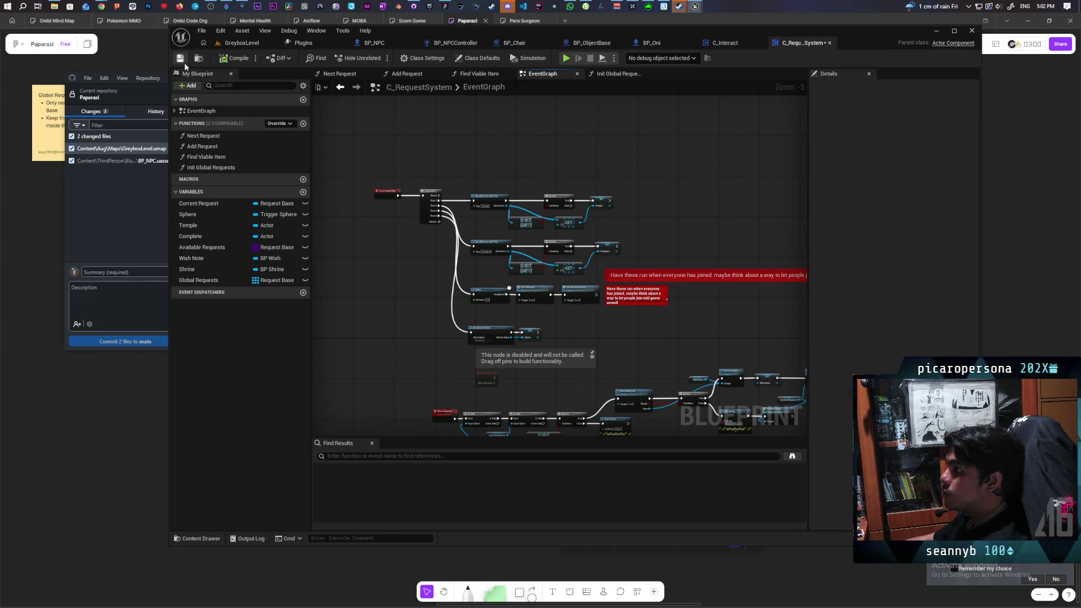
left_click(241, 43)
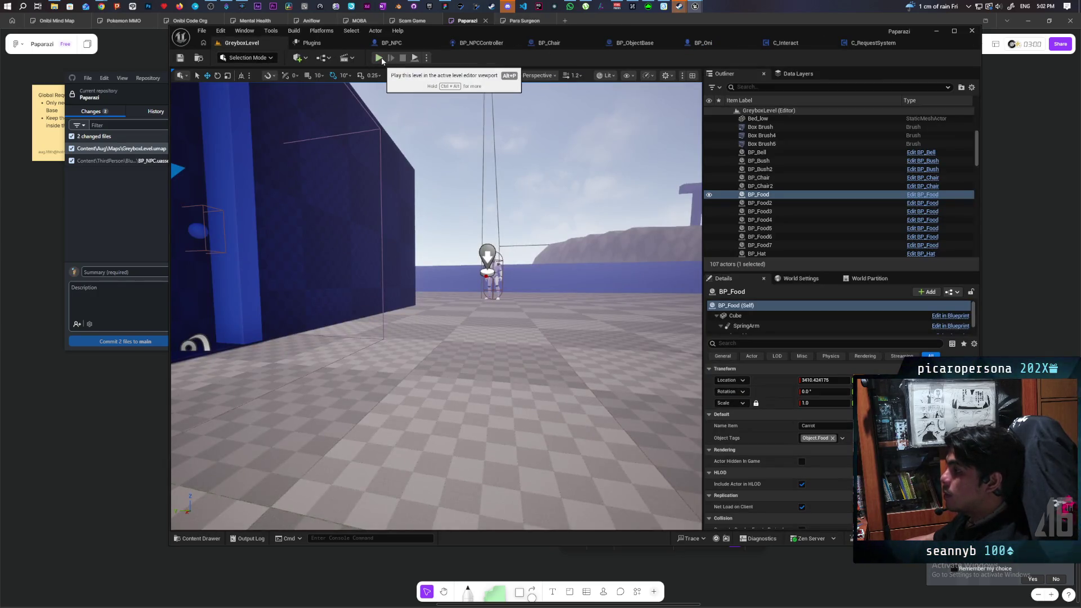
key("alt+p")
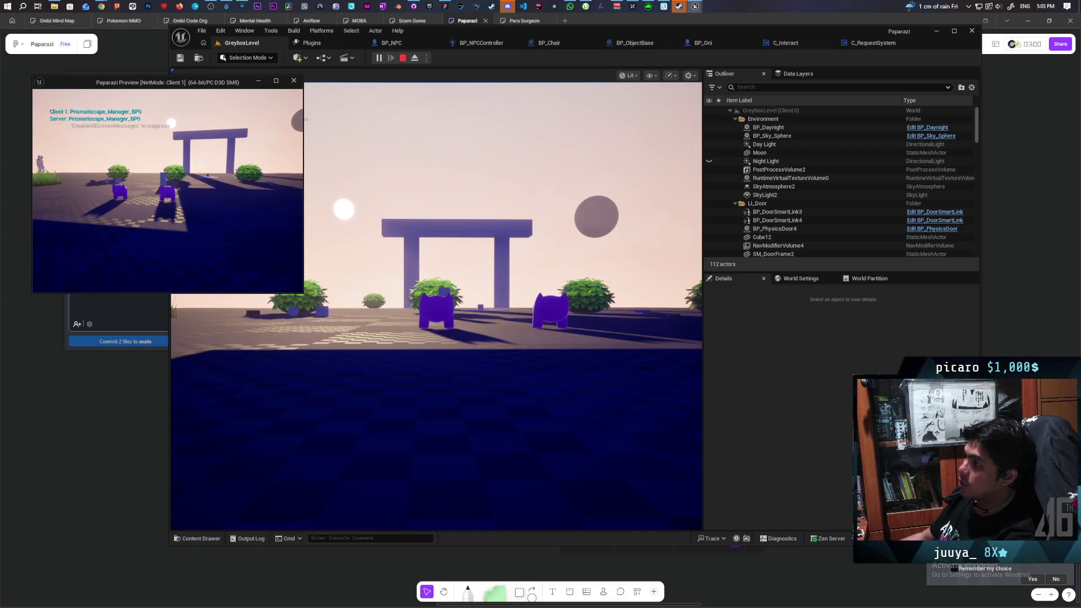
key("Escape")
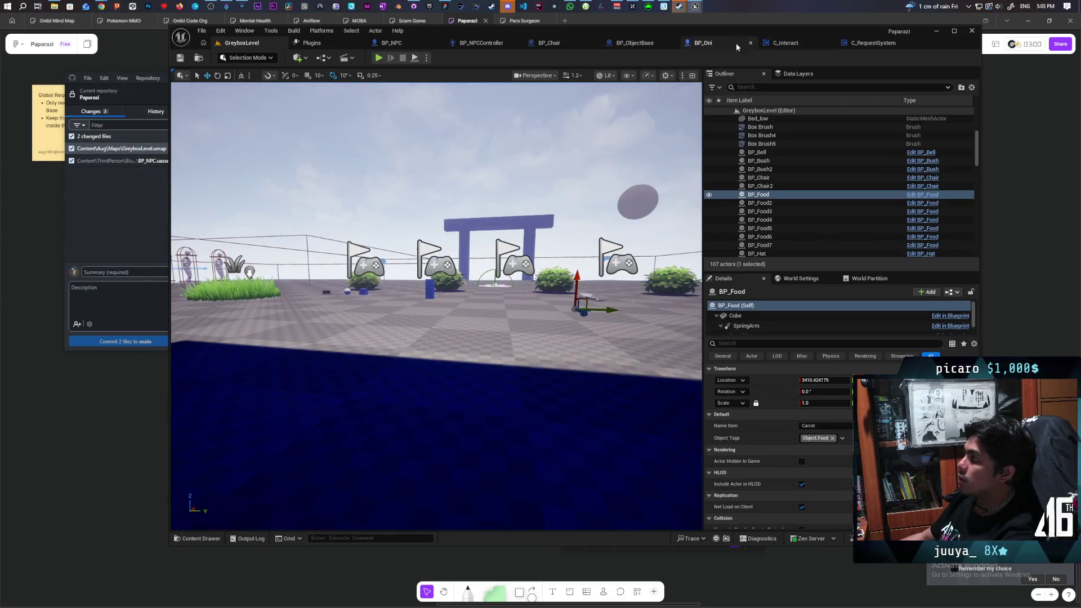
left_click(868, 42)
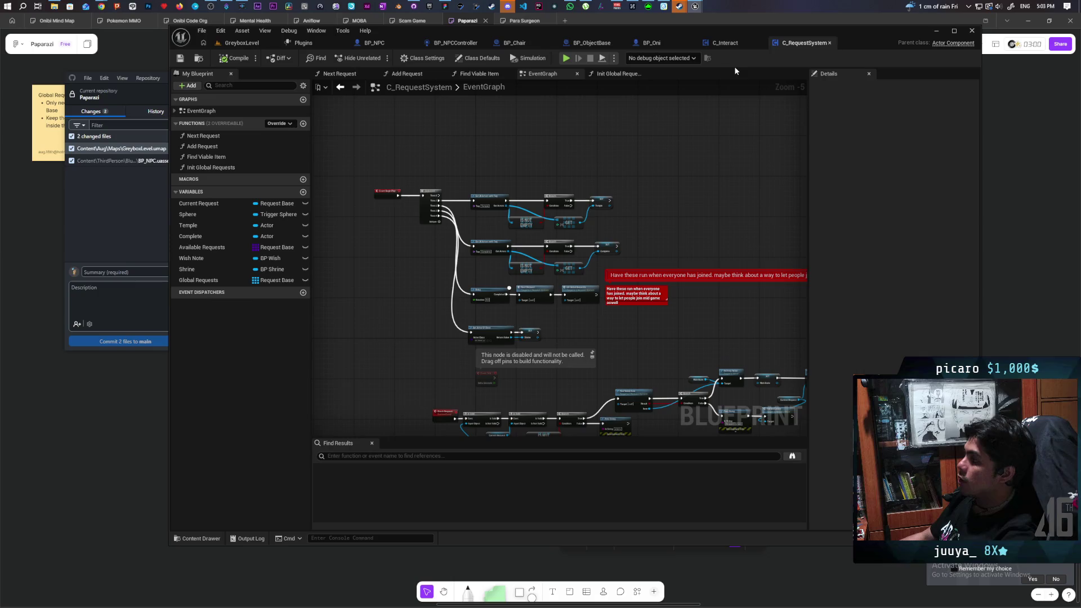
- Switch via C_Interact to BP_NPC's OnRep_Request graph and check the Request variable's RepNotify replication
left_click(726, 44)
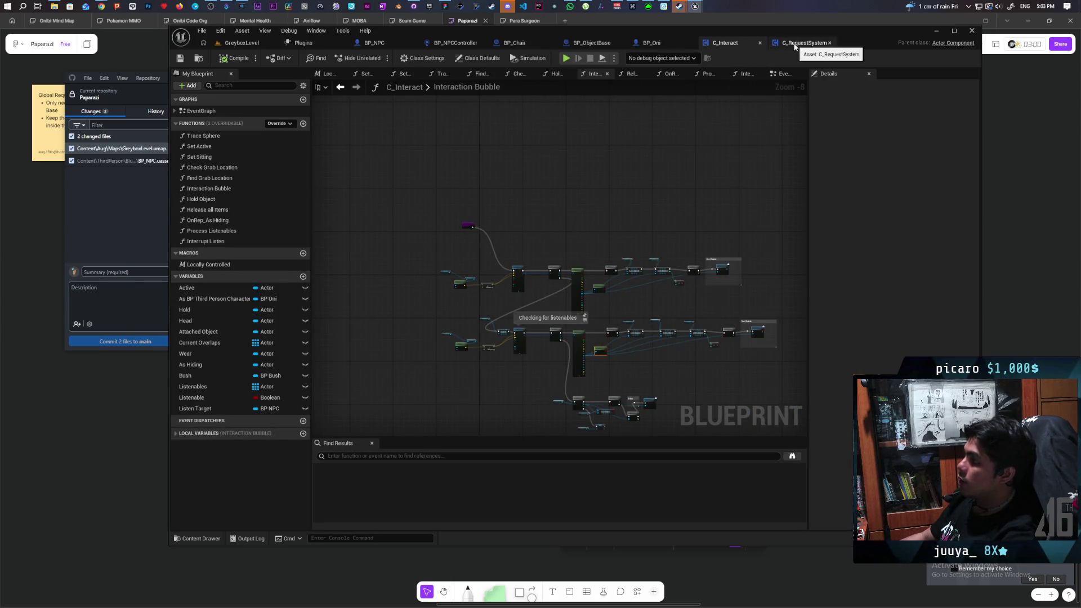
left_click(389, 45)
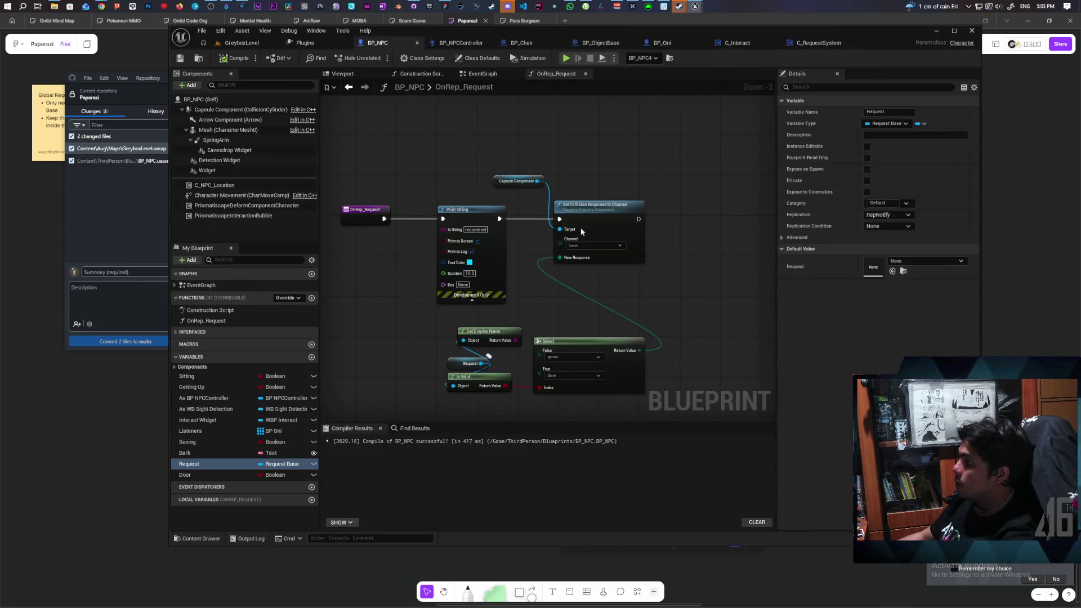
scroll(580, 293, "up", 1)
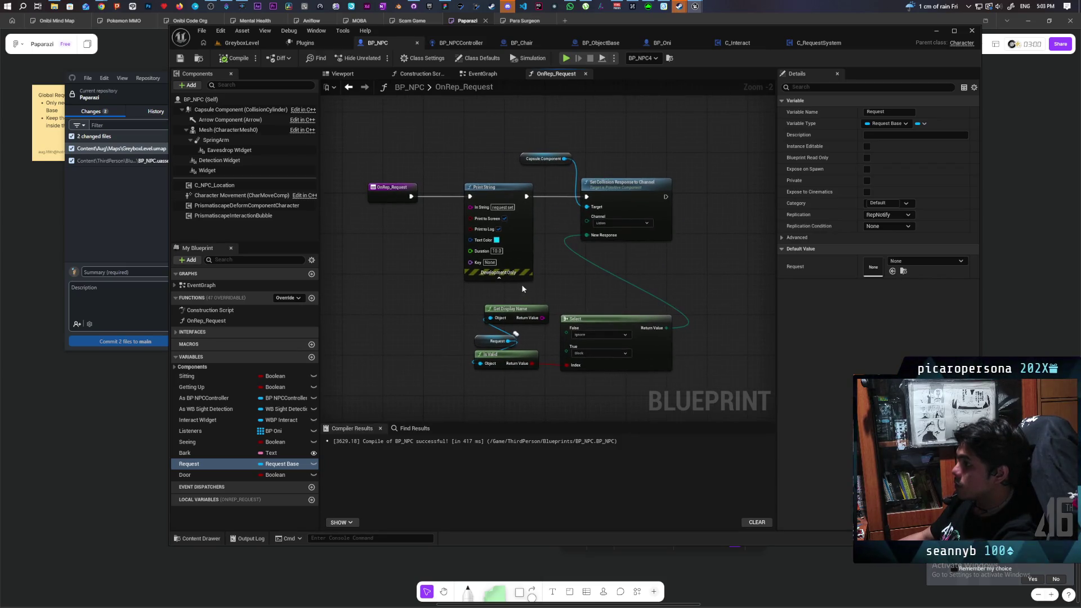
left_click(392, 188)
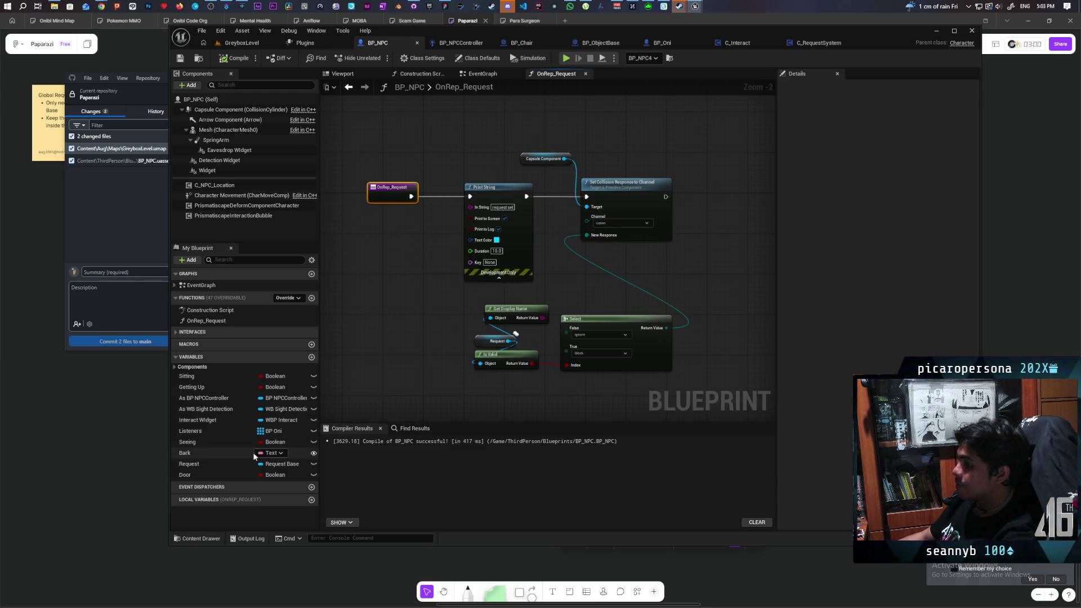
left_click(237, 464)
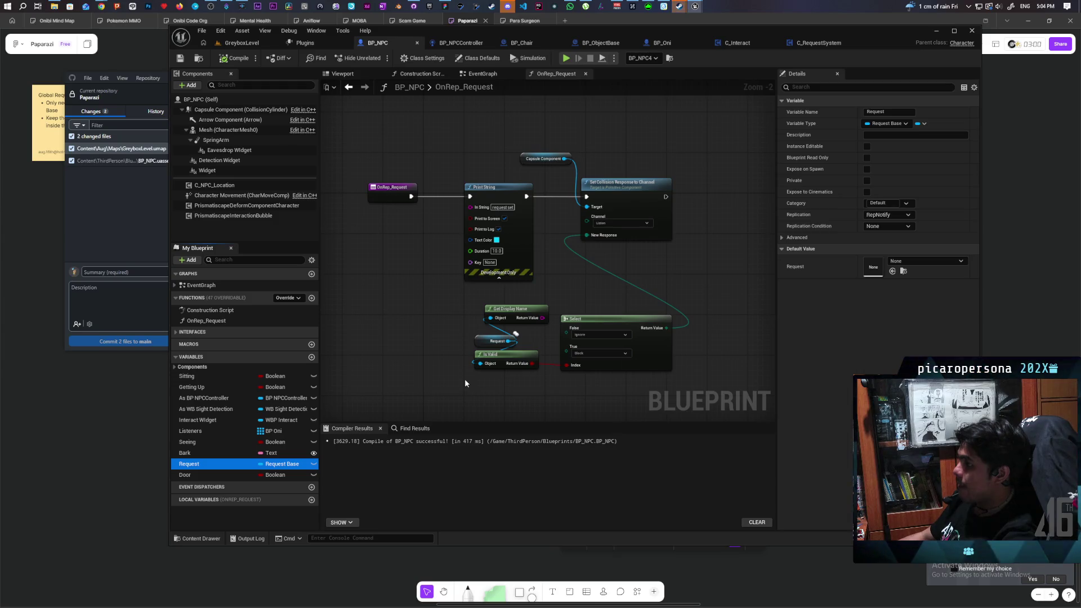
- Set Number of Players to 3 in the Play options, run the PIE test, then stop it
left_click(242, 43)
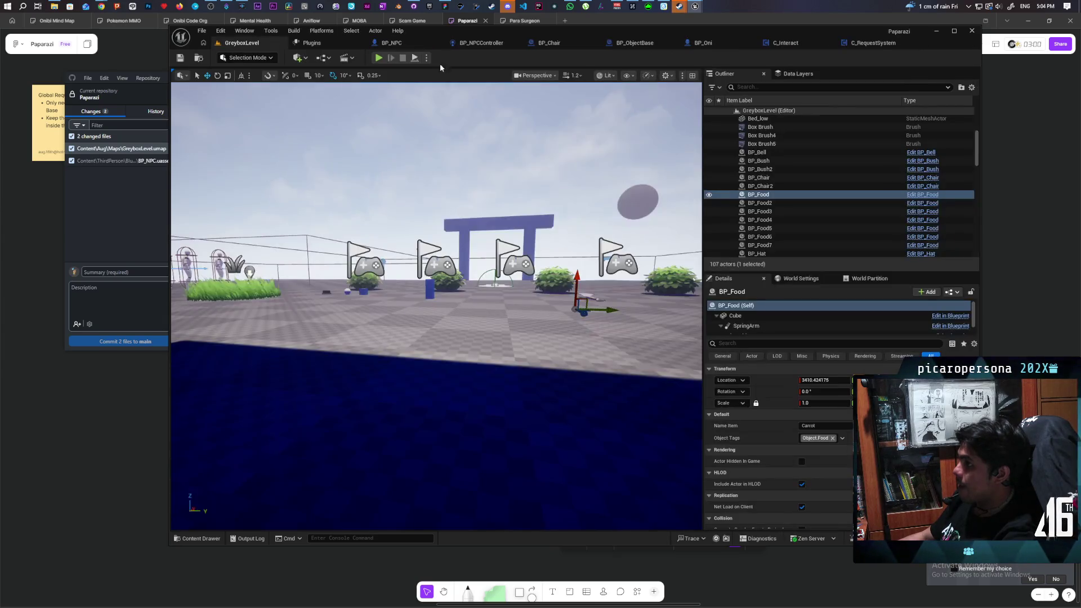
left_click(426, 58)
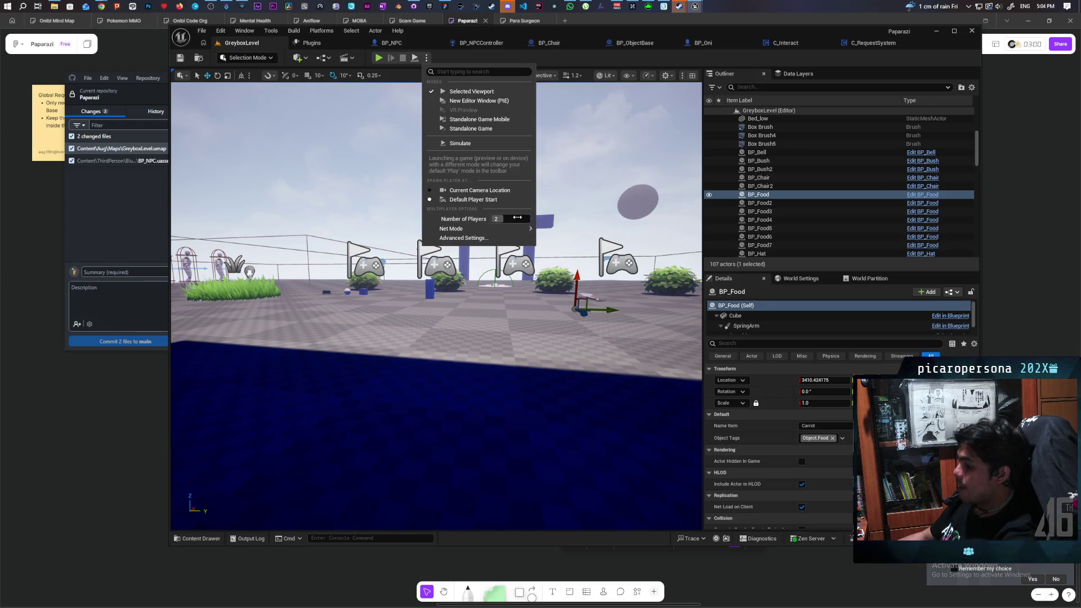
left_click(353, 58)
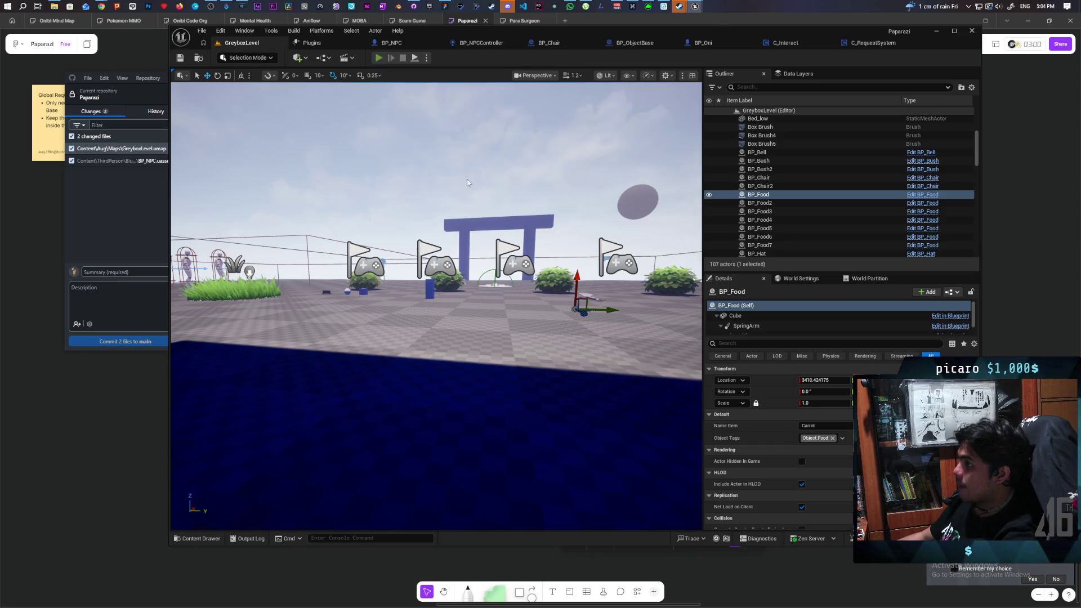
key("alt+p")
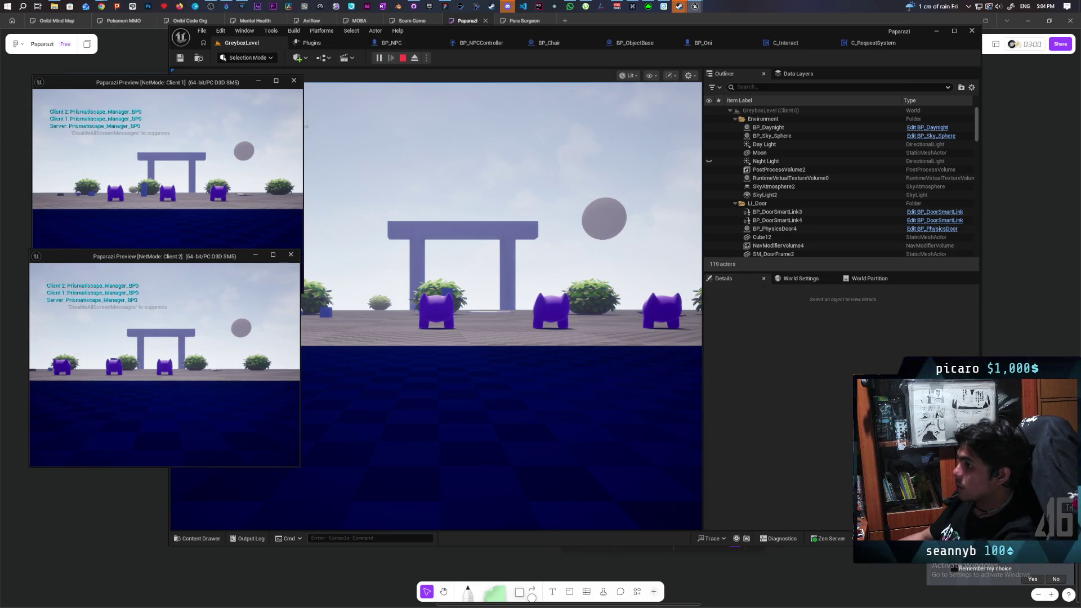
key("Escape")
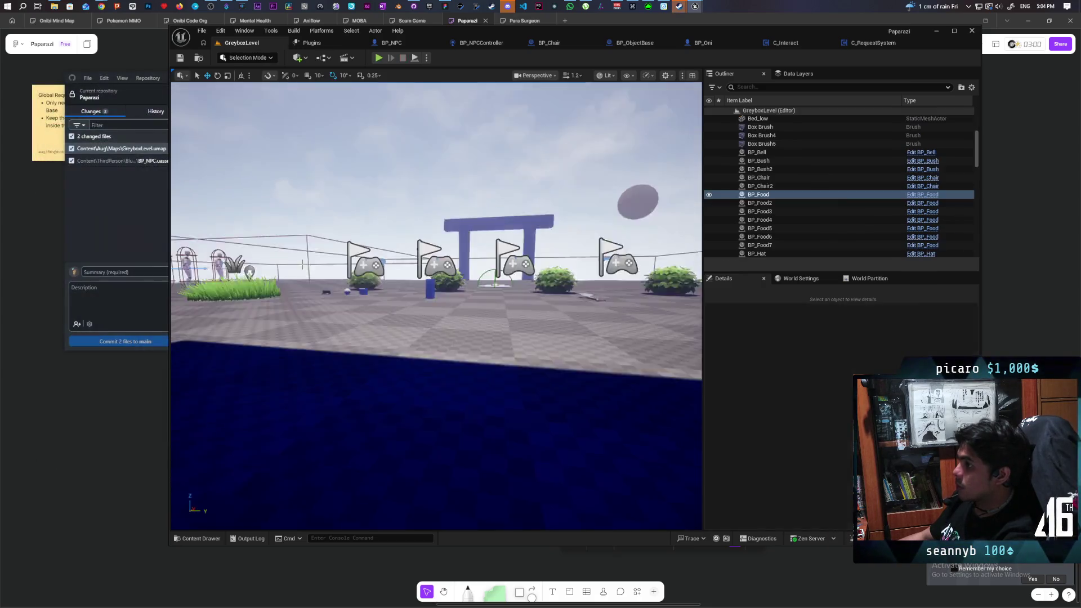
- Search Google for 'rep notify only firing on server' and view the AI Mode answer
mouse_move(102, 6)
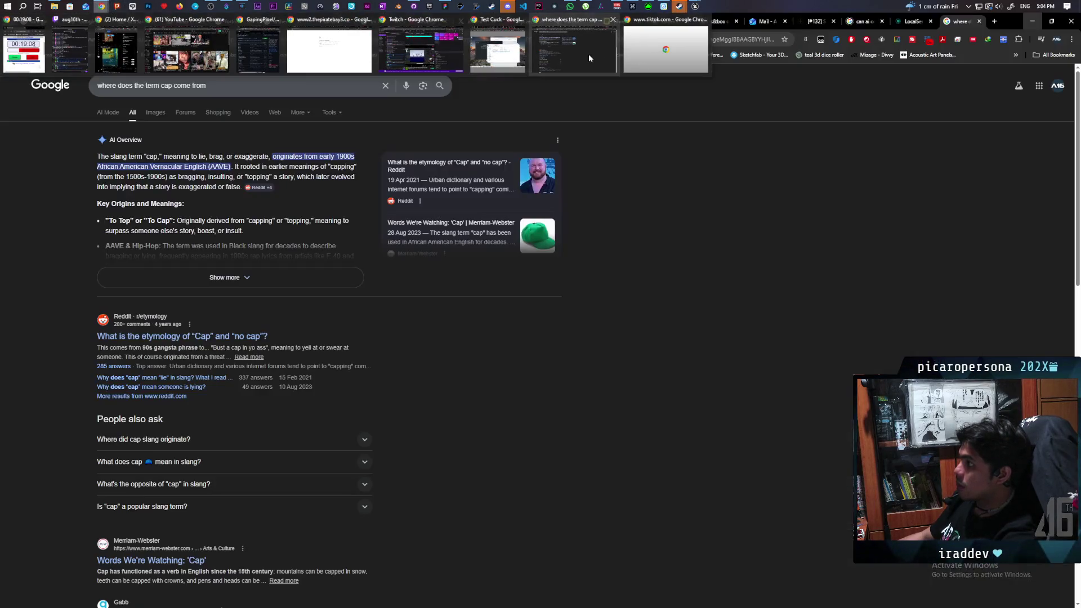
left_click(589, 53)
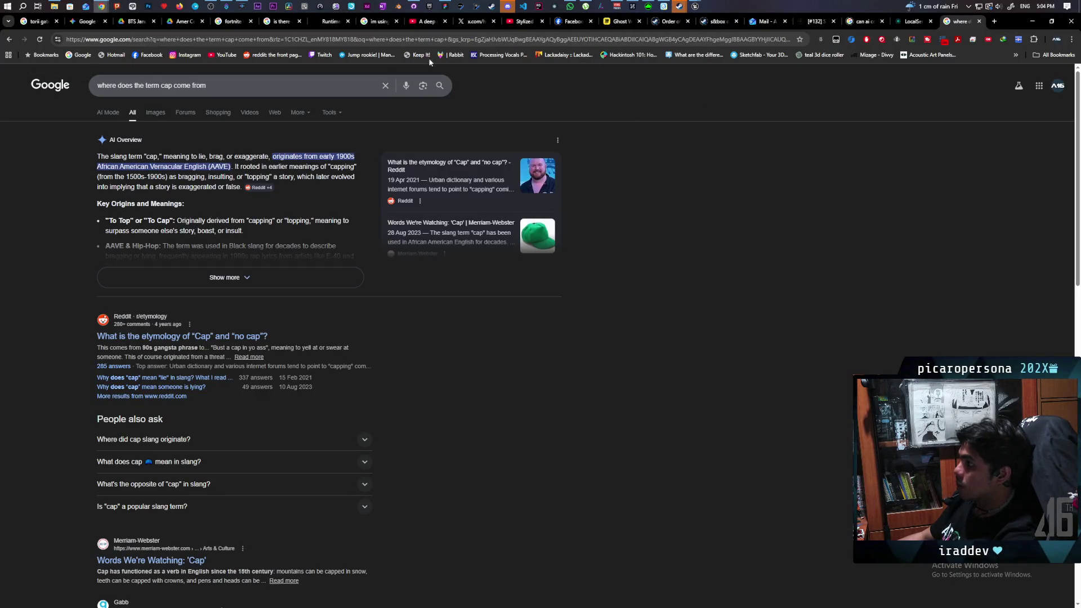
left_click_drag(242, 87, 88, 91)
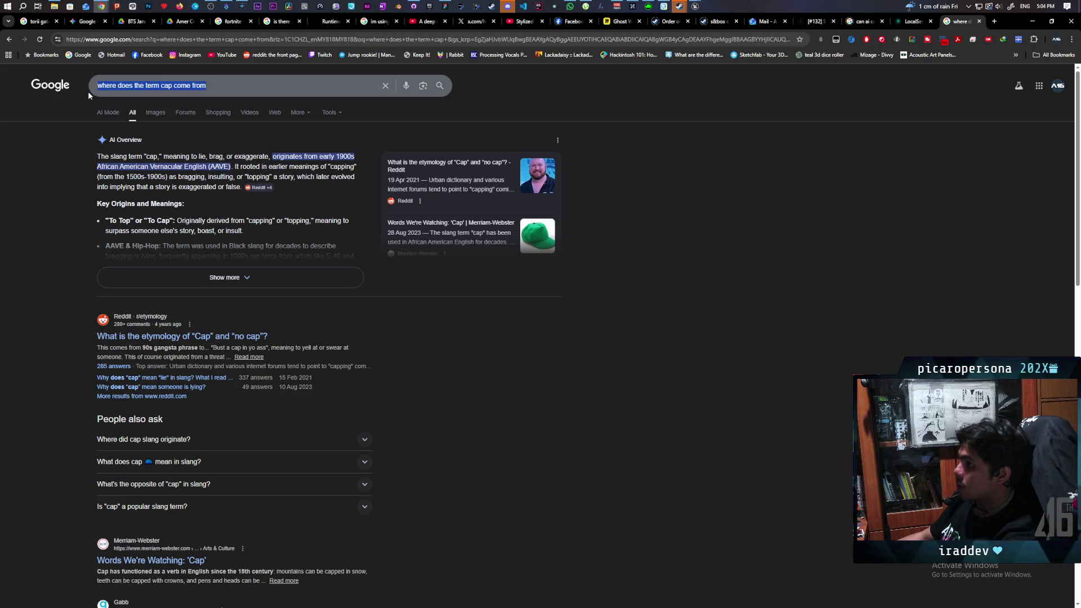
type("rep notify only fi")
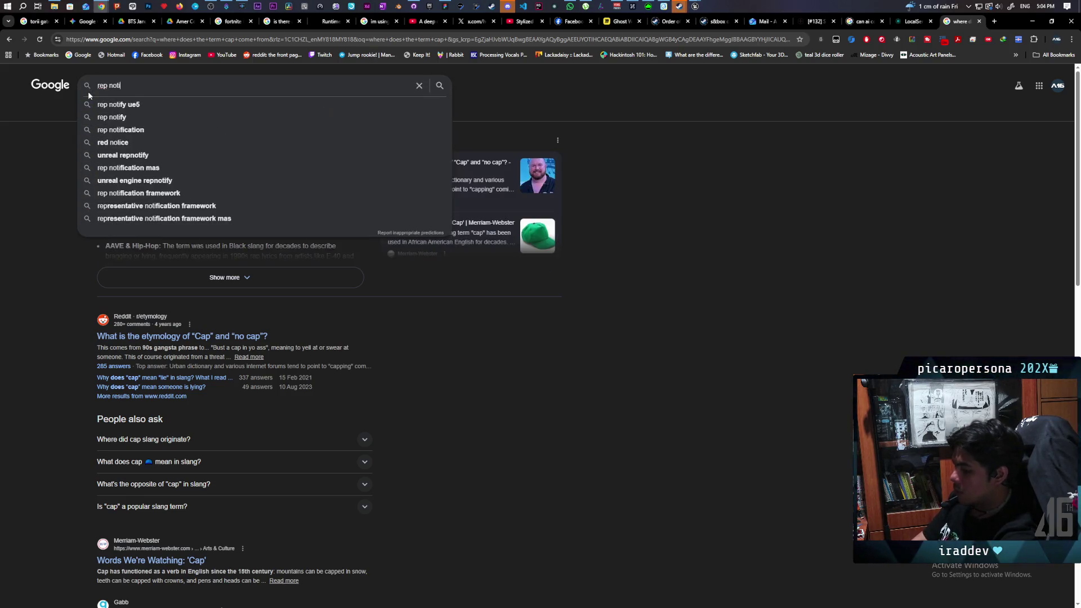
type("ring on server")
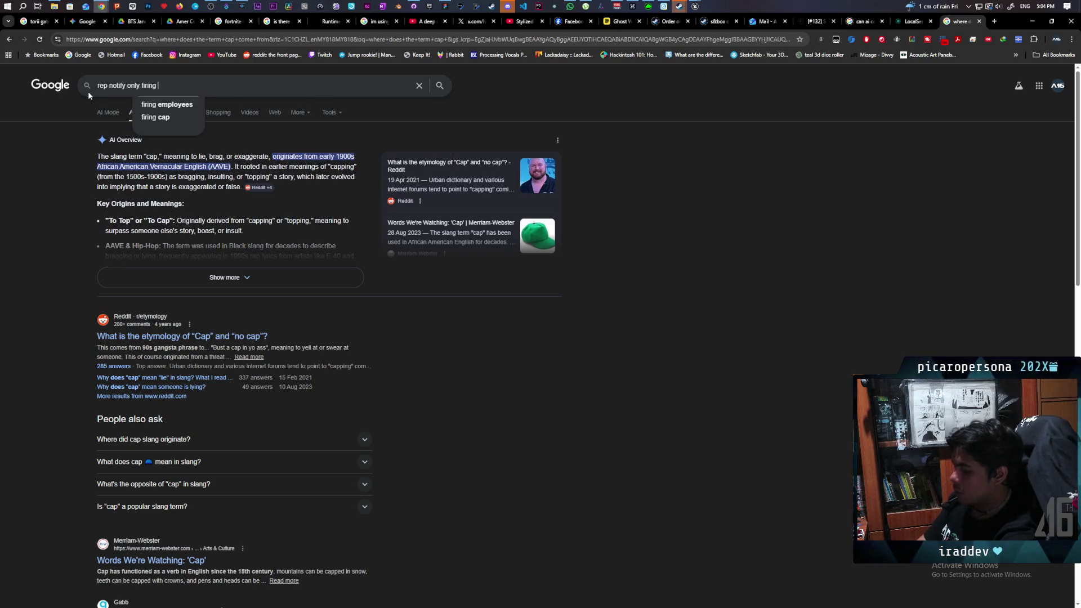
key("Return")
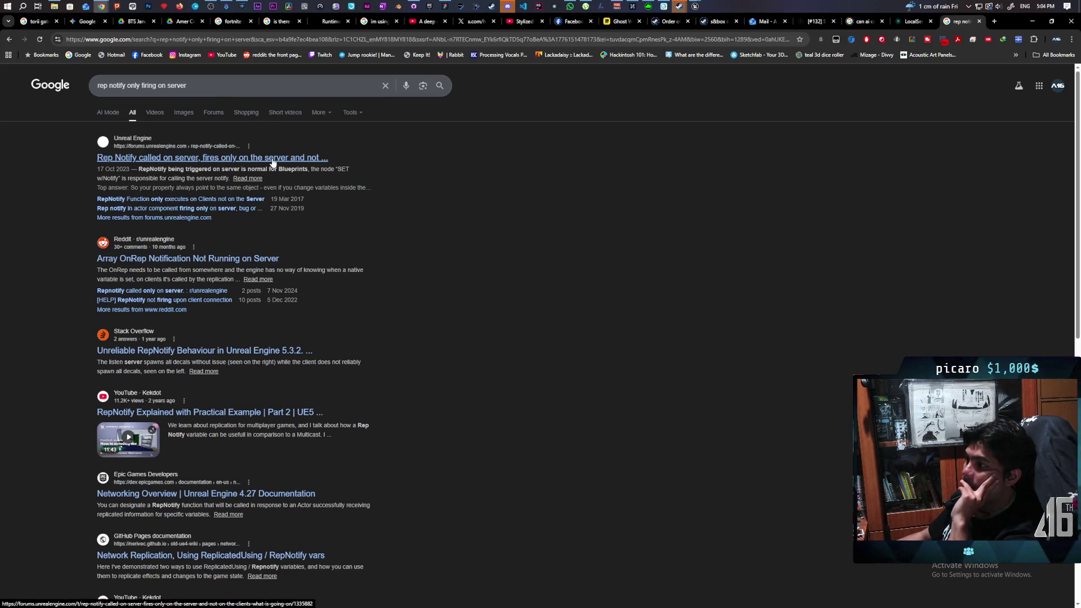
left_click(107, 112)
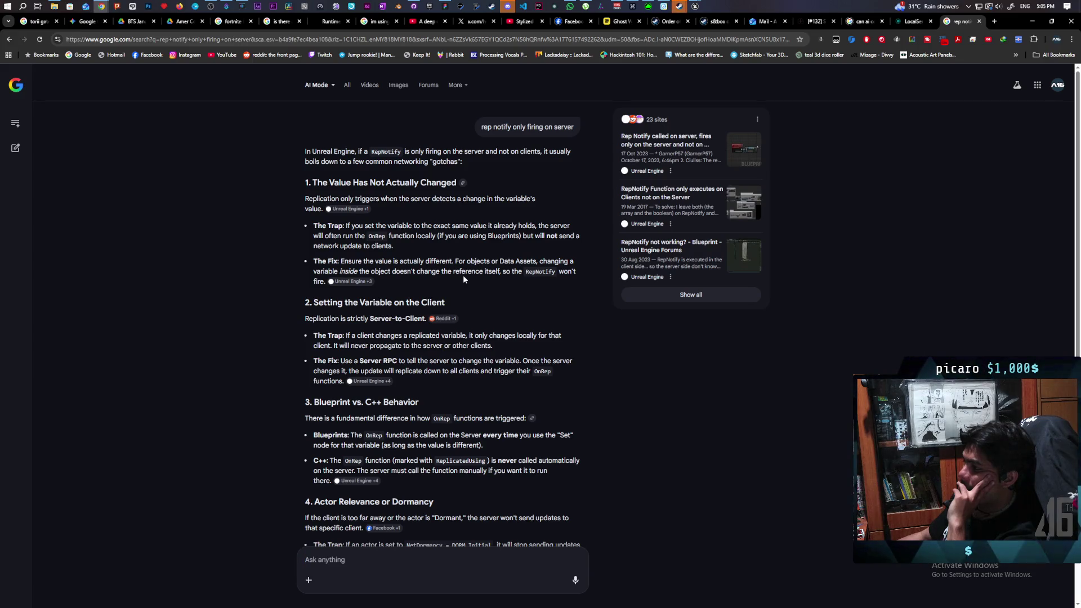
scroll(492, 285, "down", 3)
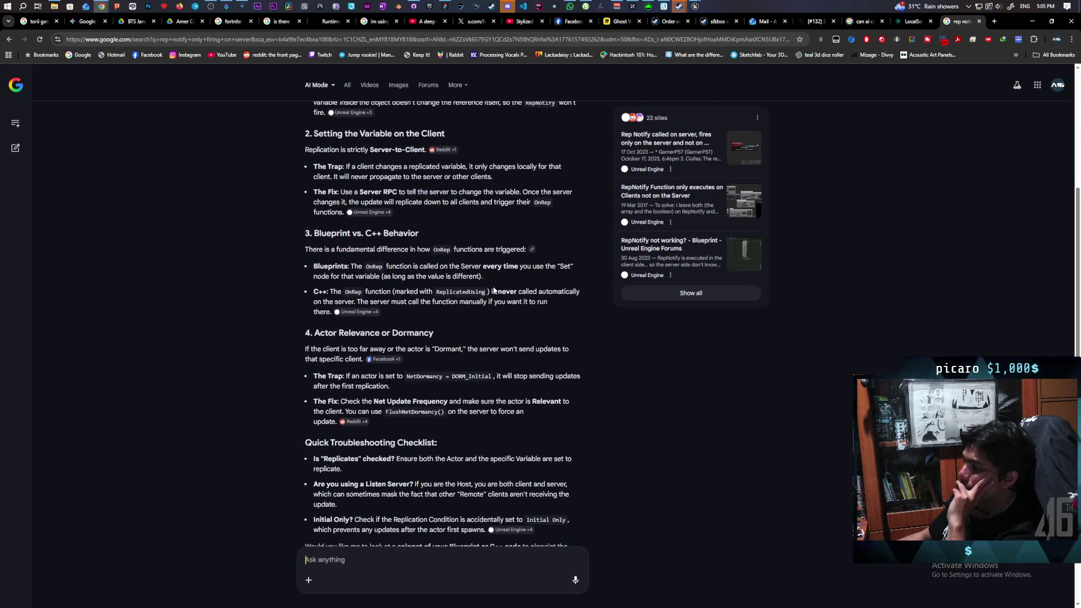
scroll(473, 280, "up", 1)
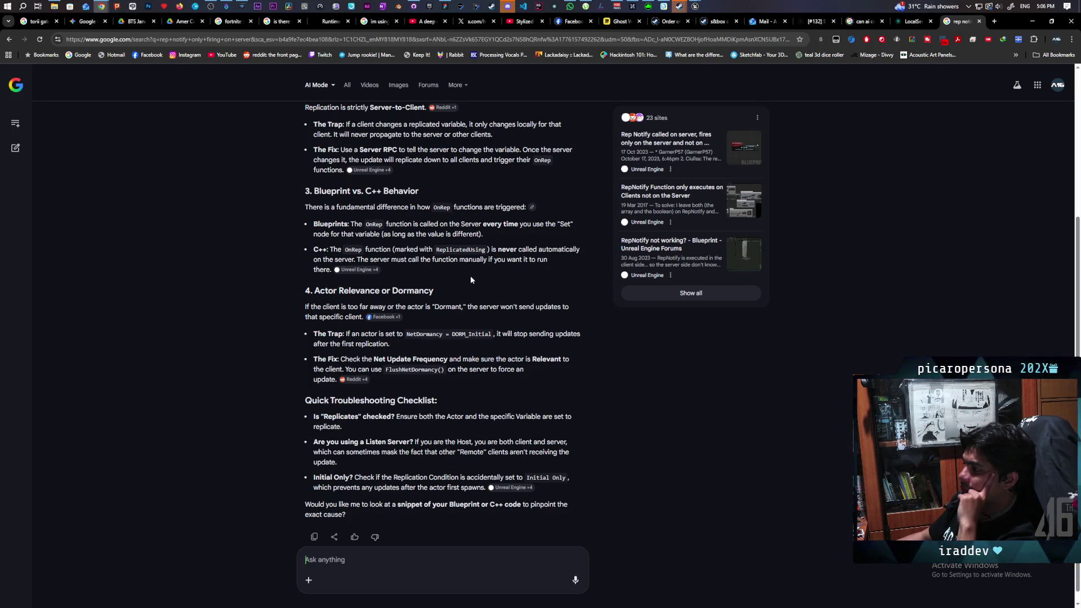
scroll(471, 276, "down", 1)
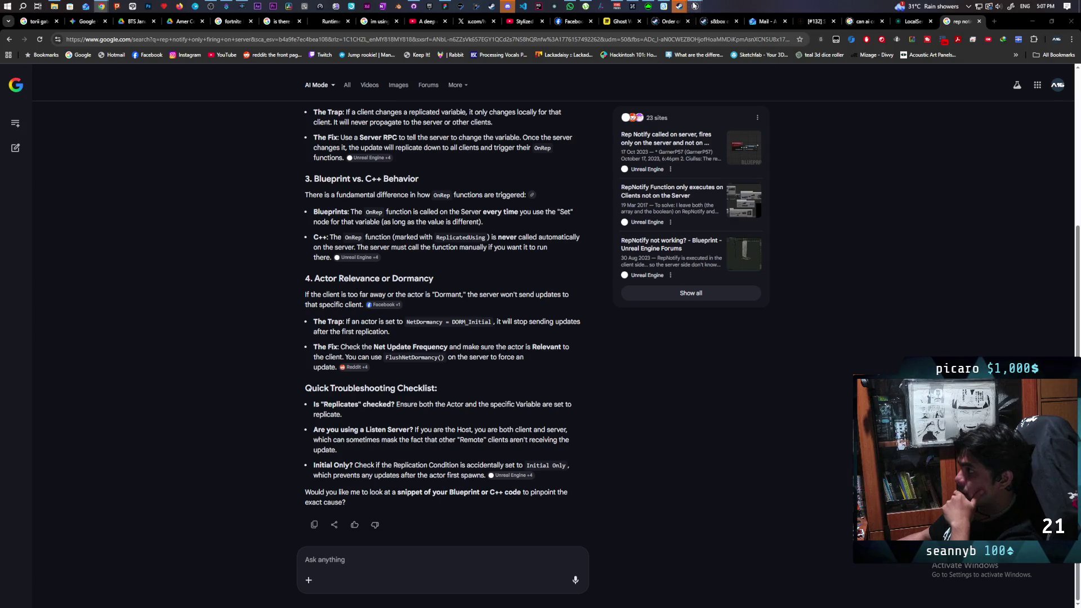
mouse_move(694, 6)
mouse_move(665, 50)
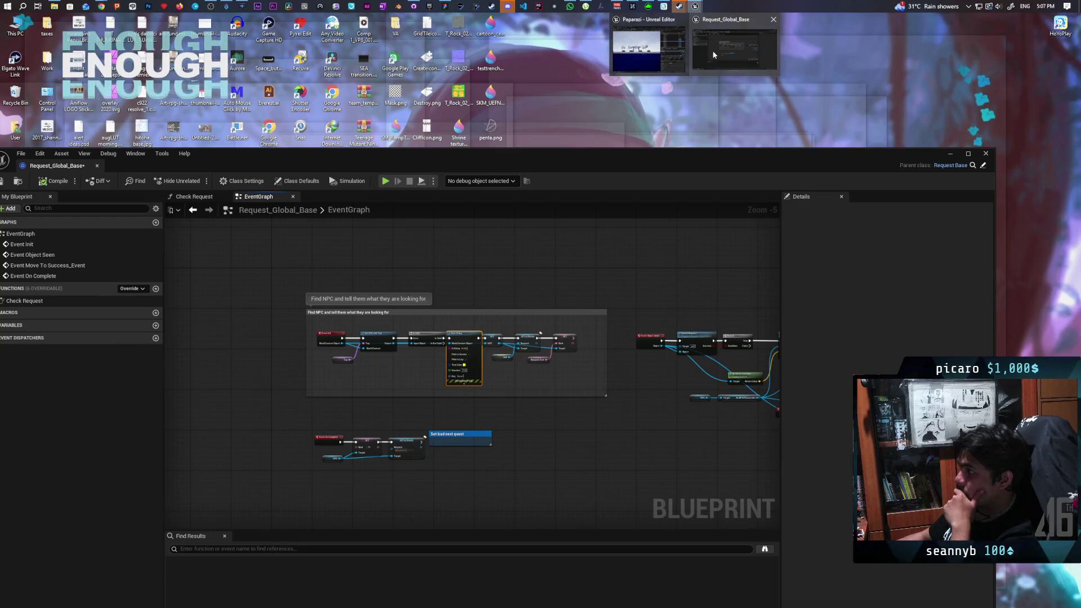
- Bring the Paparazi Unreal Editor window to the front from the taskbar
left_click(677, 48)
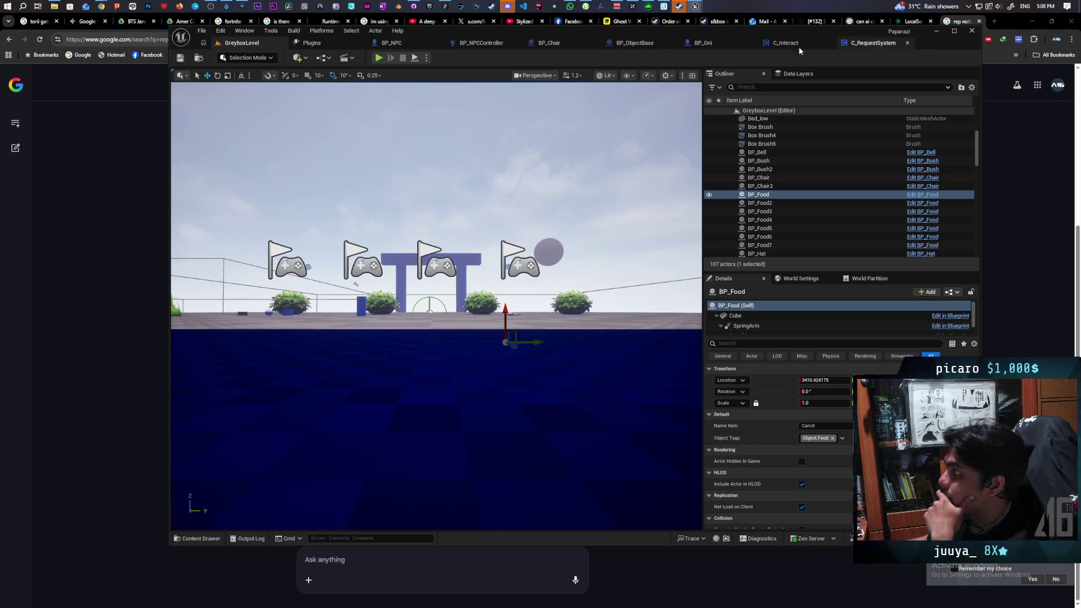
- Open BP_NPC's EventGraph and navigate to the Client Side UI Event Set Widget Hidden node
left_click(434, 44)
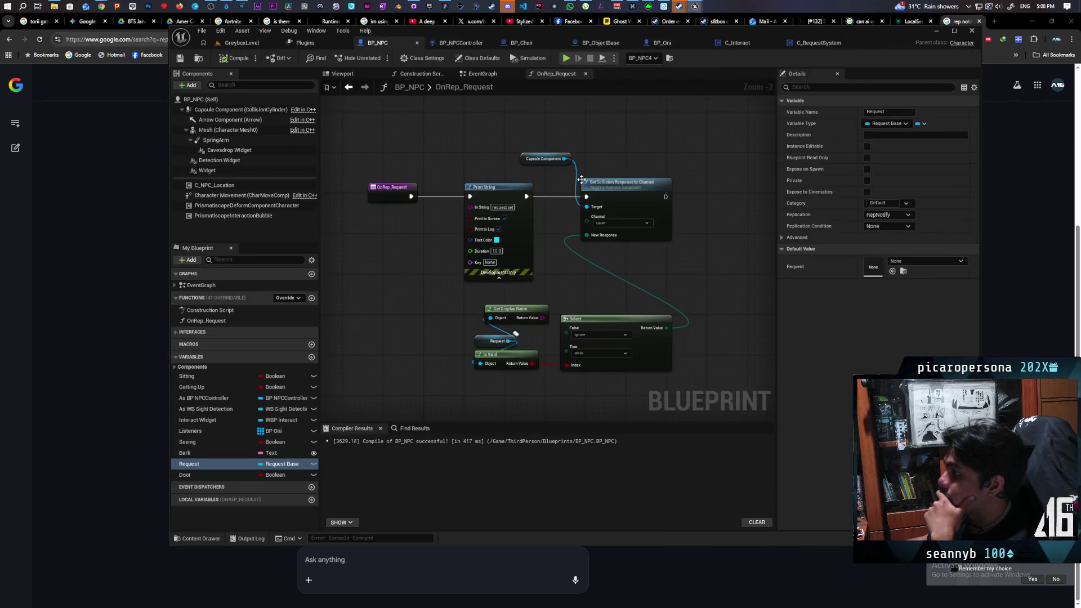
left_click(492, 76)
scroll(477, 177, "down", 5)
scroll(456, 256, "up", 6)
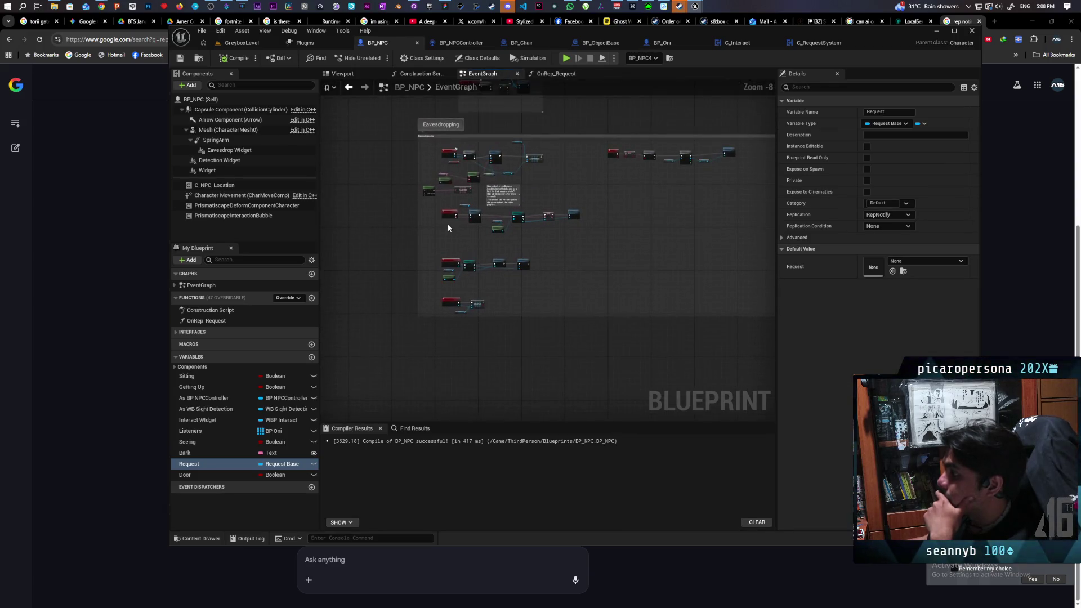
scroll(456, 260, "up", 1)
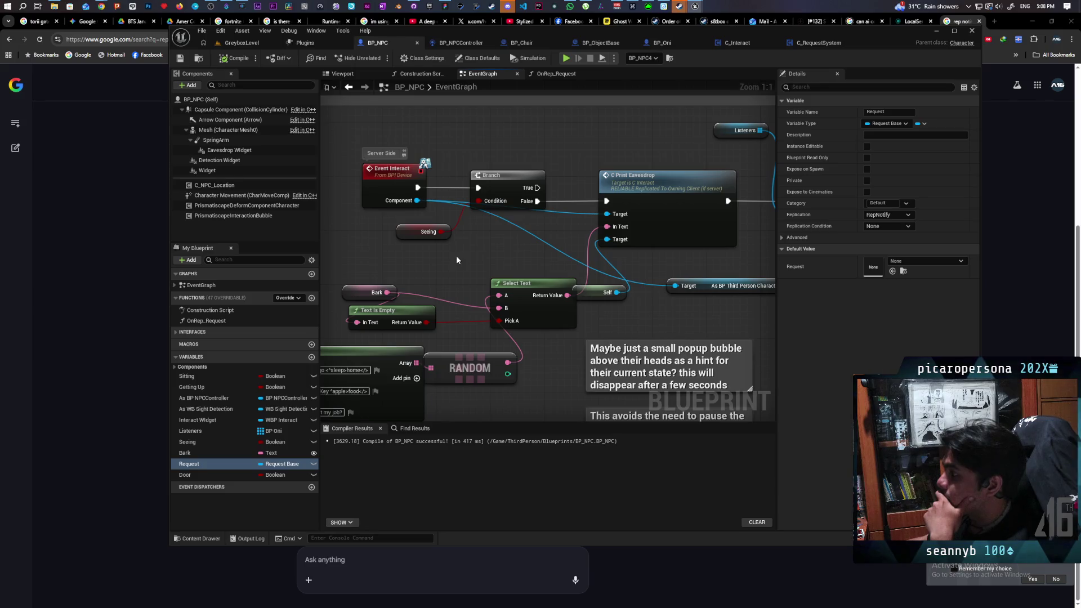
scroll(457, 260, "down", 3)
mouse_move(470, 298)
left_mouse_down()
mouse_move(530, 117)
mouse_move(470, 172)
mouse_move(444, 231)
mouse_move(464, 392)
left_mouse_up()
scroll(519, 316, "up", 3)
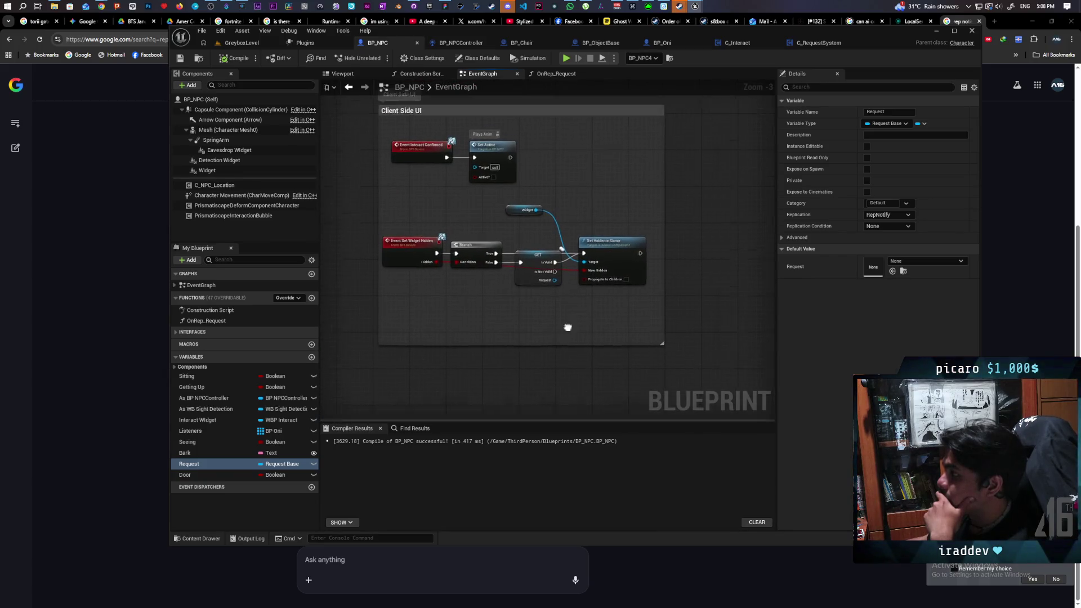
left_click_drag(521, 319, 580, 322)
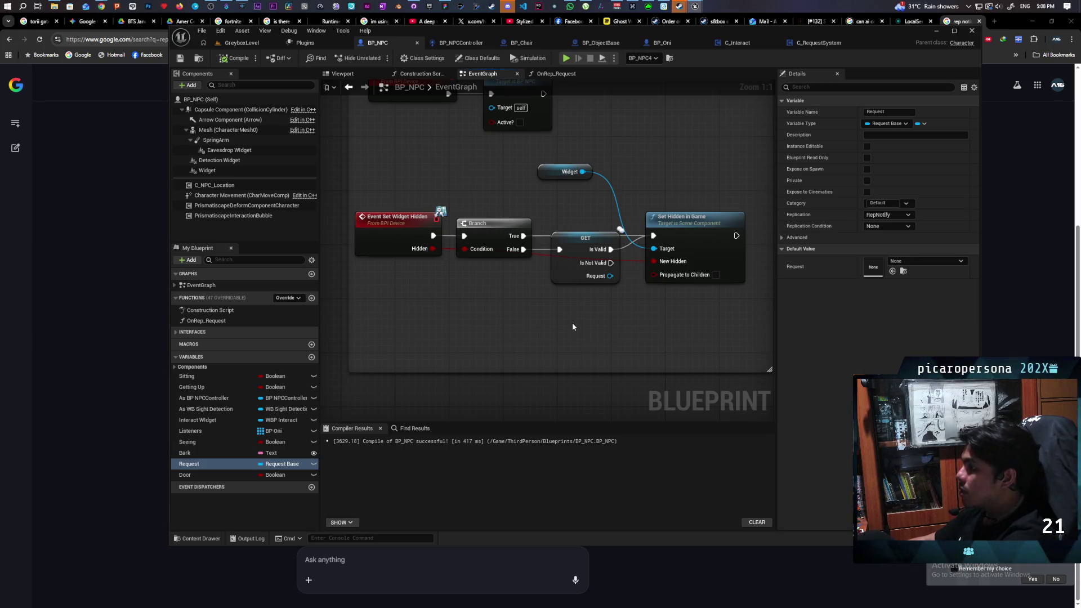
- Inspect the Request validity check and Eavesdropping nodes, then return to the widget-hiding logic
left_click_drag(572, 323, 496, 391)
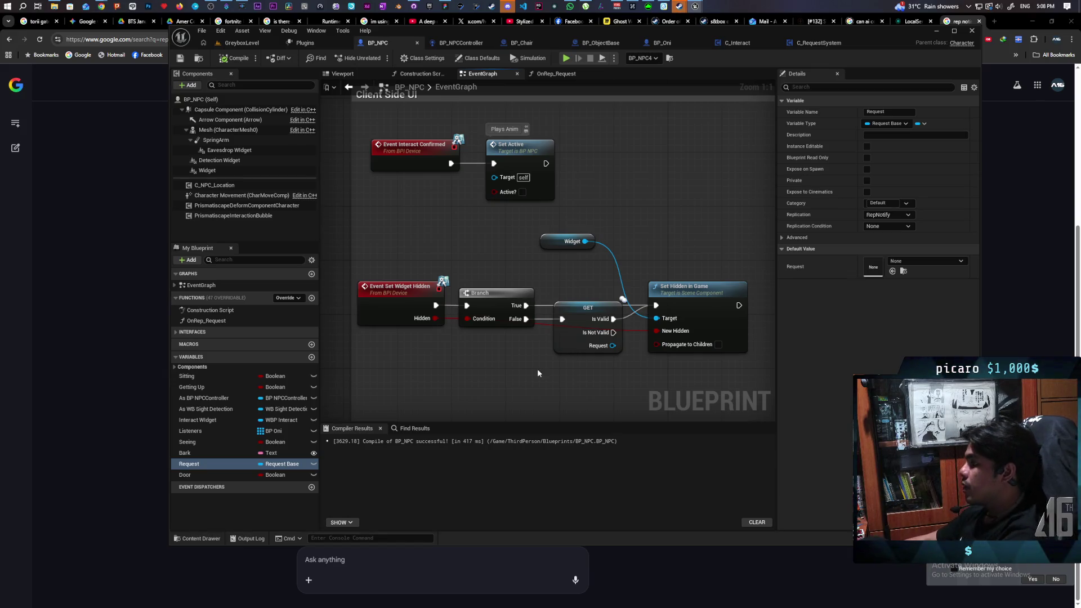
left_click_drag(581, 372, 592, 291)
scroll(521, 336, "down", 3)
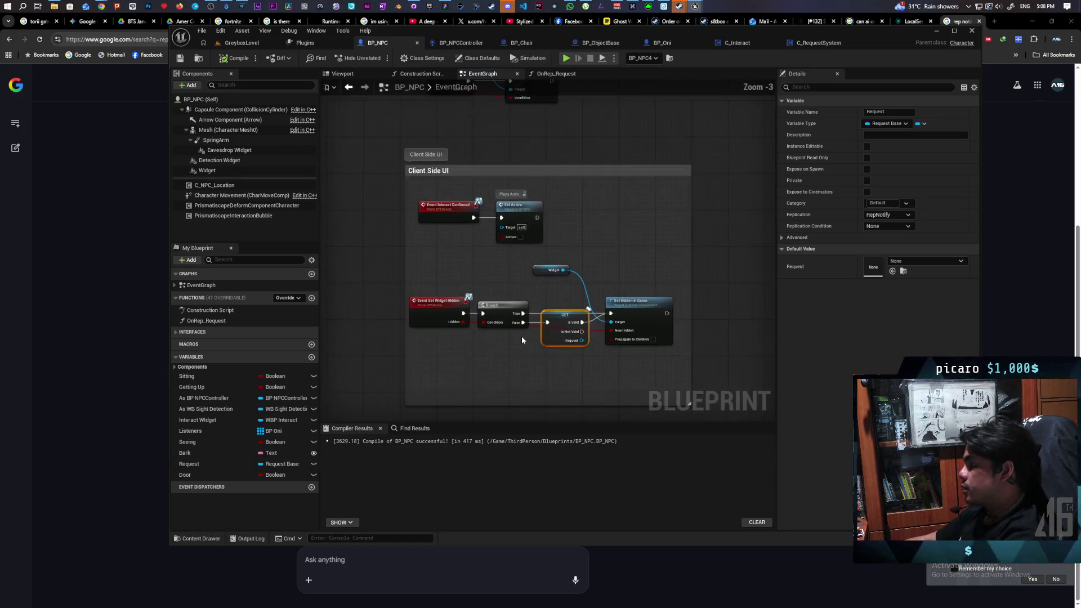
mouse_move(512, 181)
left_mouse_down()
mouse_move(526, 237)
mouse_move(610, 227)
mouse_move(597, 224)
mouse_move(558, 356)
left_mouse_up()
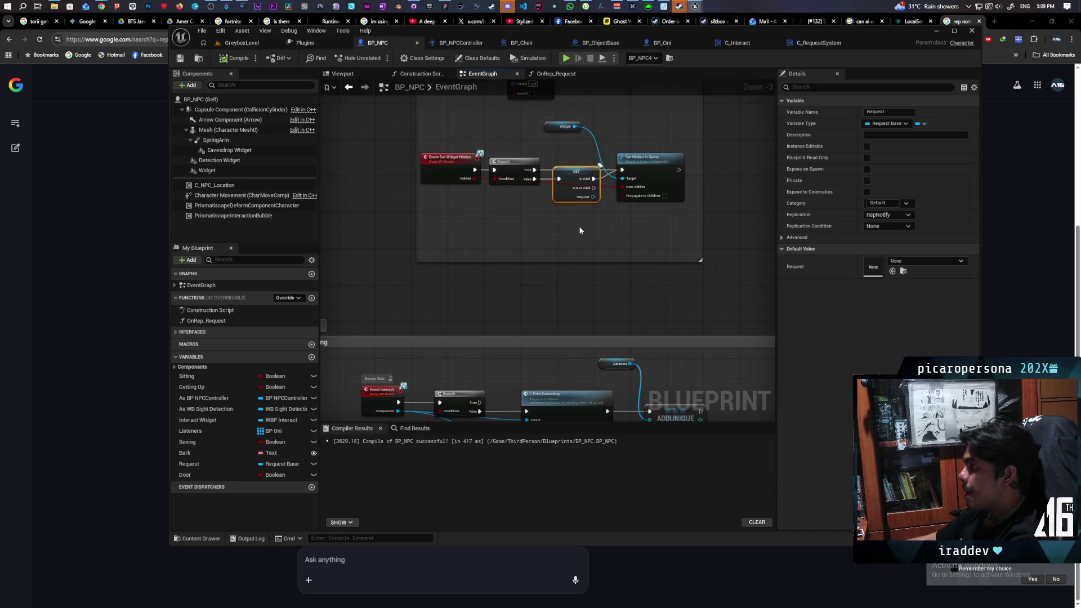
scroll(585, 214, "up", 2)
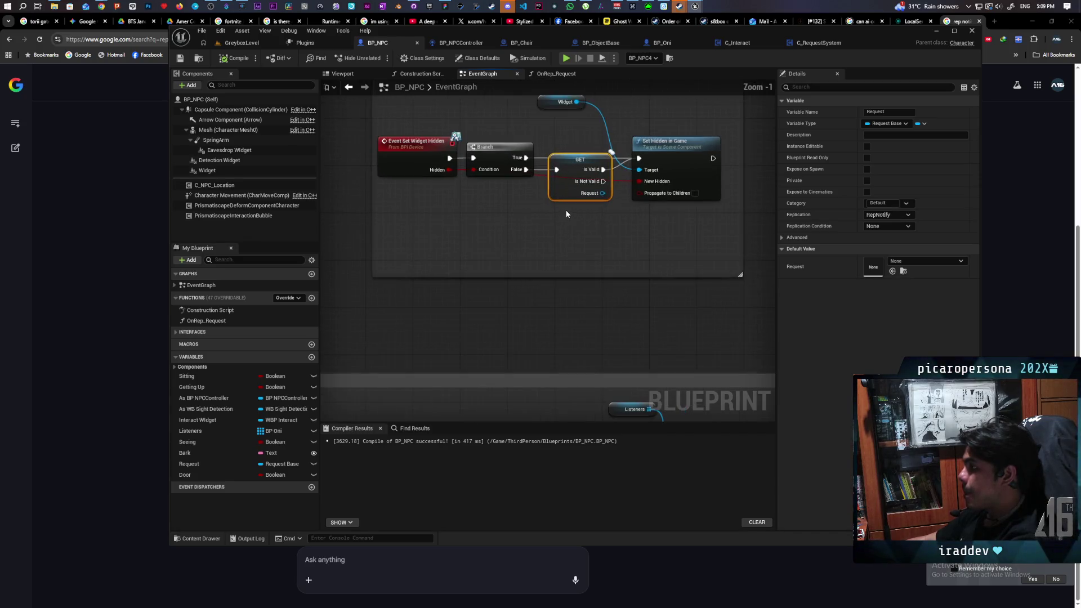
left_click_drag(571, 212, 539, 316)
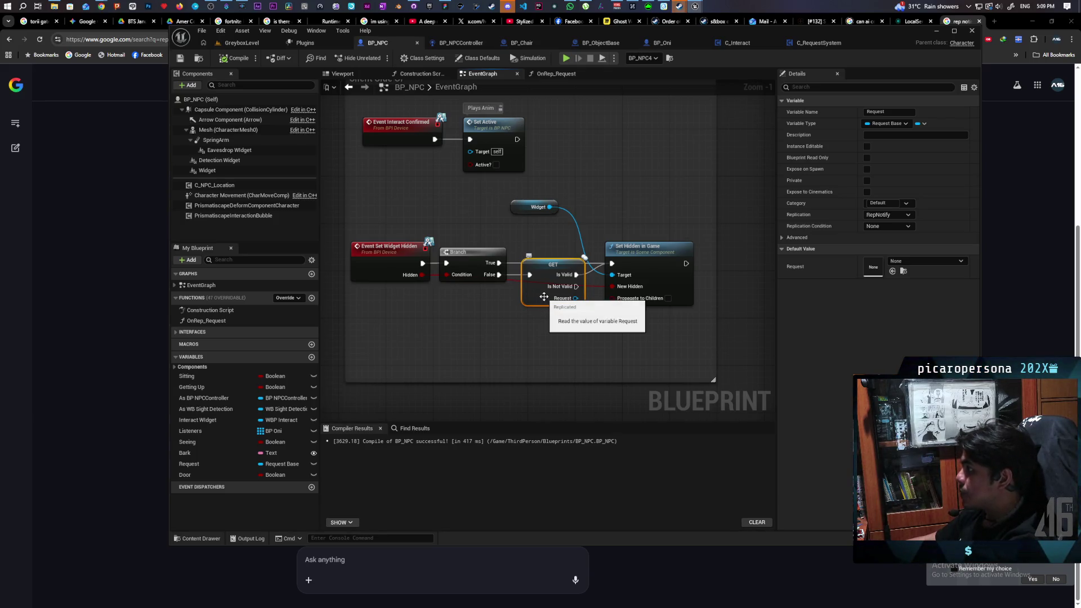
- Switch the Request variable from RepNotify to Replicated, keep condition None, and compile BP_NPC
left_click(897, 215)
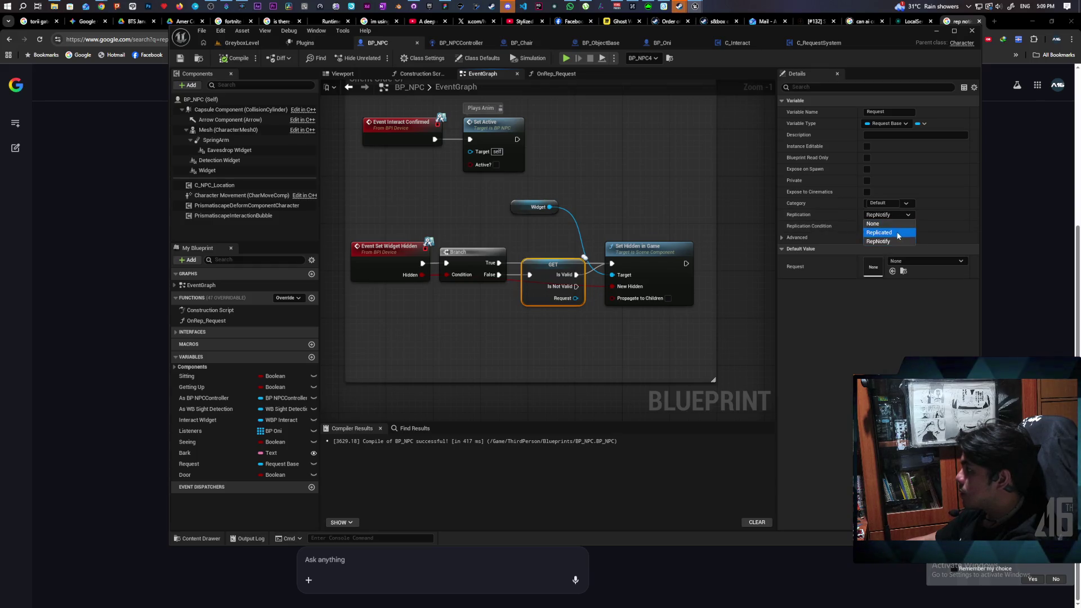
left_click(899, 235)
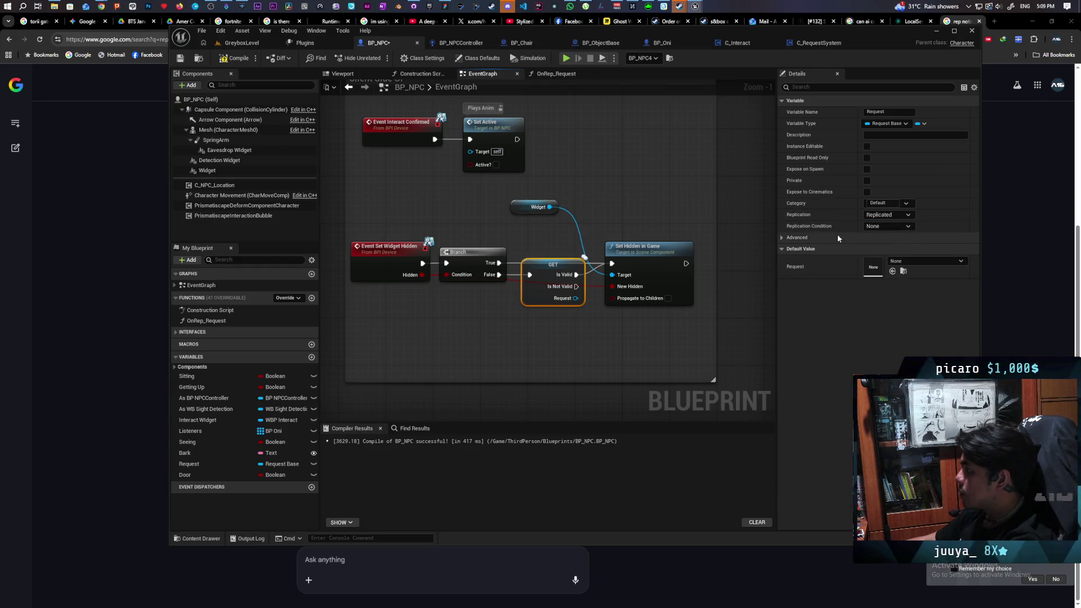
left_click(897, 225)
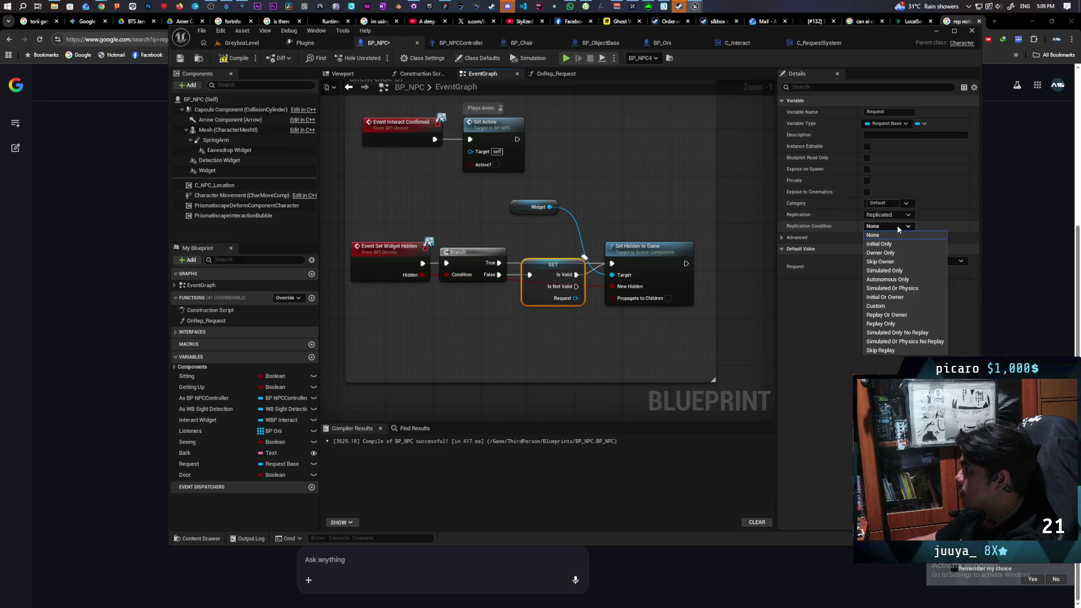
left_click(811, 314)
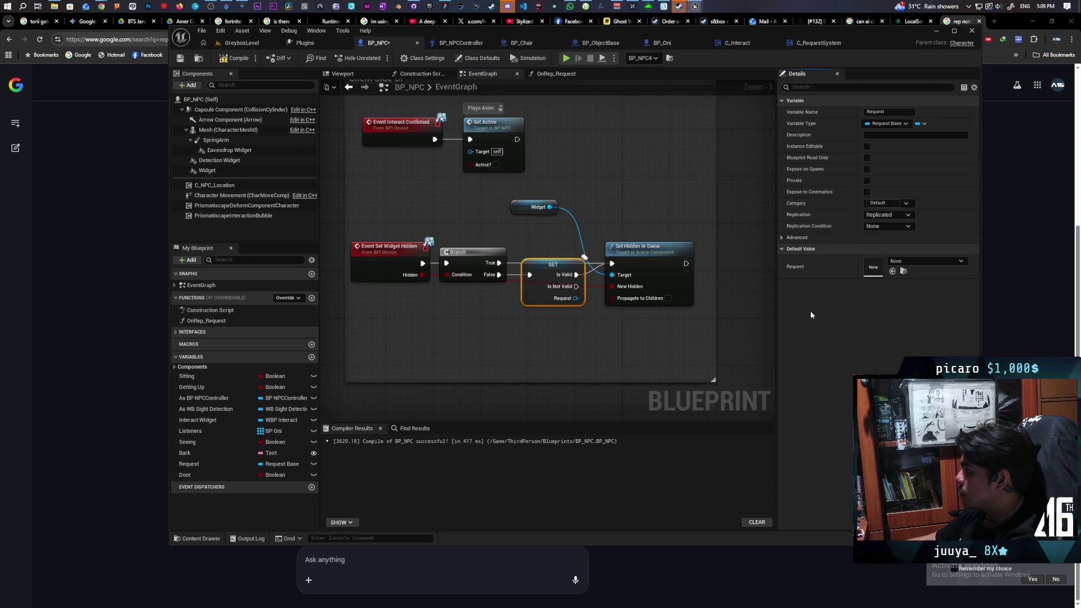
key("F7")
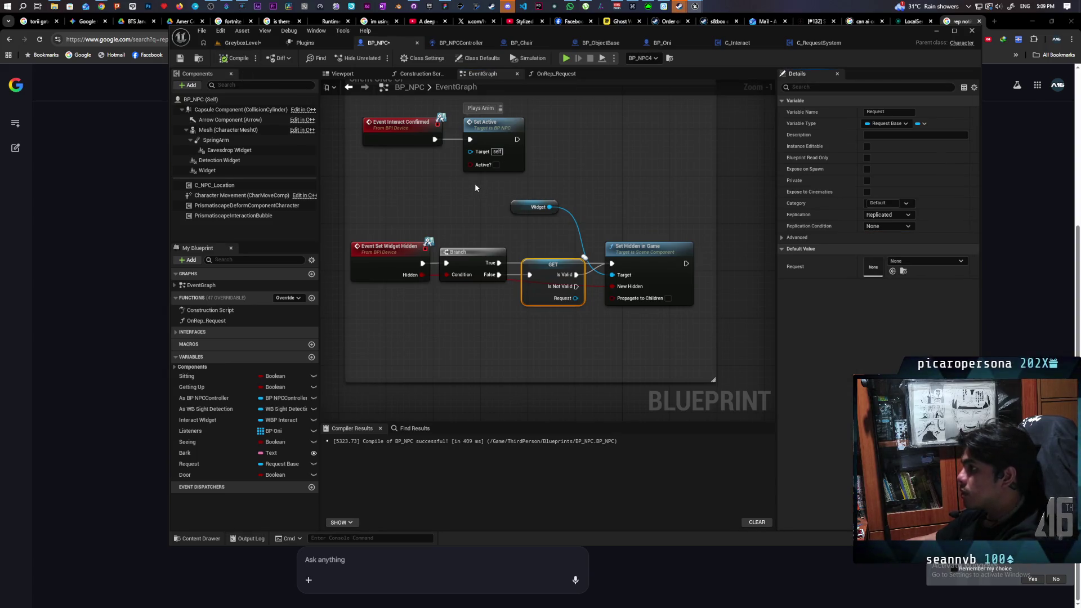
- Save BP_NPC with Ctrl+S to keep the Request replication change
key("ctrl+s")
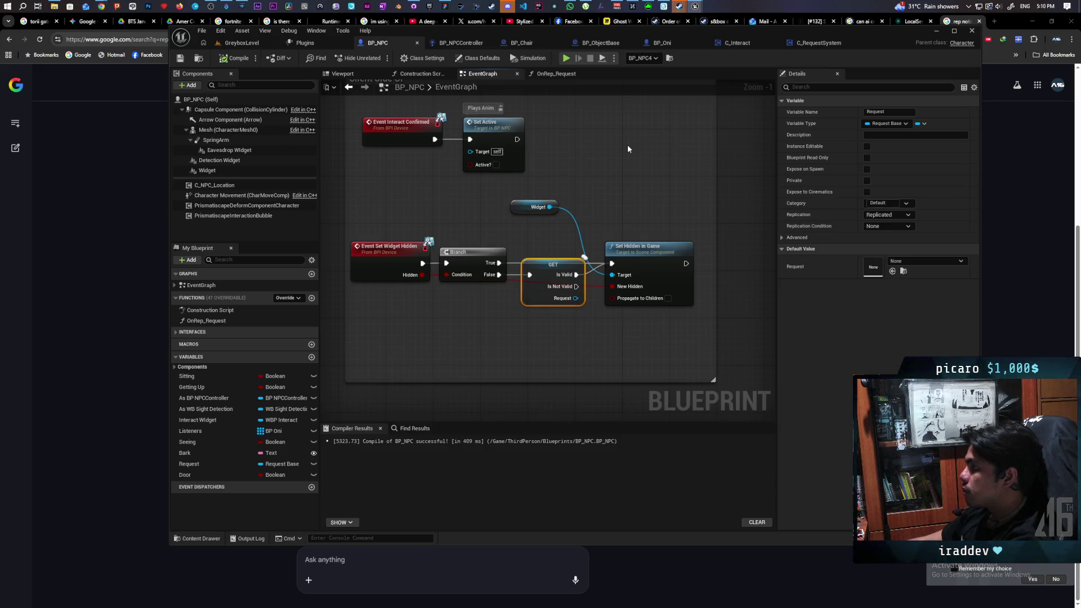
- Review the C_Interact and C_RequestSystem event graphs, ending on C_RequestSystem's graph
left_click(739, 45)
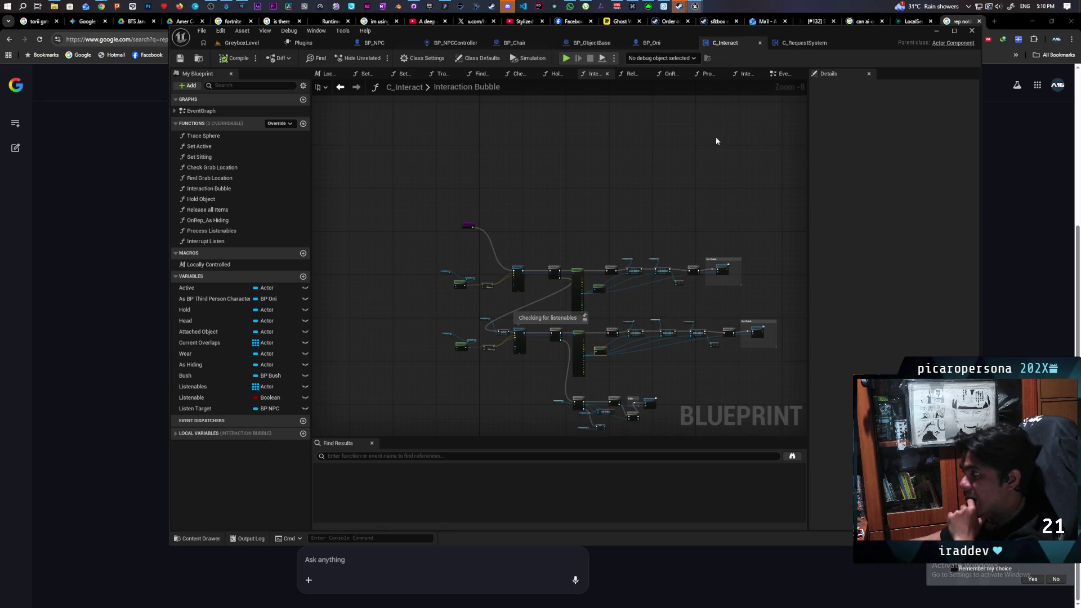
left_click(794, 44)
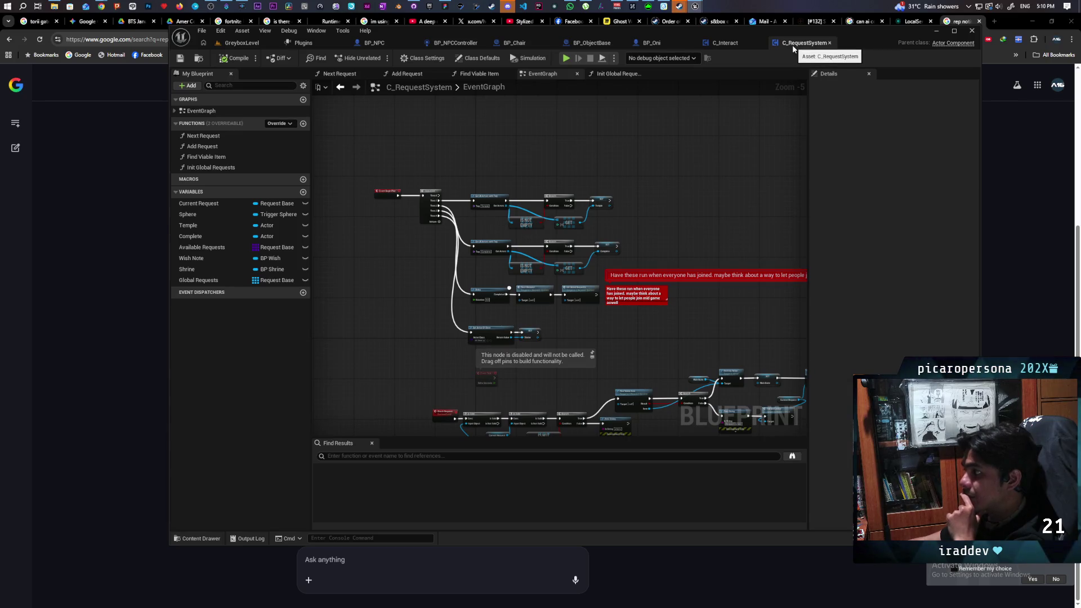
left_click(738, 46)
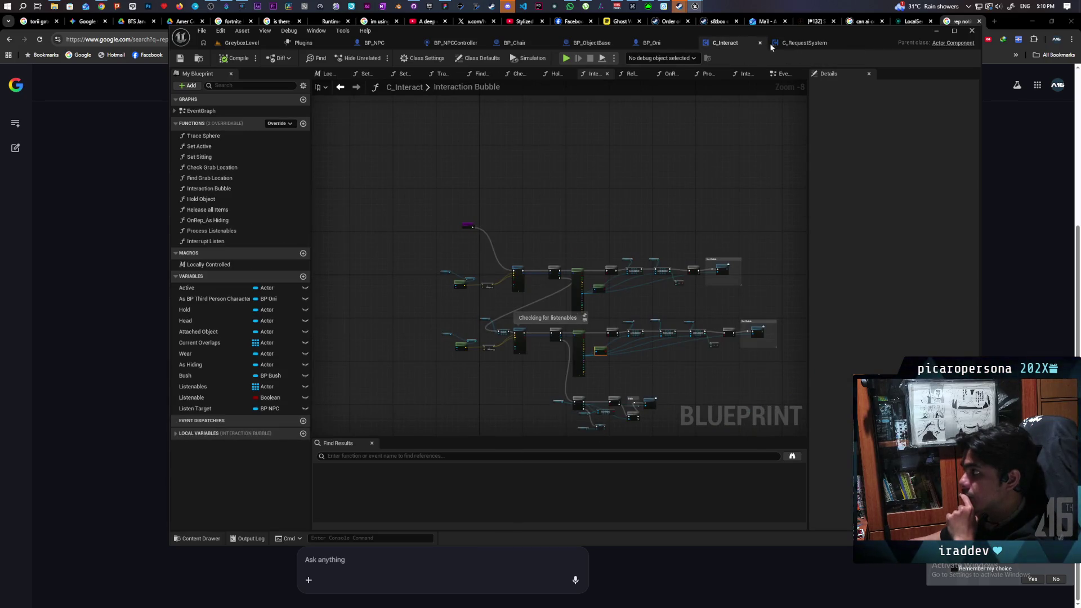
left_click(805, 43)
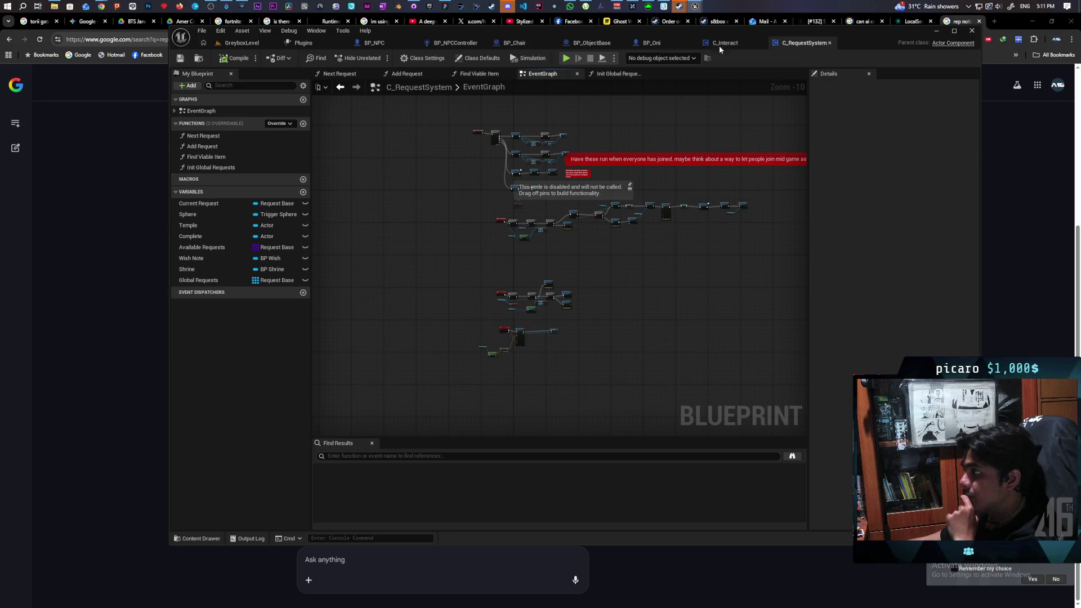
- Return to BP_NPC's event graph and look over the OnRep_Request function graph
left_click(384, 44)
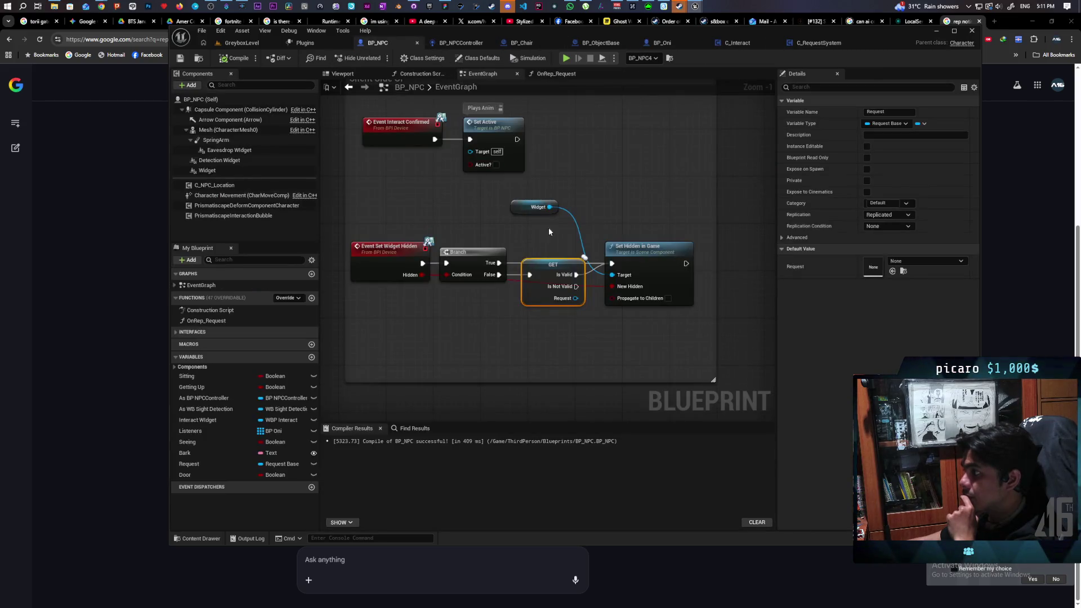
scroll(479, 219, "down", 5)
scroll(478, 218, "up", 5)
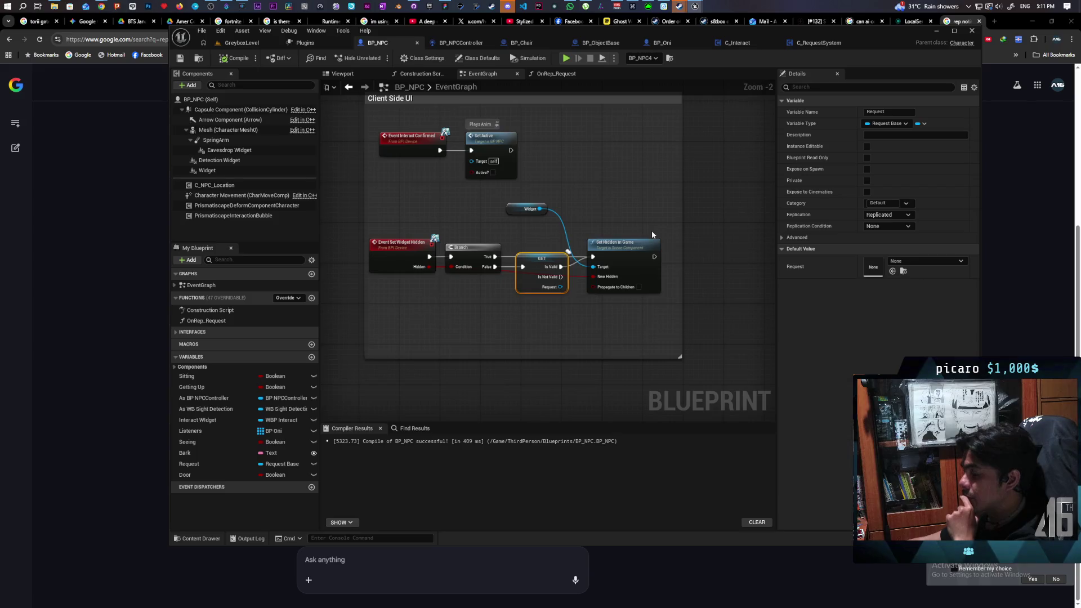
scroll(651, 231, "down", 1)
left_click_drag(630, 203, 635, 267)
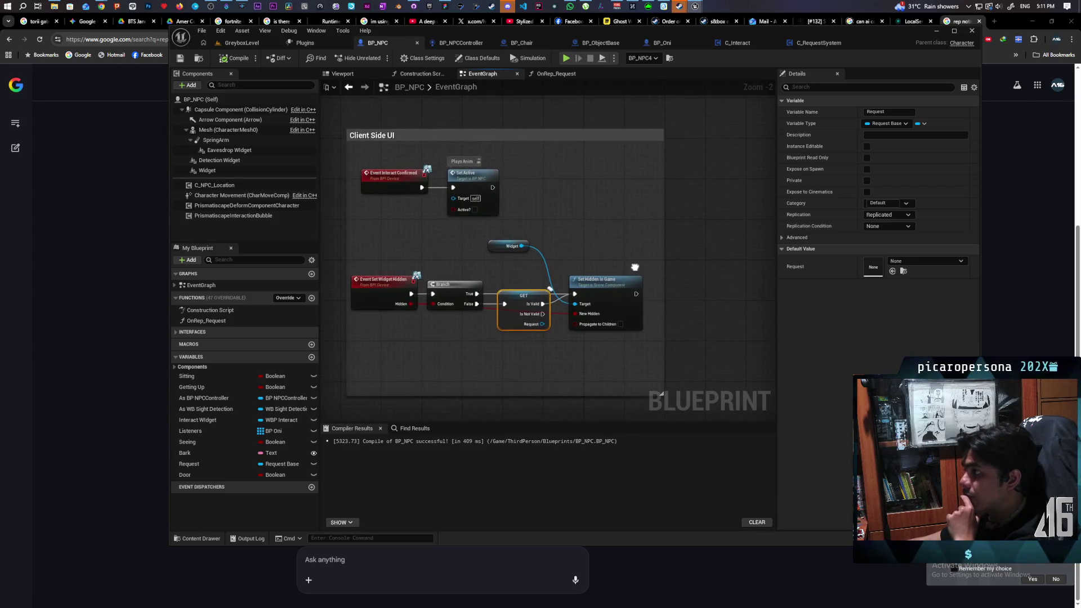
left_click(563, 75)
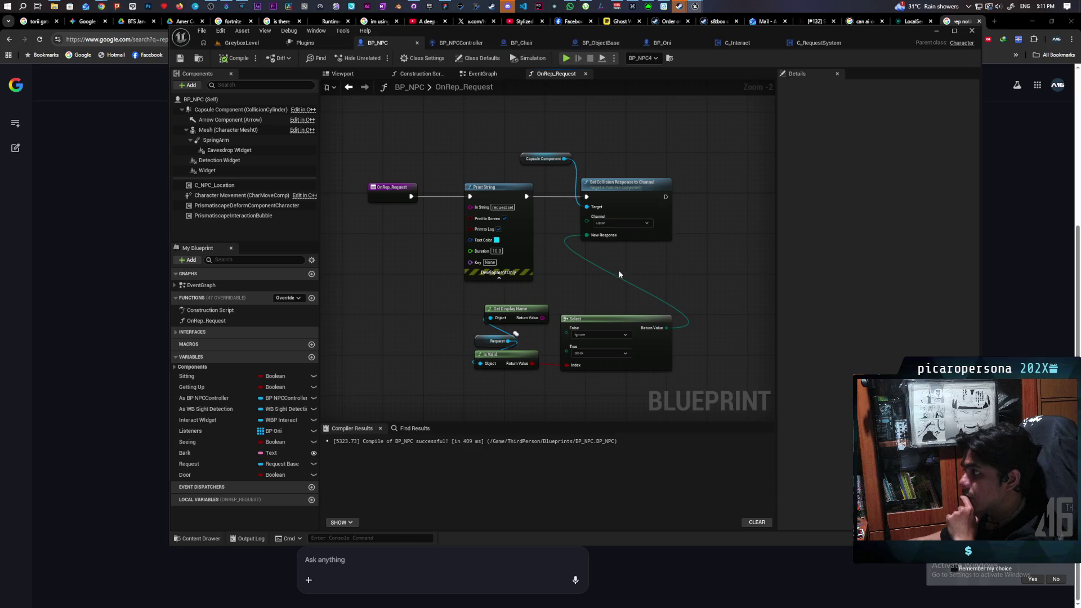
left_click(587, 74)
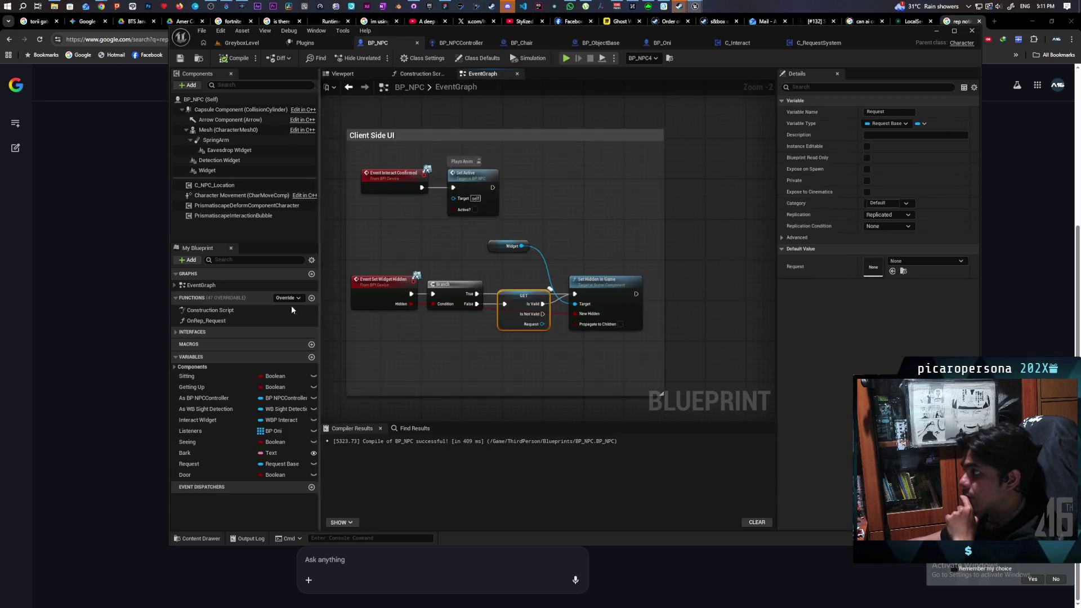
- Delete the OnRep_Request function from My Blueprint, then compile and save BP_NPC
left_click(214, 321)
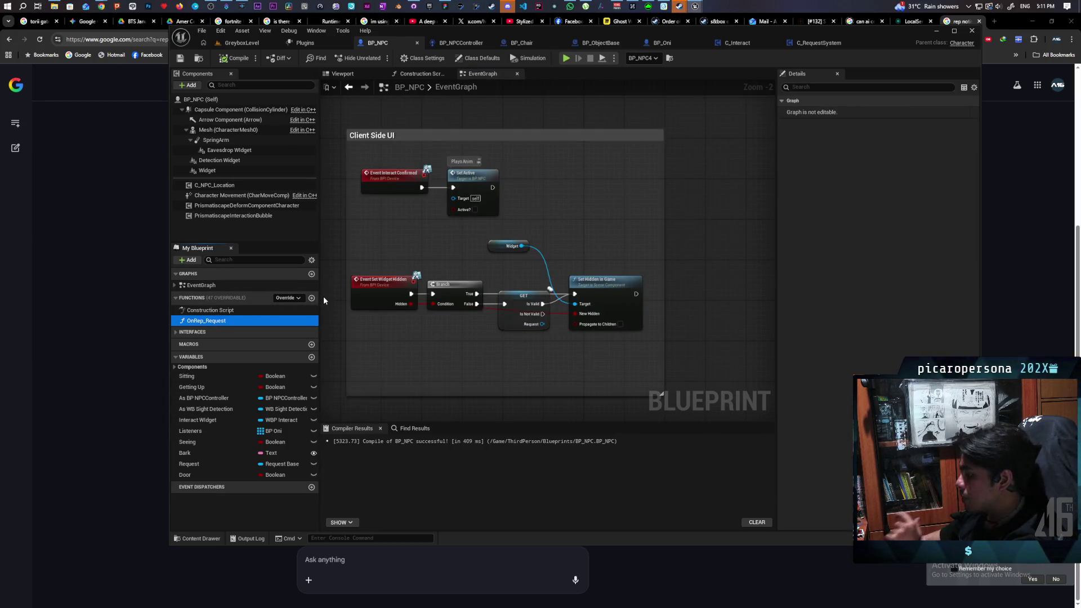
key("Delete")
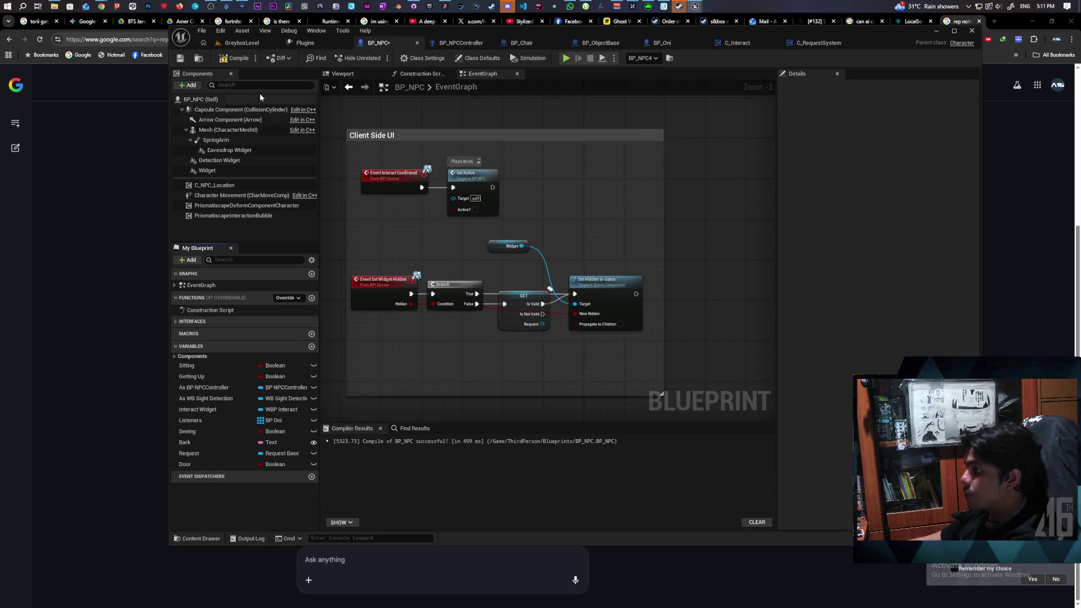
key("F7")
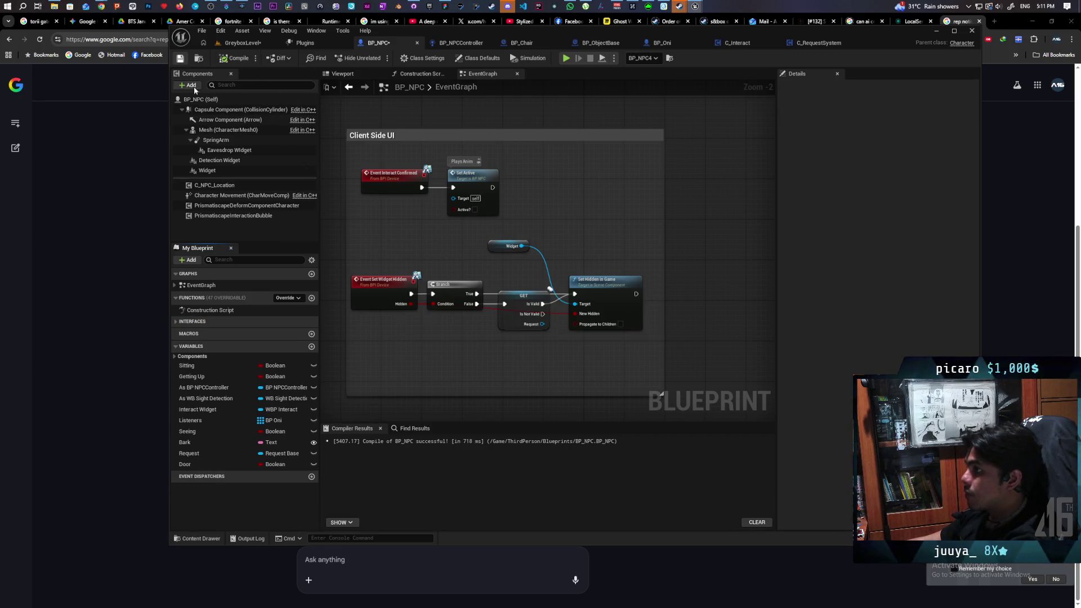
key("ctrl+s")
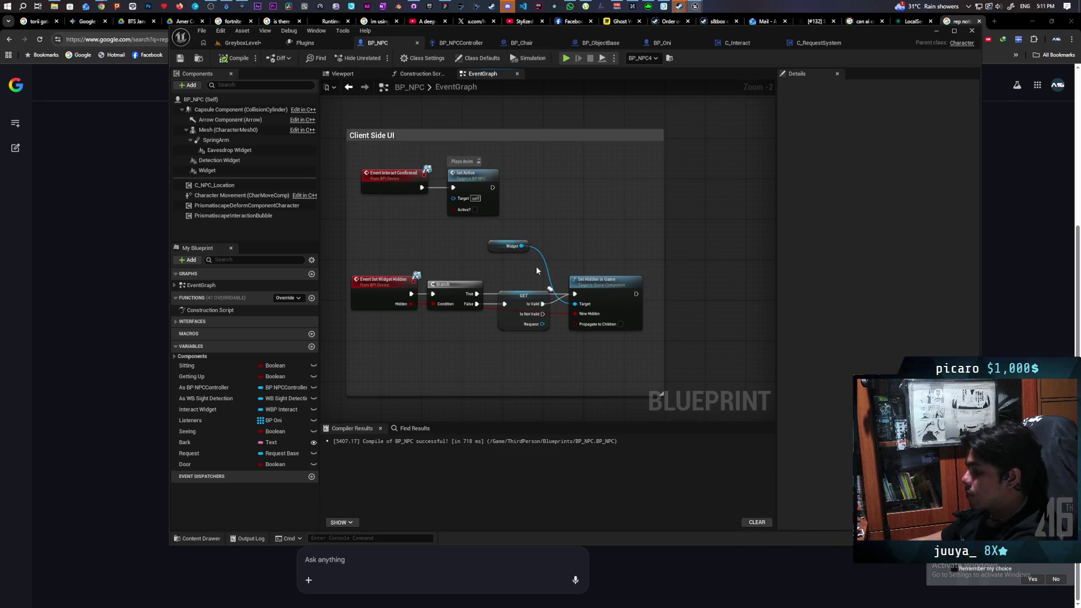
- Add a custom event to the graph and name it C Set Furniture Response
mouse_move(738, 306)
left_mouse_down()
mouse_move(707, 269)
mouse_move(635, 251)
left_mouse_up()
left_click(635, 251)
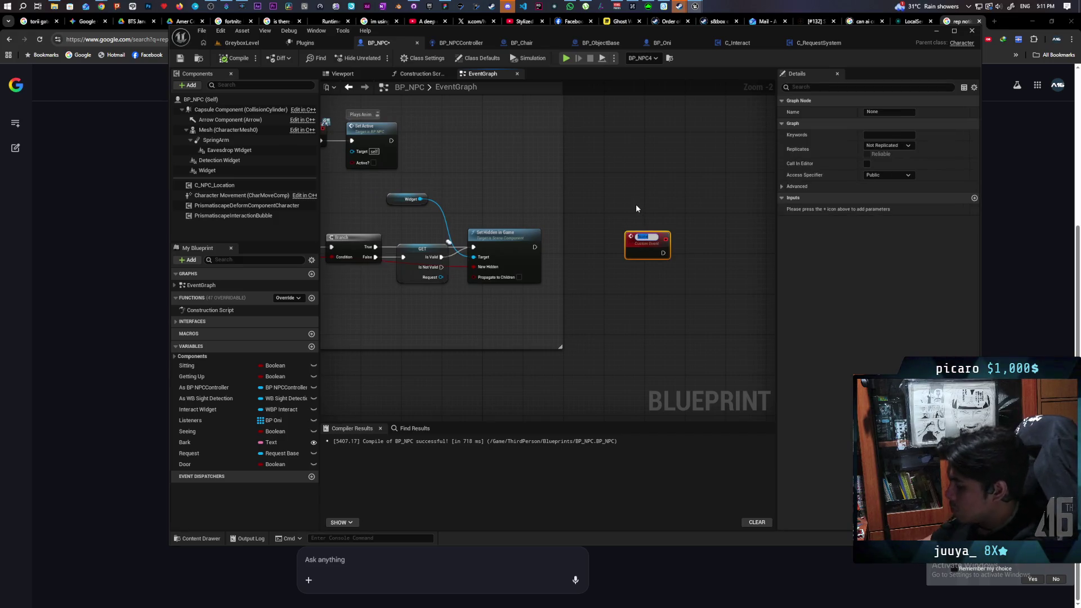
type("SetFunc")
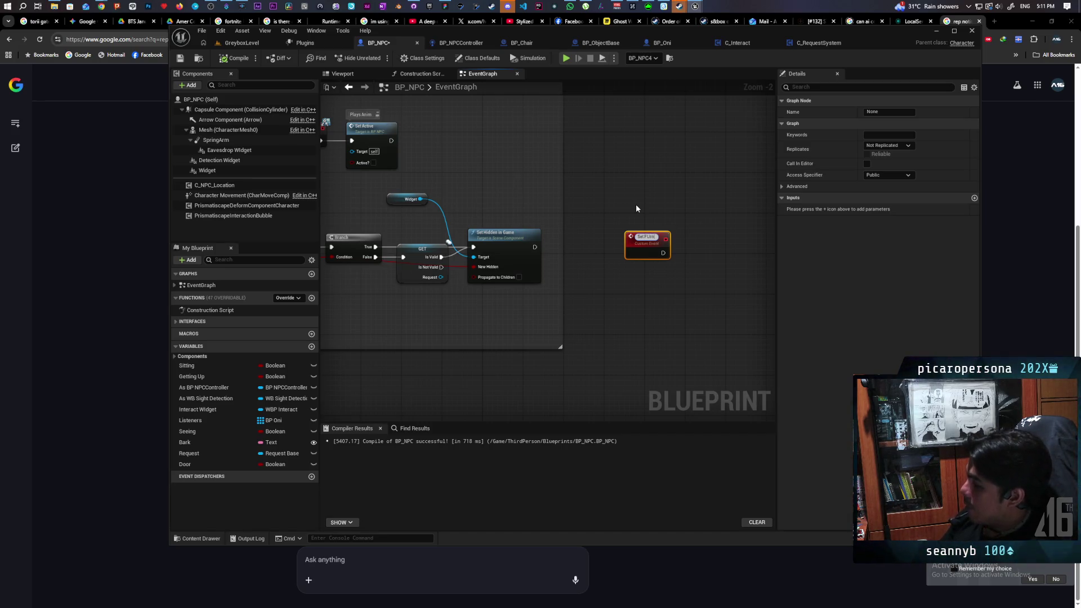
type("Uni")
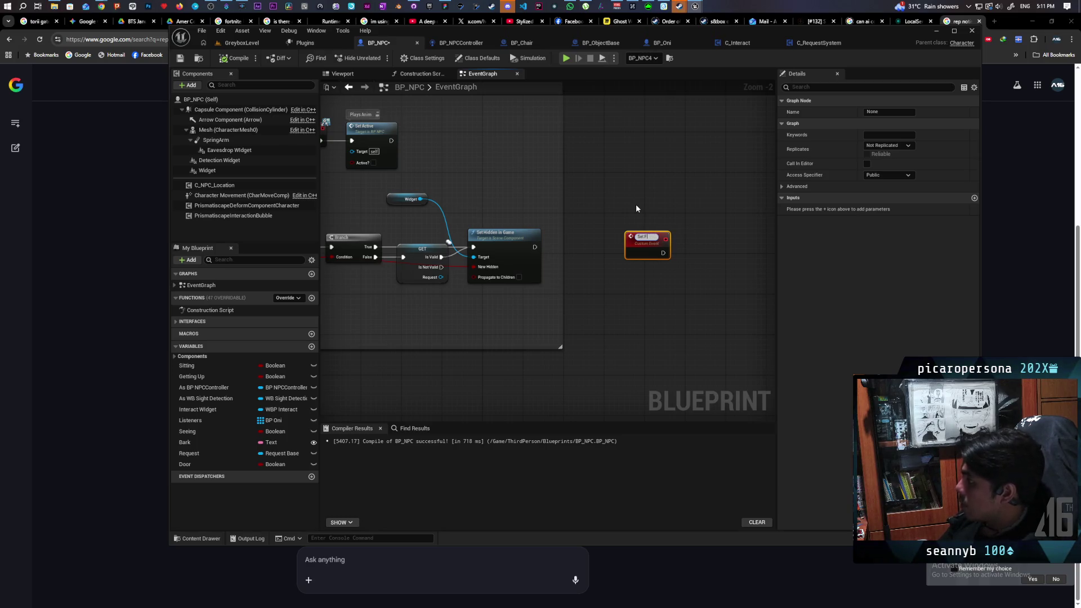
type("rnitur")
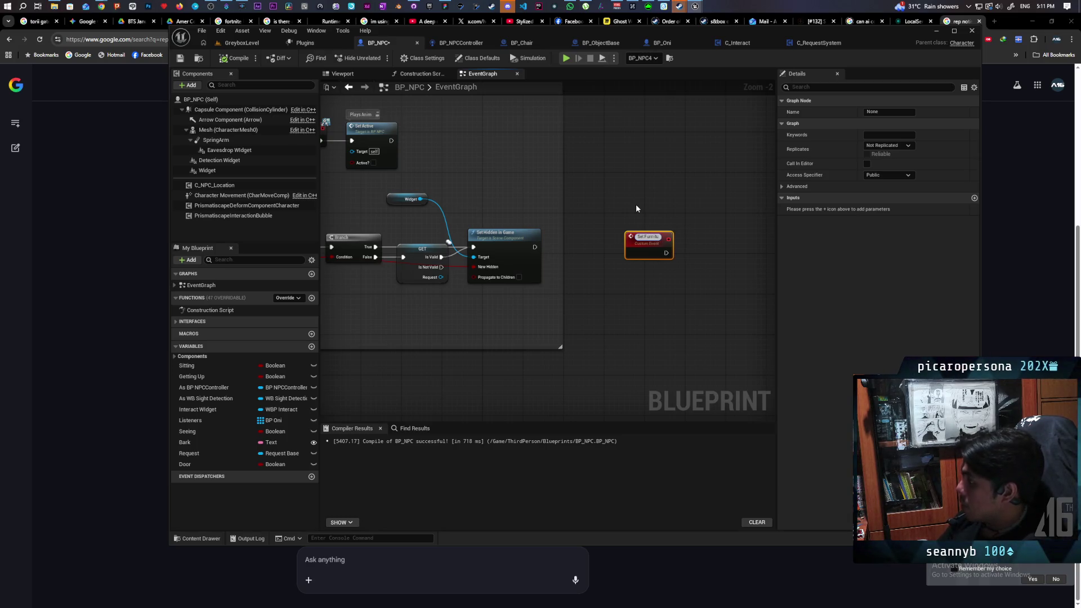
type("e res")
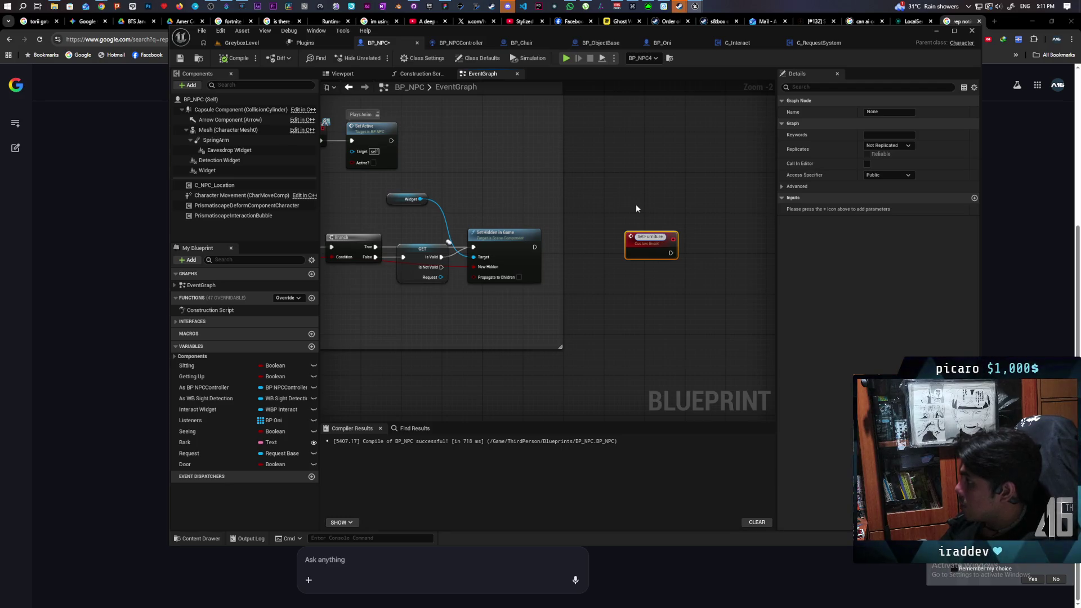
key("BackSpace")
key("BackSpace")
key("BackSpace")
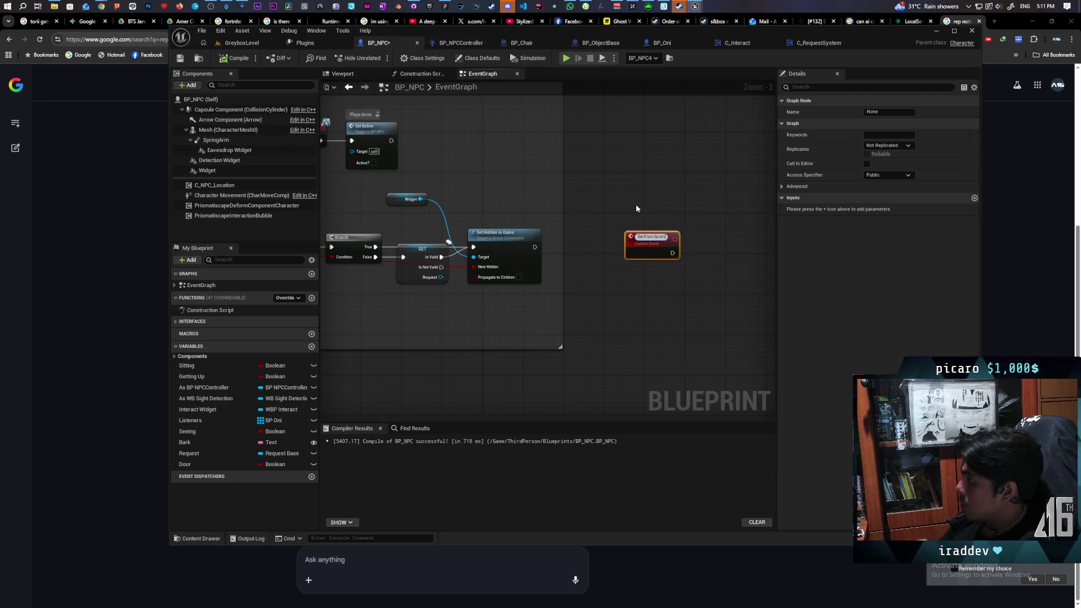
type("Response")
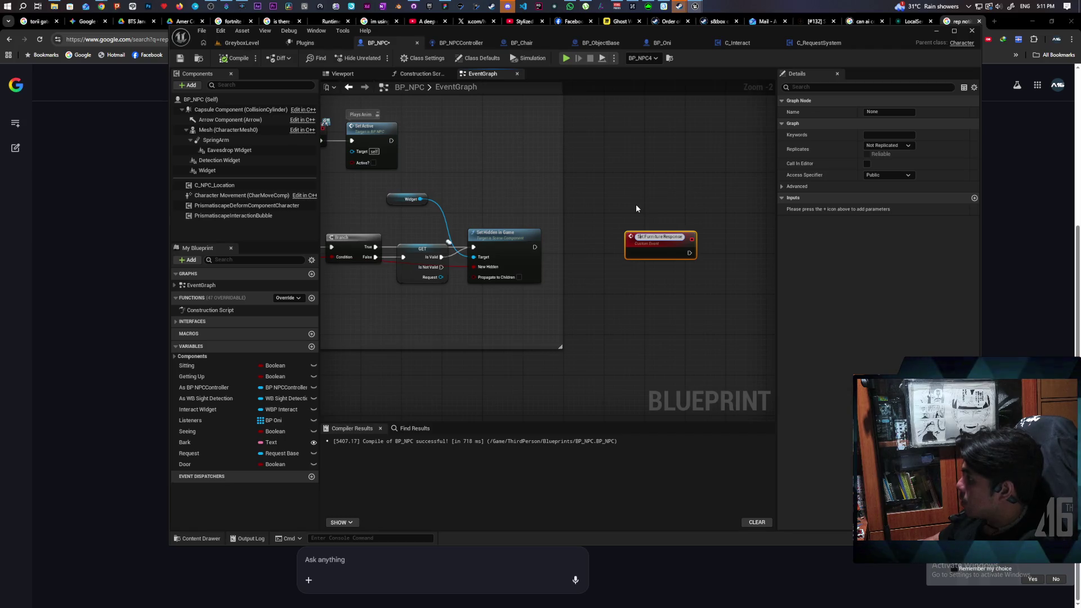
type("C")
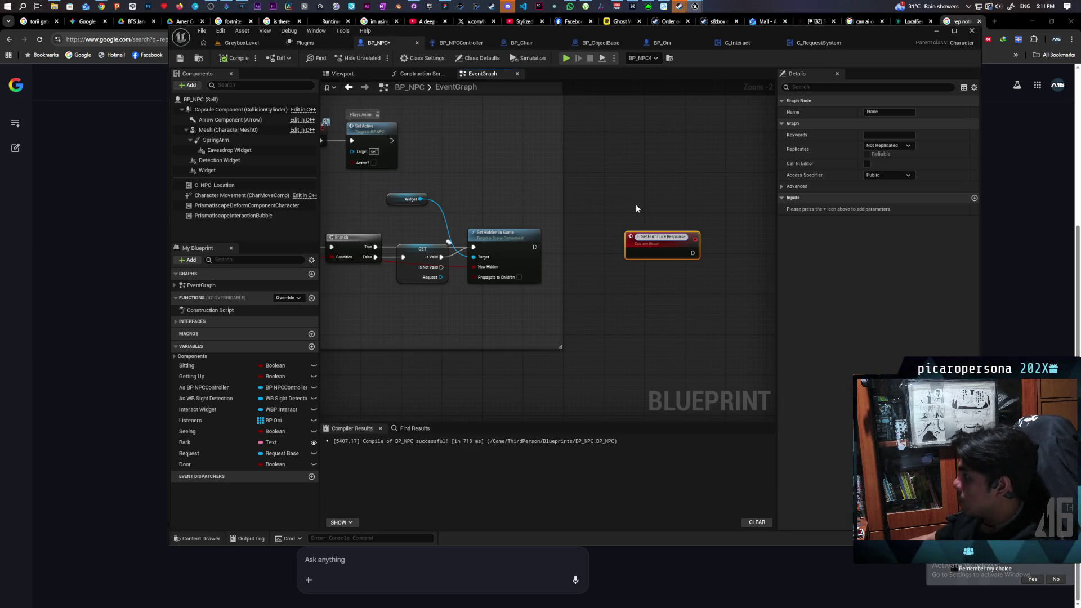
key("Return")
- Set the event's replication to Multicast with Reliable ticked
left_click_drag(636, 204, 541, 211)
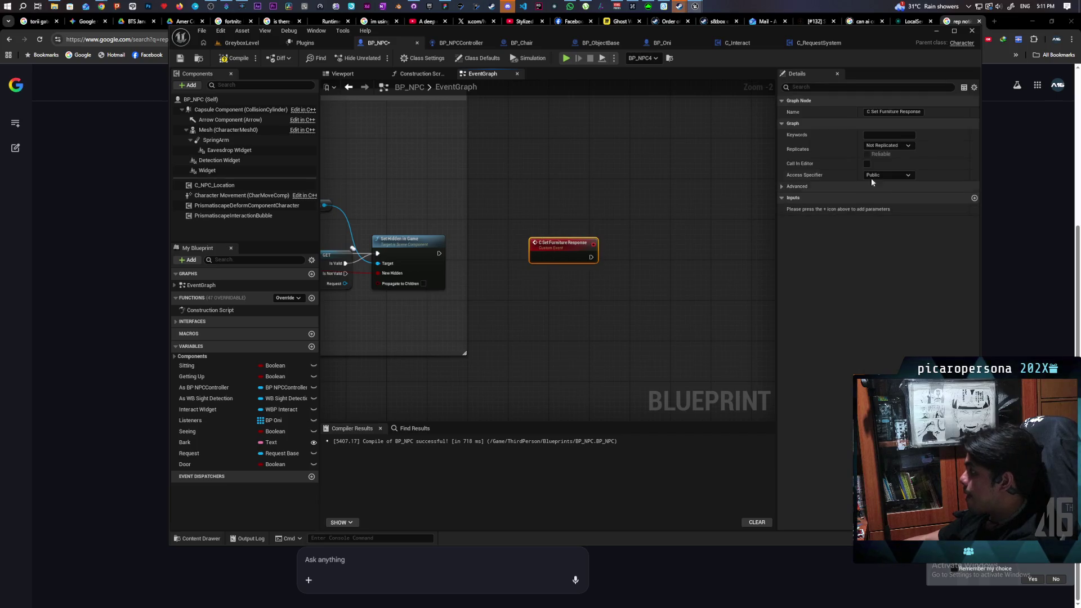
left_click(888, 146)
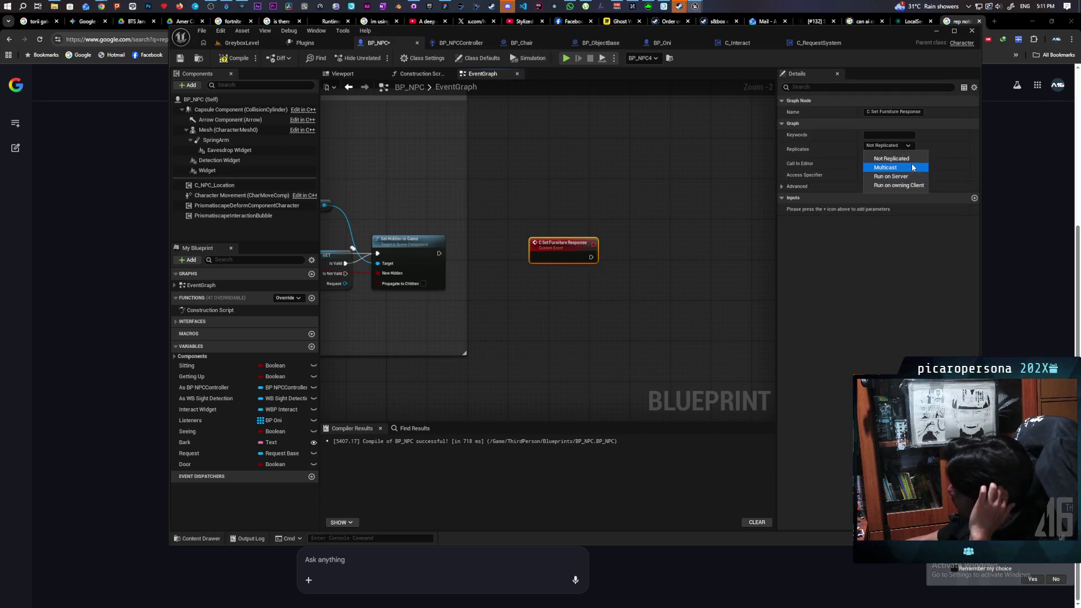
left_click(912, 167)
left_click(867, 154)
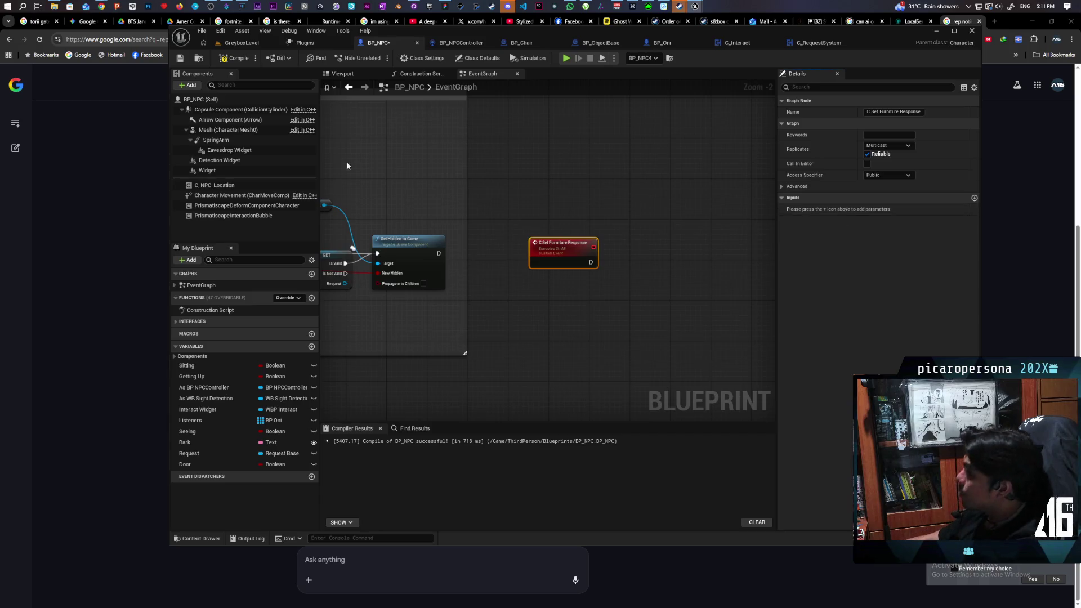
- Add a capsule Set Collision Response to Channel node and wire it after C Set Furniture Response
mouse_move(239, 109)
left_mouse_down()
mouse_move(691, 202)
mouse_move(548, 200)
mouse_move(612, 231)
mouse_move(599, 211)
mouse_move(618, 241)
left_mouse_up()
type("set colli")
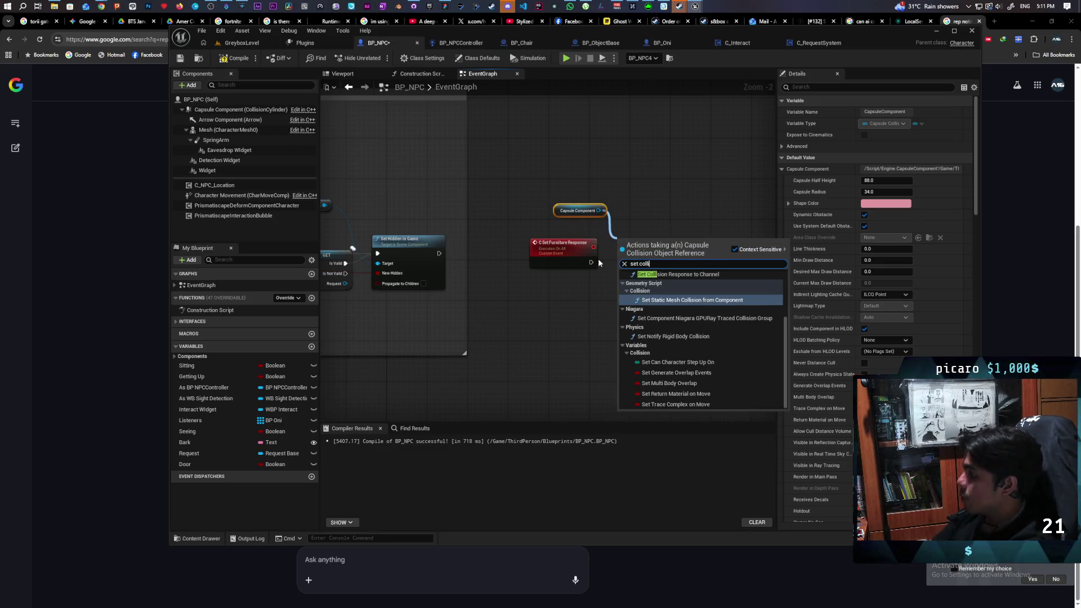
type("n")
key("Return")
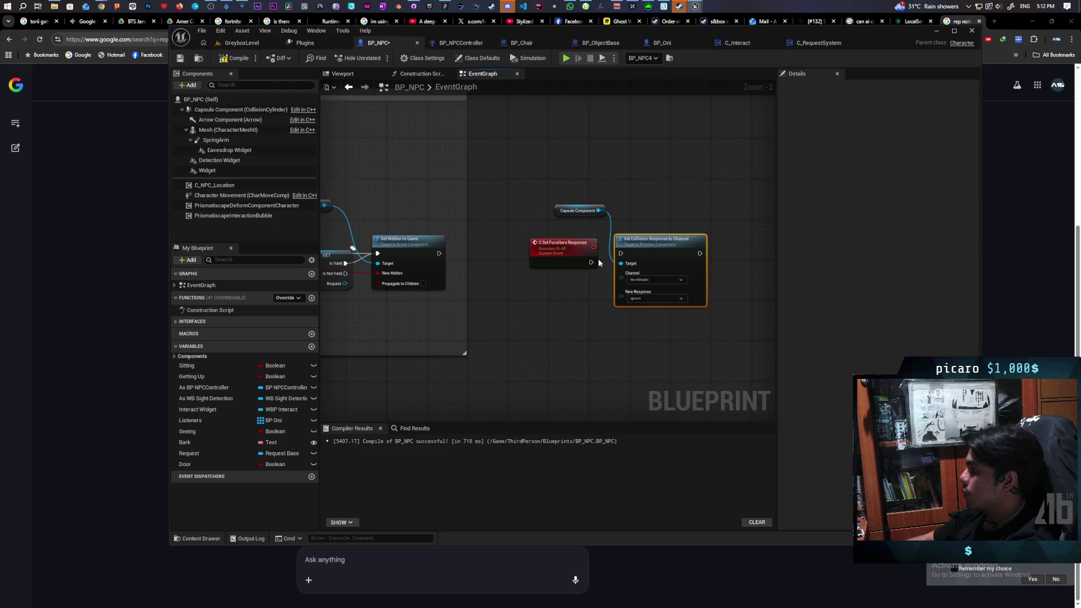
scroll(601, 282, "up", 2)
left_click_drag(625, 236, 676, 236)
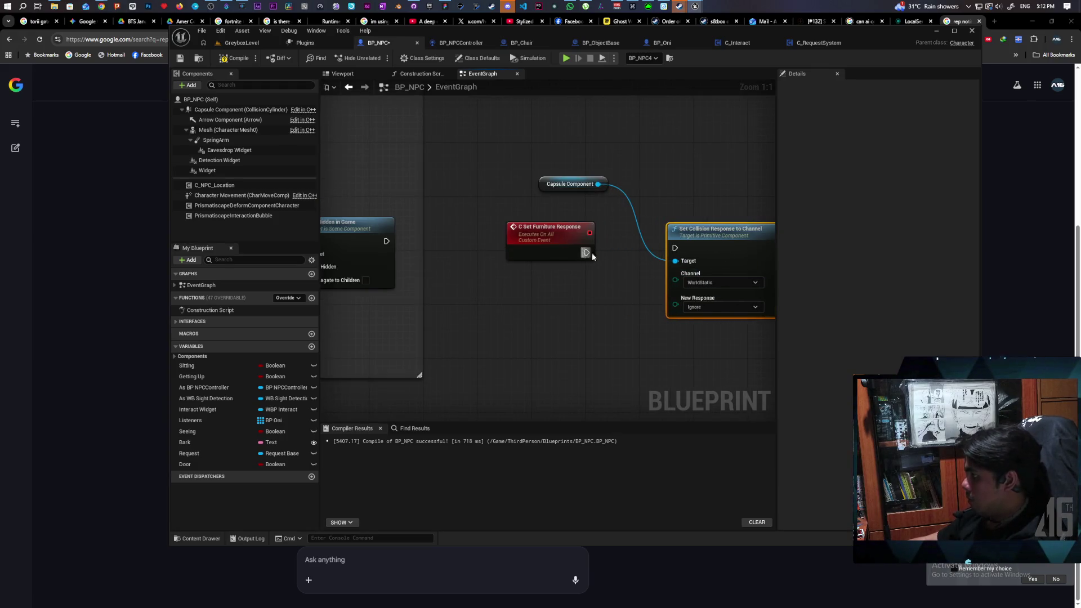
left_click_drag(587, 252, 675, 248)
left_click_drag(604, 237, 623, 238)
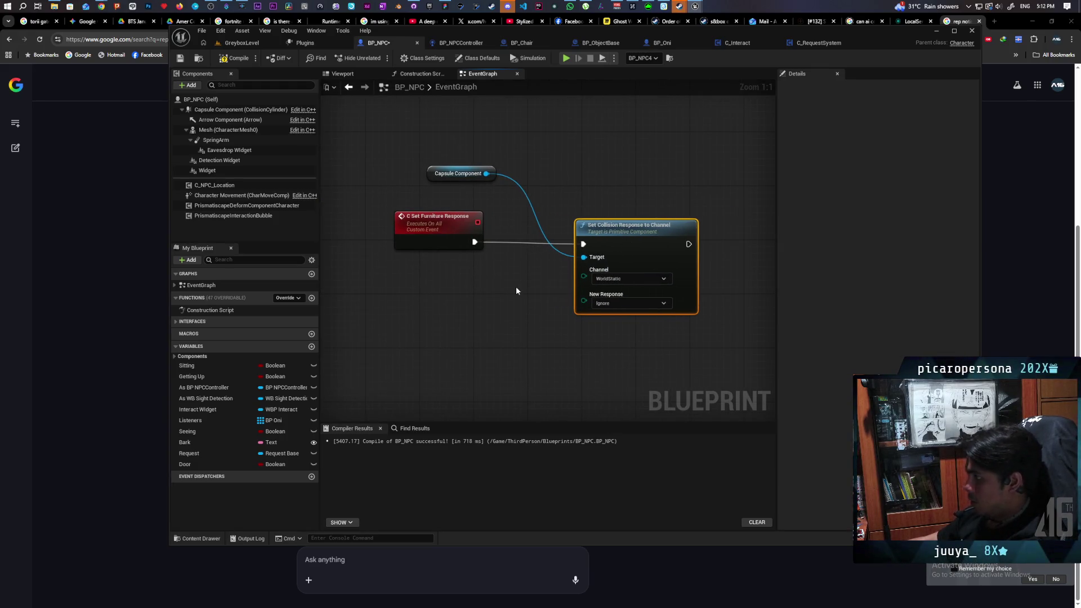
left_click(515, 286)
left_click(592, 259)
left_click_drag(439, 221, 439, 223)
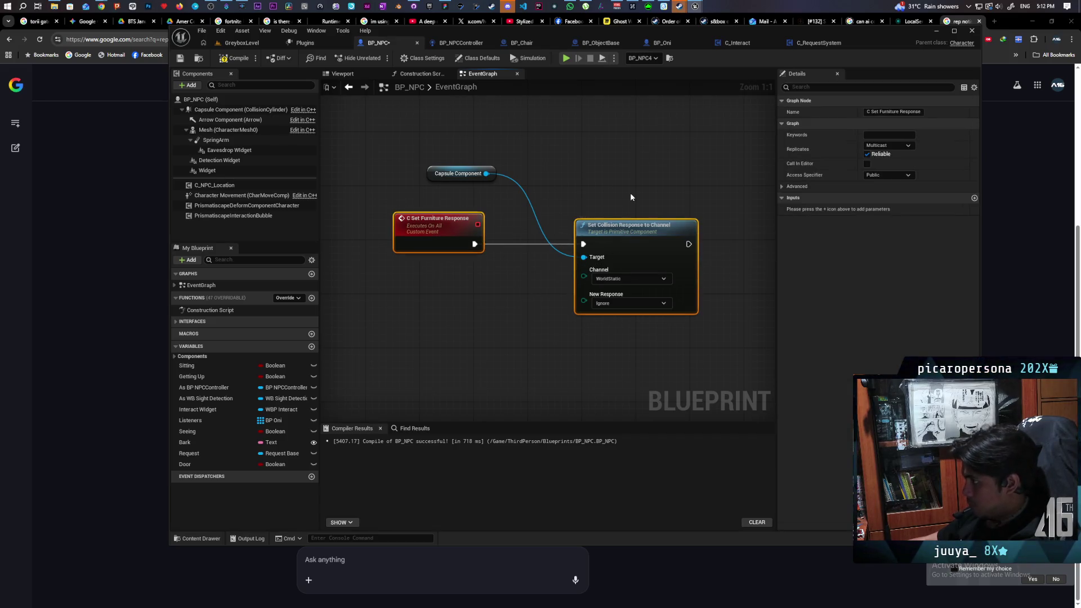
left_click(630, 192)
- Set the channel to Furniture and feed New Response from a Boolean Select driven by an event input
left_click(629, 277)
left_click(601, 378)
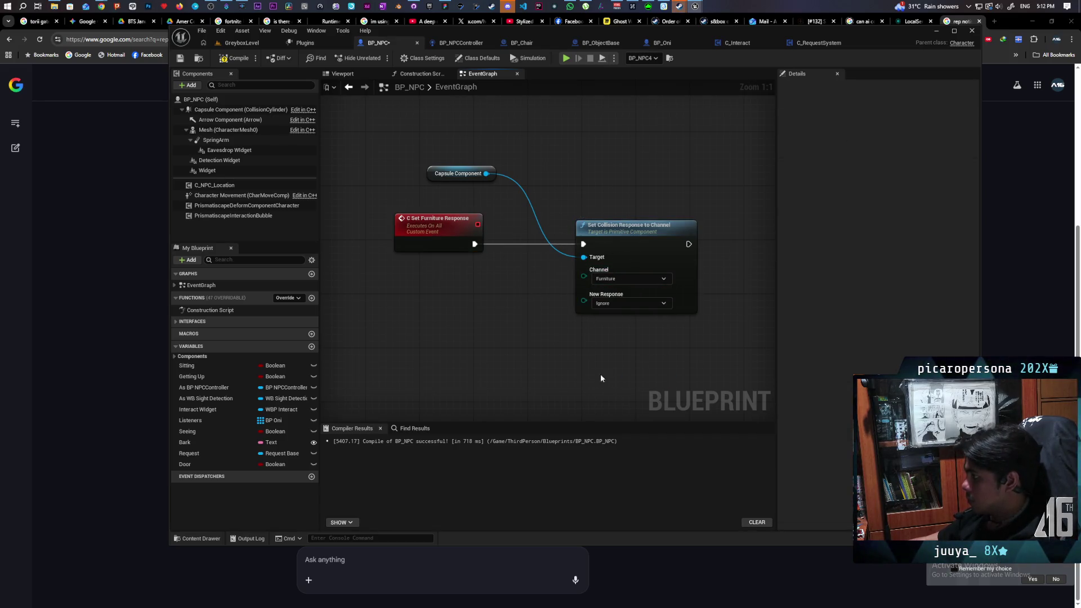
left_click(612, 304)
left_click(562, 313)
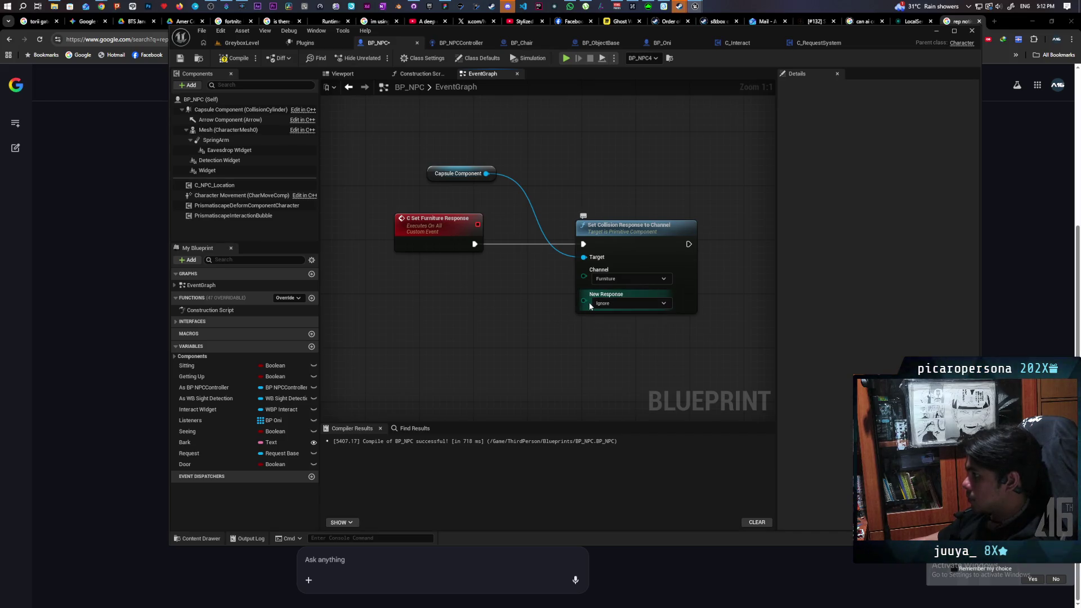
mouse_move(583, 301)
left_mouse_down()
mouse_move(539, 345)
mouse_move(543, 319)
left_mouse_up()
type("select")
key("Return")
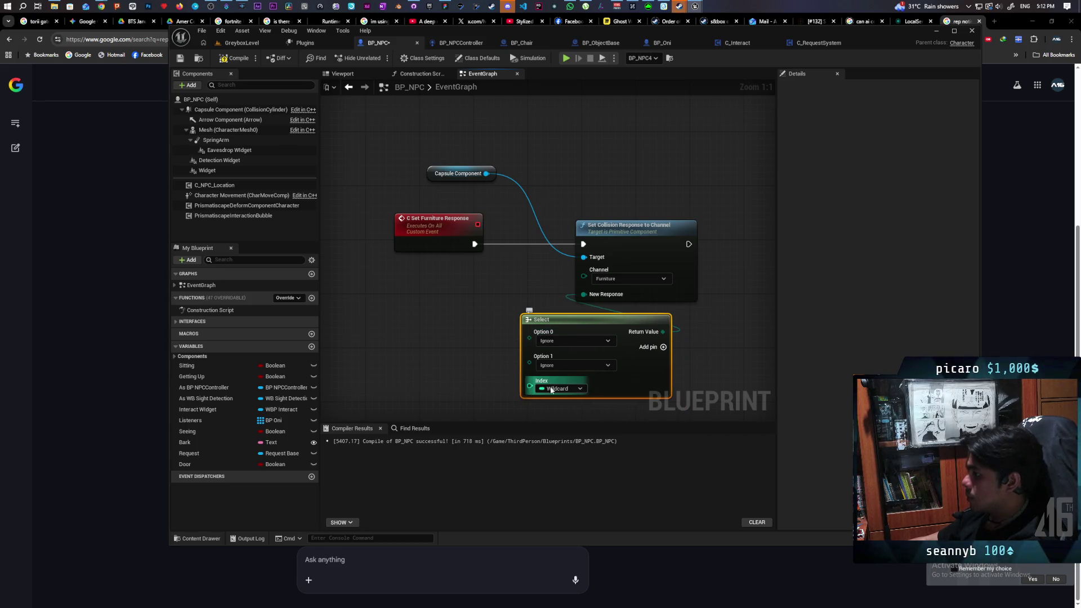
left_click(564, 388)
left_click(562, 411)
left_click_drag(533, 386, 437, 244)
- Rename the event's new Boolean input to Enable
left_click(464, 261)
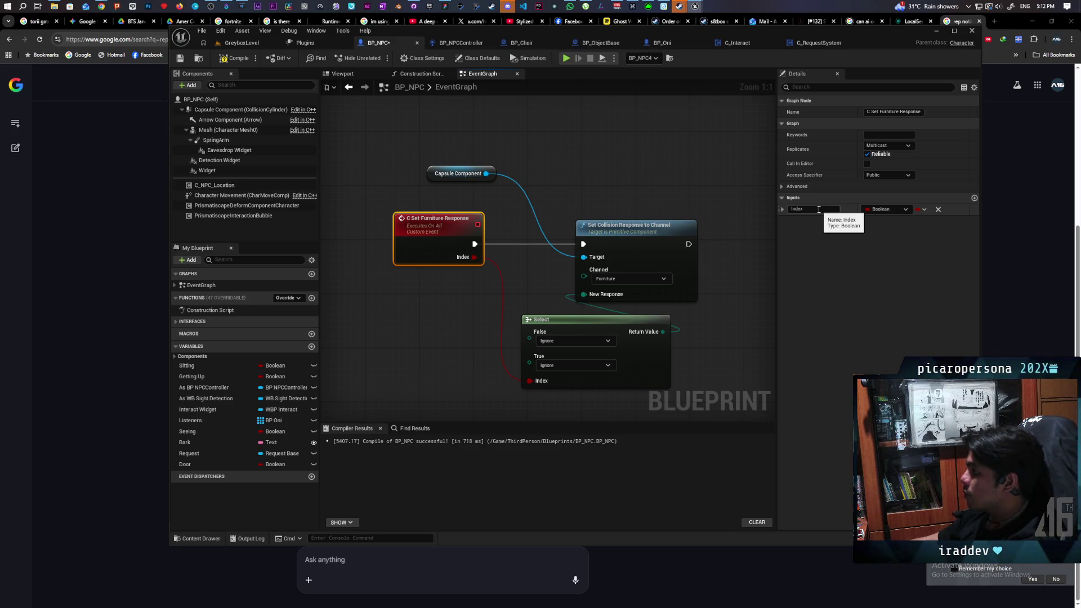
left_click(819, 209)
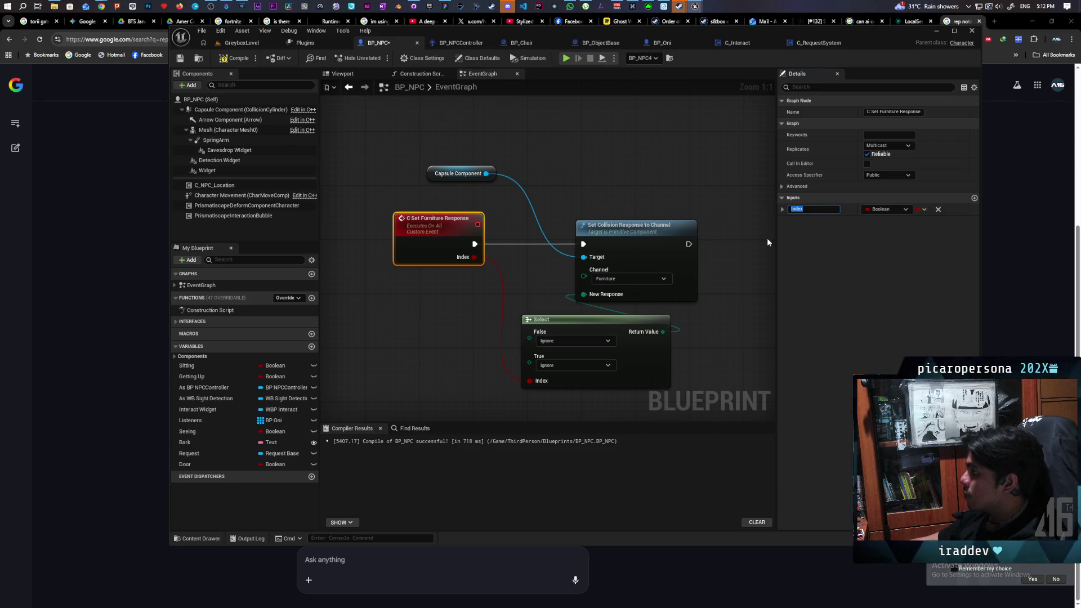
type("Enable")
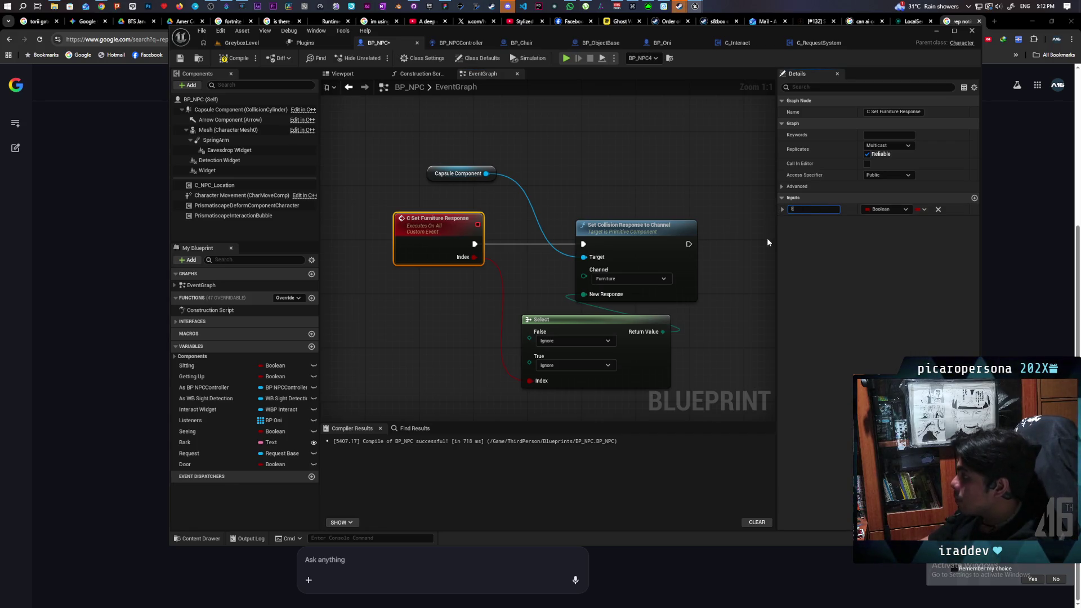
left_click(616, 168)
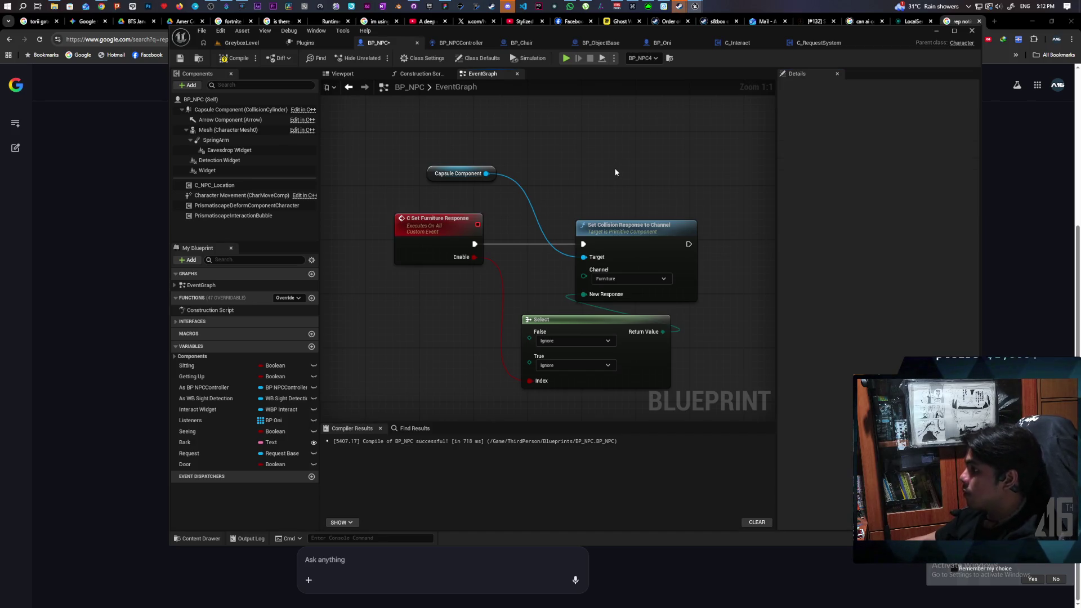
- Keep the channel at Furniture, make the True response Block, then compile and save
left_click(627, 278)
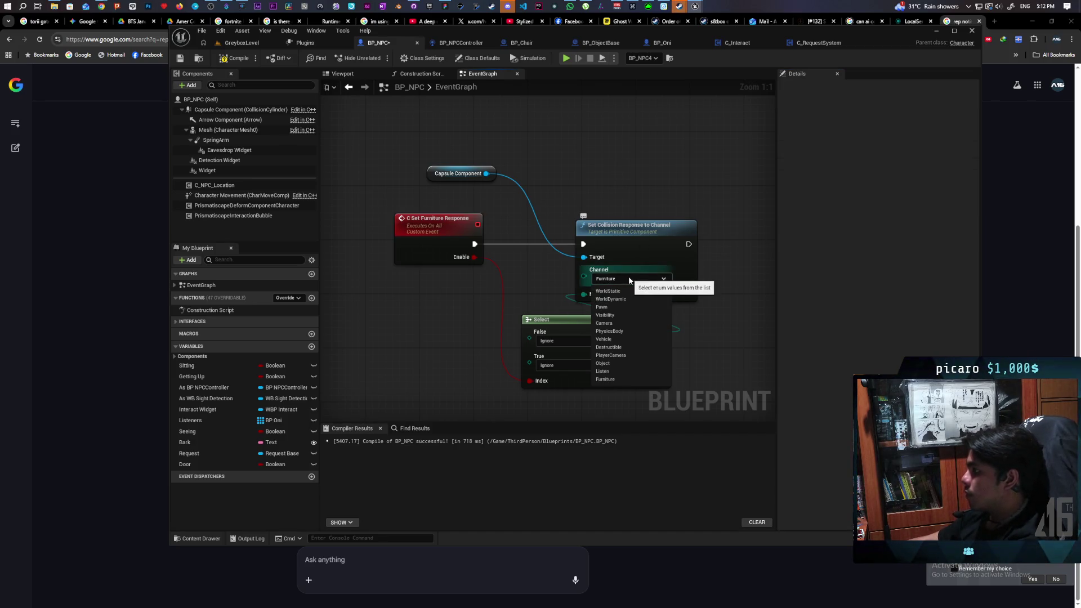
left_click(532, 303)
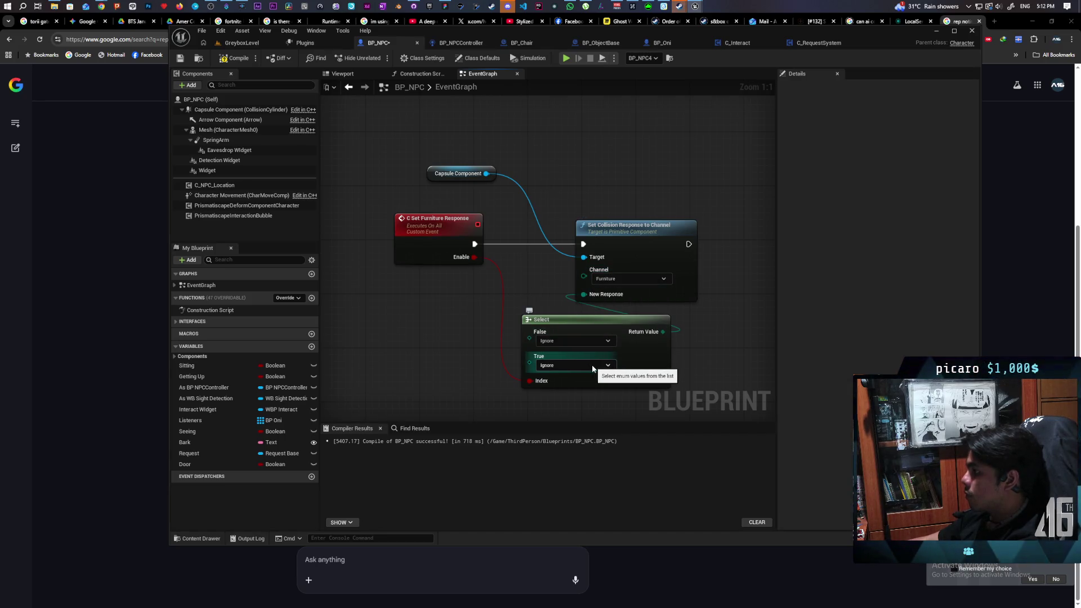
left_click(585, 365)
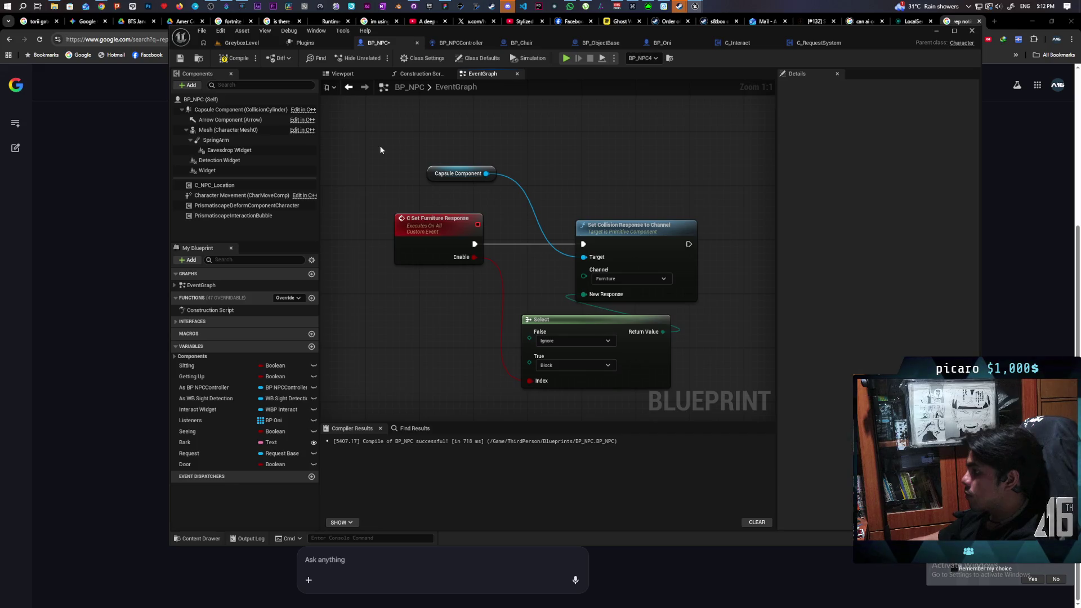
key("F7")
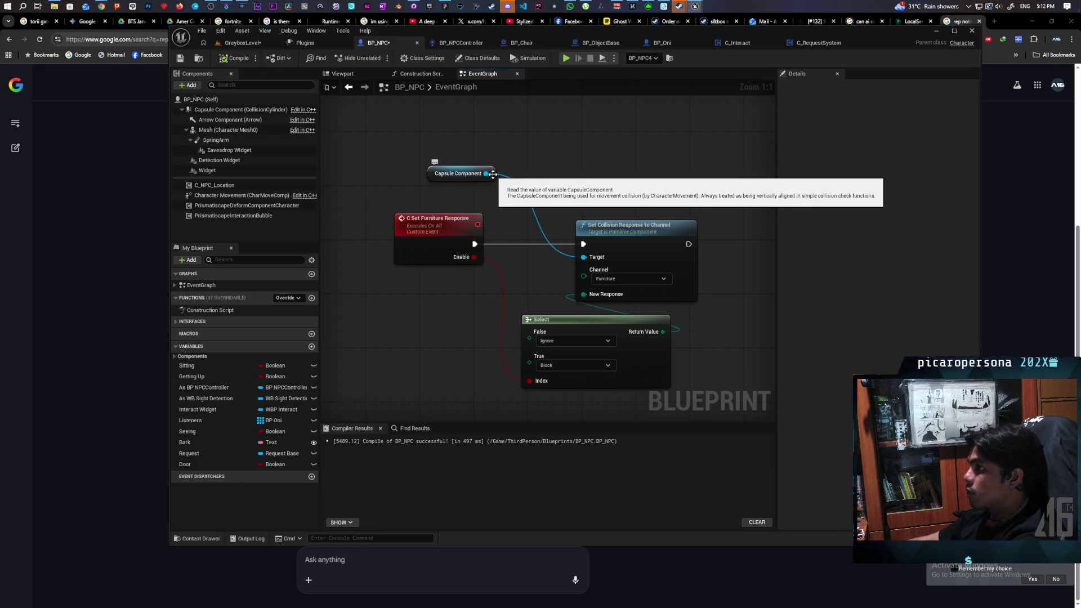
key("ctrl+s")
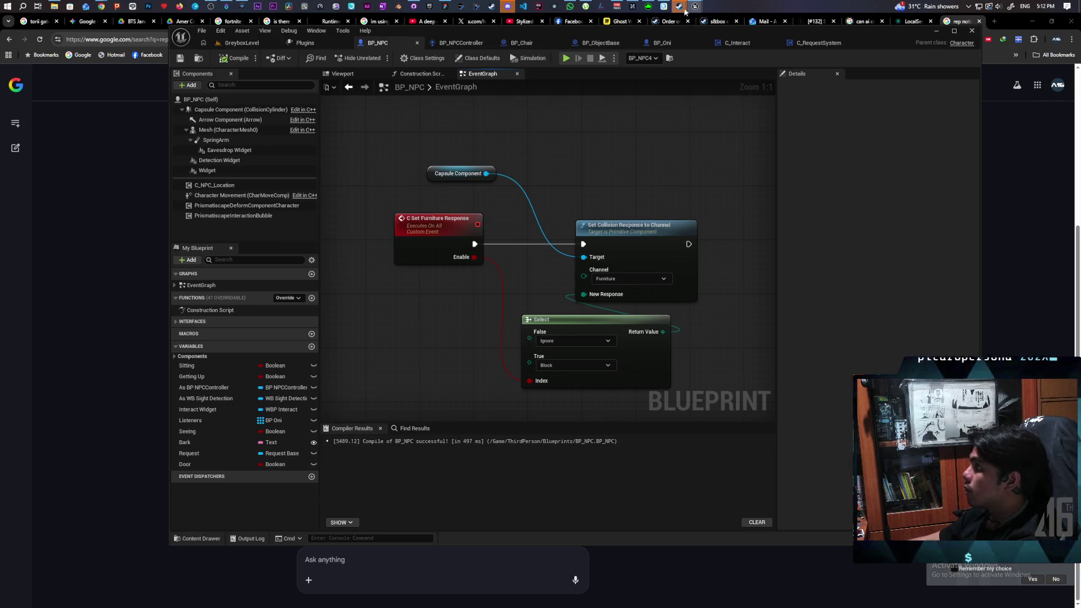
- In Request_Global_Base, delete Print String, link Is Valid to the NPC SET, and tidy the nodes
mouse_move(695, 7)
left_click(732, 36)
scroll(470, 307, "up", 3)
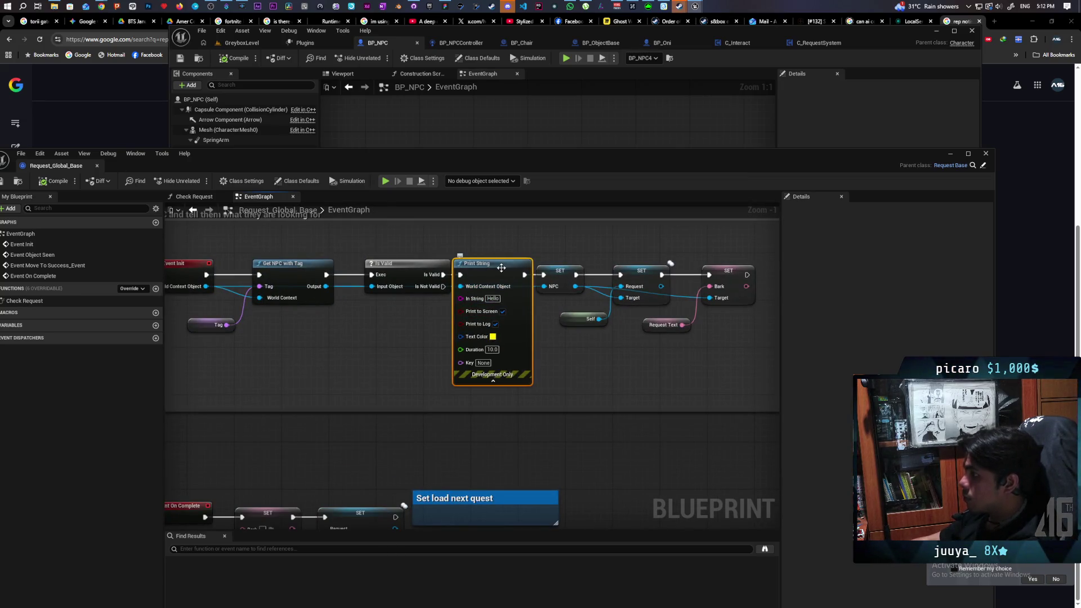
left_click_drag(501, 264, 507, 341)
left_click_drag(443, 275, 543, 275)
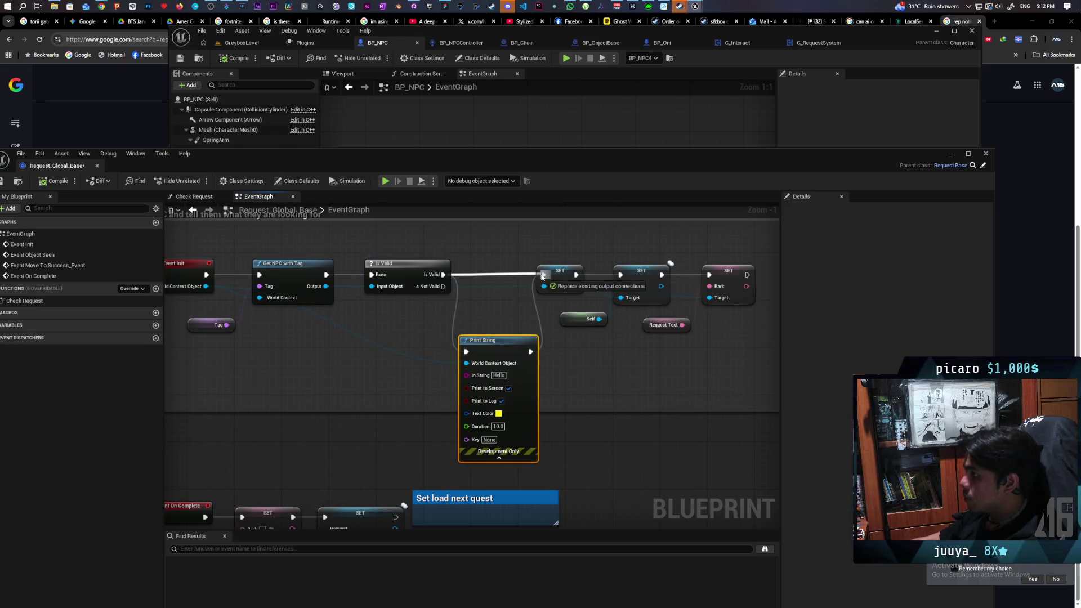
key("Delete")
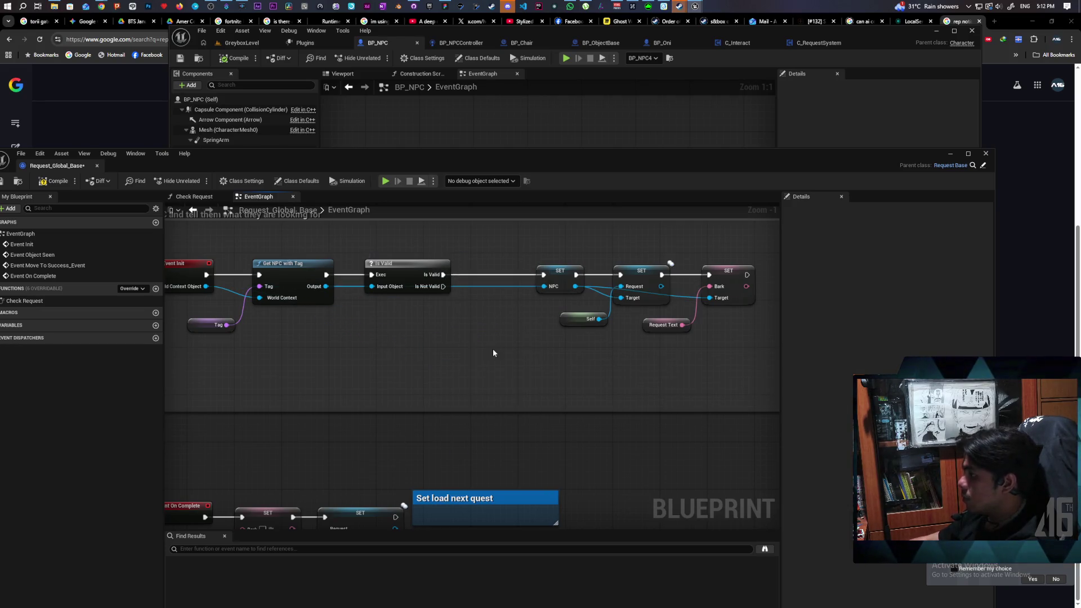
left_click_drag(561, 276, 491, 276)
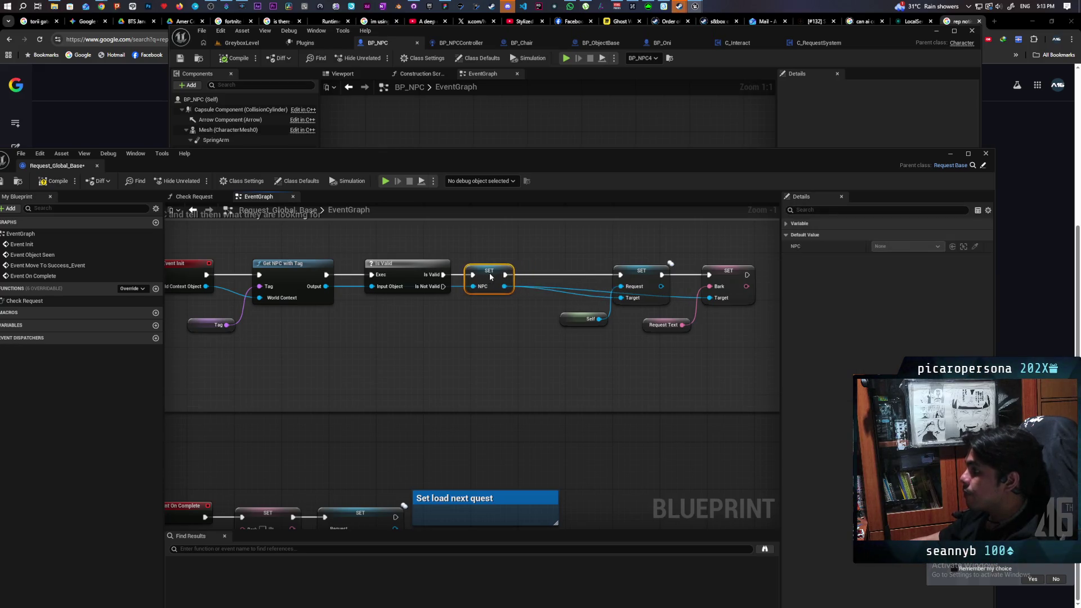
left_click_drag(645, 276, 574, 276)
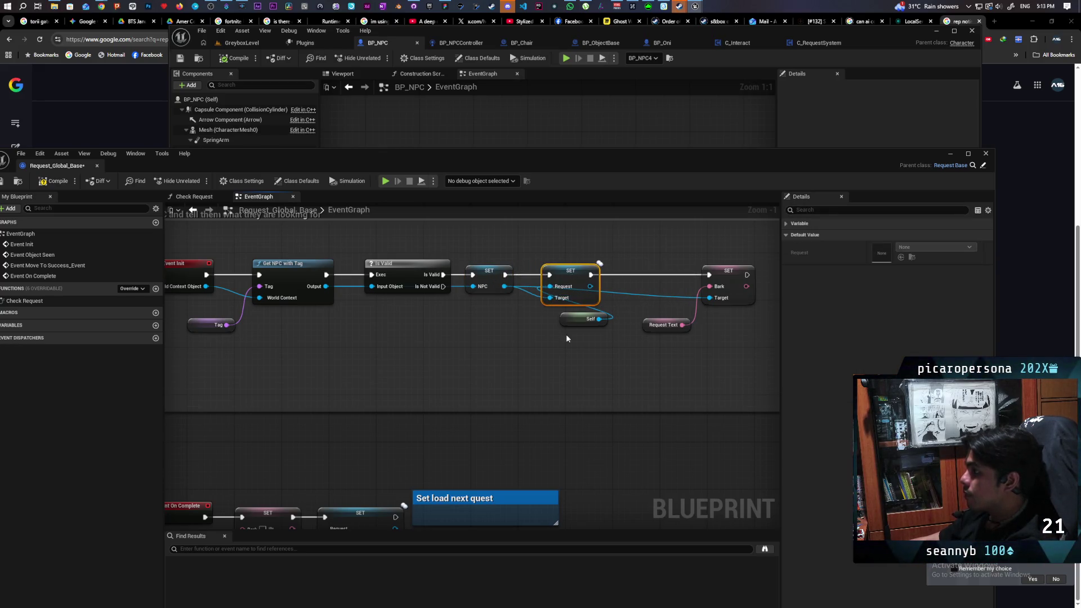
left_click_drag(574, 319, 505, 332)
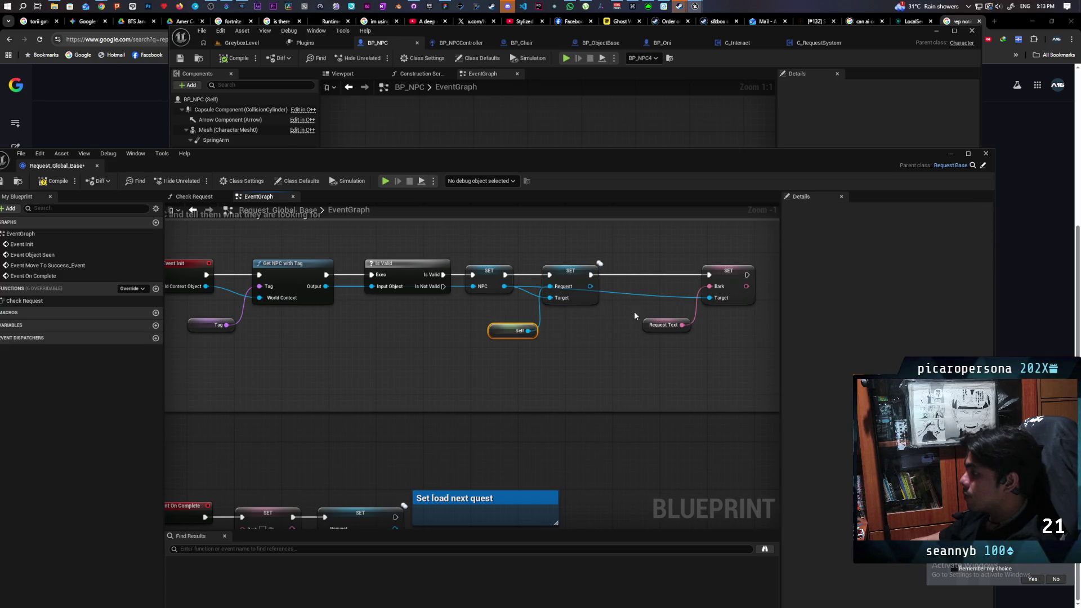
left_click_drag(634, 312, 722, 350)
left_click_drag(727, 273, 650, 273)
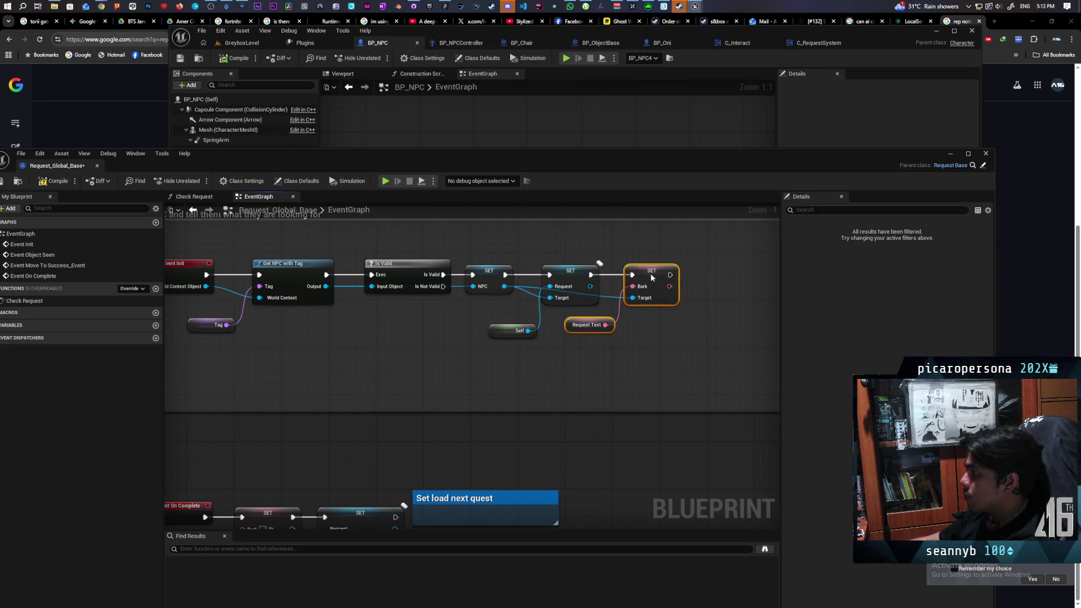
- Call C Set Furniture Response on NPC right after the Bark SET node, with Enable on
left_click_drag(504, 286, 656, 340)
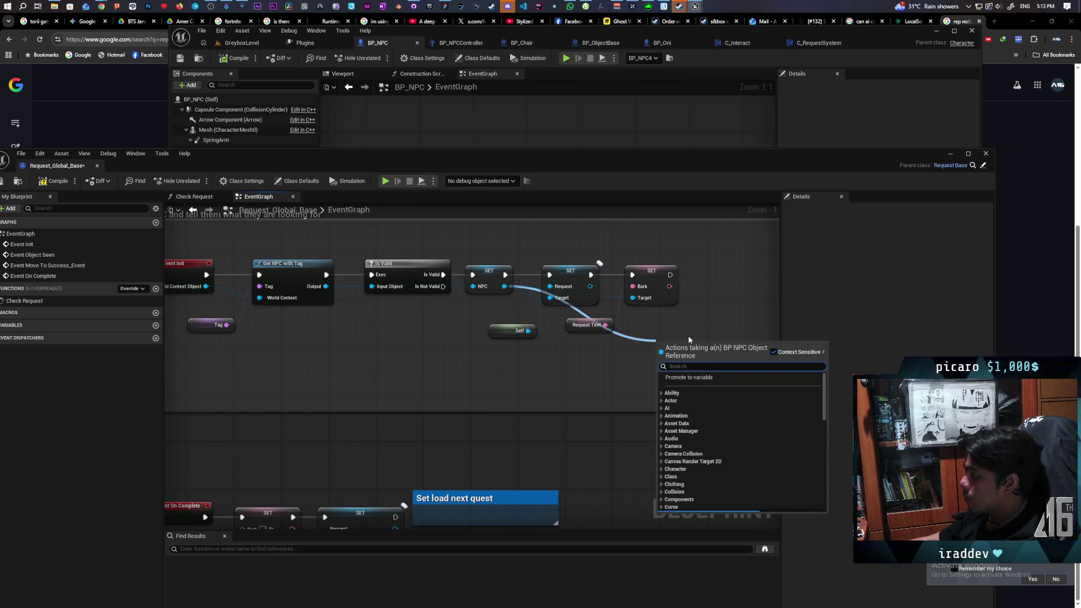
type("c")
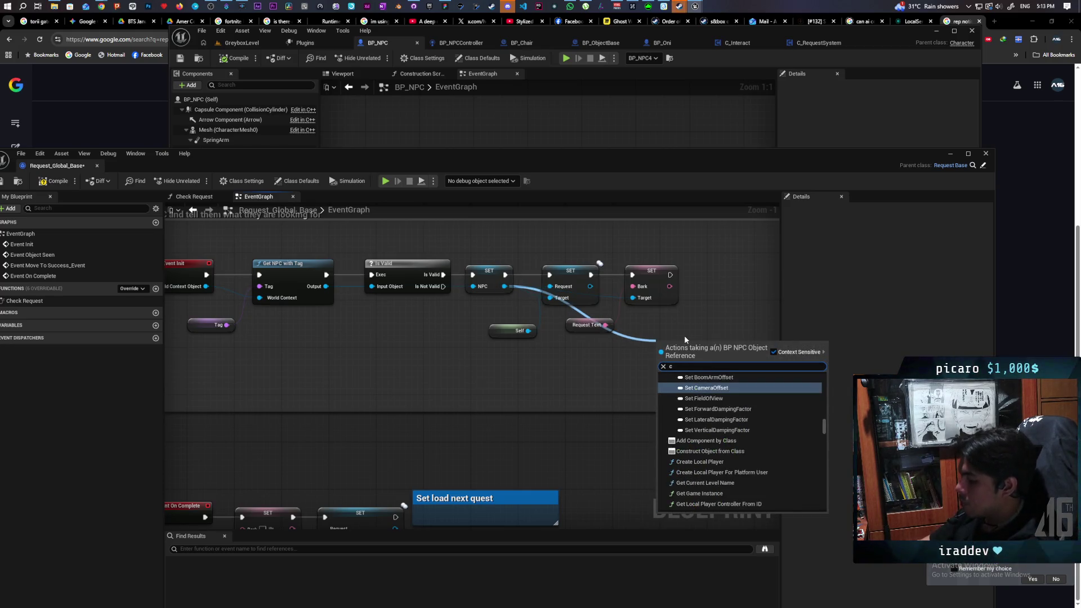
type(" set fur")
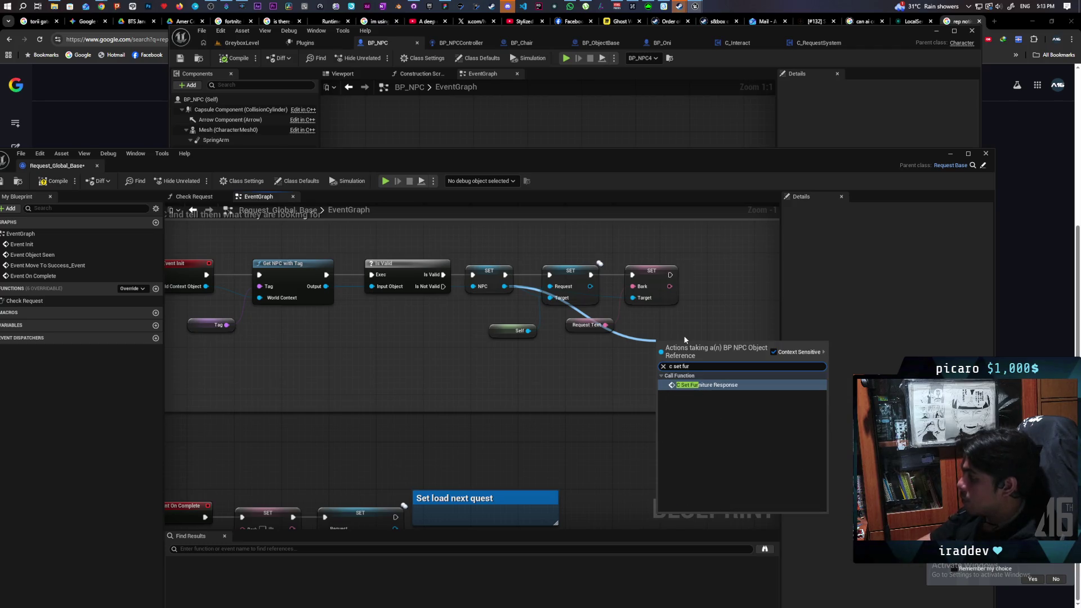
key("Return")
left_click_drag(563, 408, 626, 336)
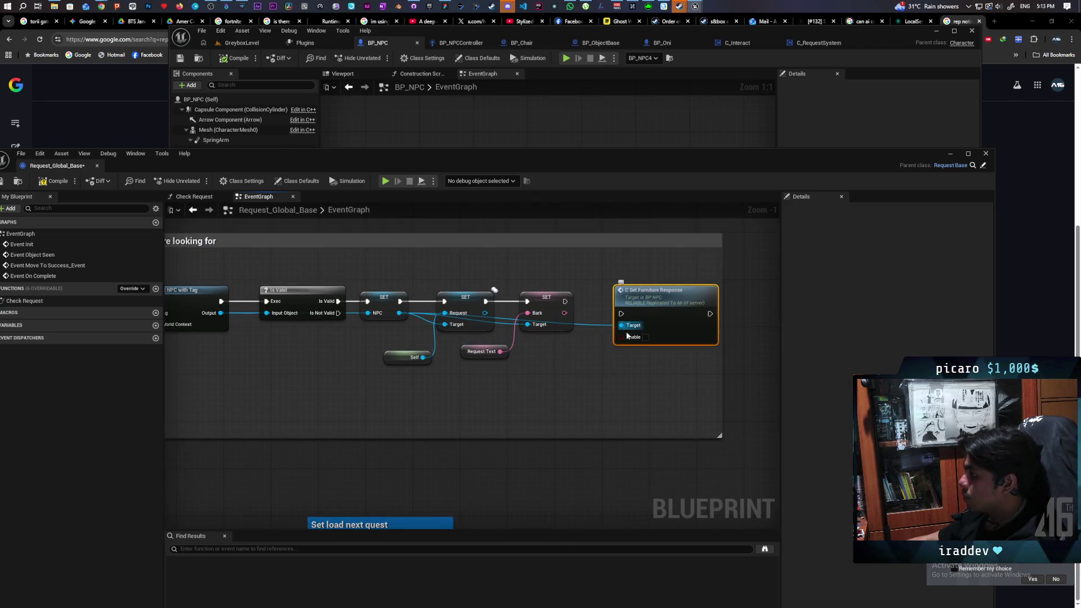
mouse_move(564, 301)
left_mouse_down()
mouse_move(621, 314)
mouse_move(633, 301)
left_mouse_up()
- Paste a second C Set Furniture Response call after On Complete's Request SET, targeting NPC, and save
scroll(620, 315, "down", 2)
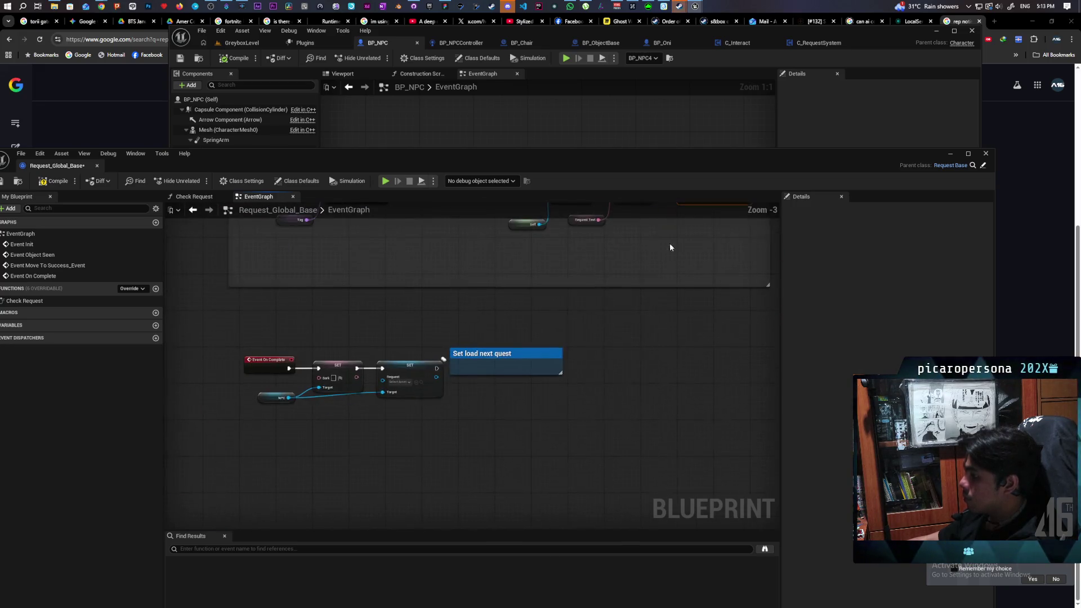
mouse_move(638, 341)
left_mouse_down()
mouse_move(558, 436)
mouse_move(620, 295)
left_mouse_up()
key("ctrl+c")
key("ctrl+v")
scroll(523, 349, "up", 3)
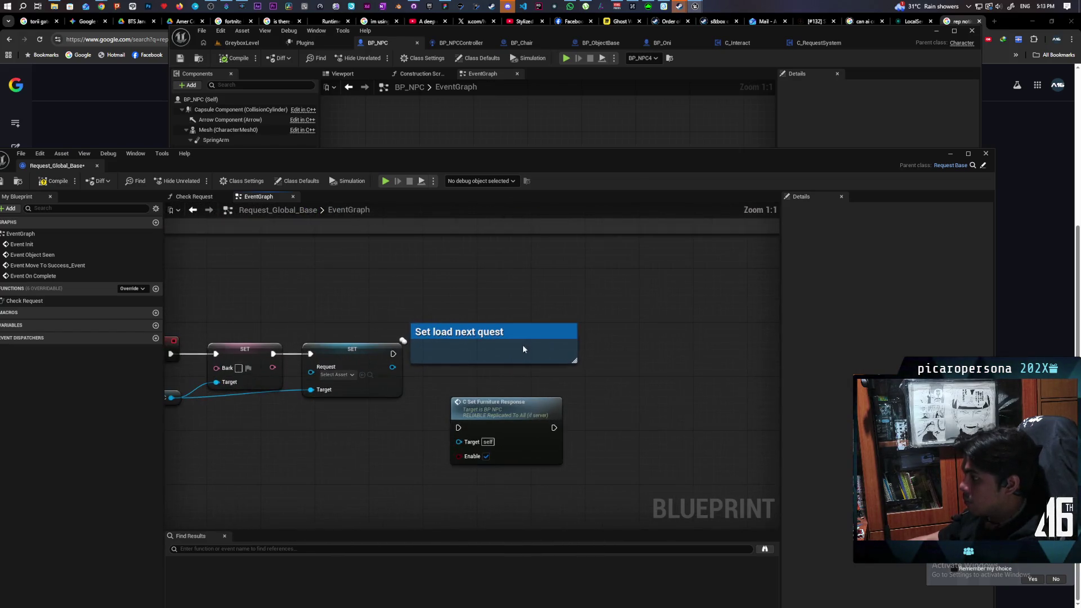
left_click_drag(523, 349, 665, 349)
mouse_move(491, 426)
left_mouse_down()
mouse_move(474, 410)
mouse_move(462, 350)
left_mouse_up()
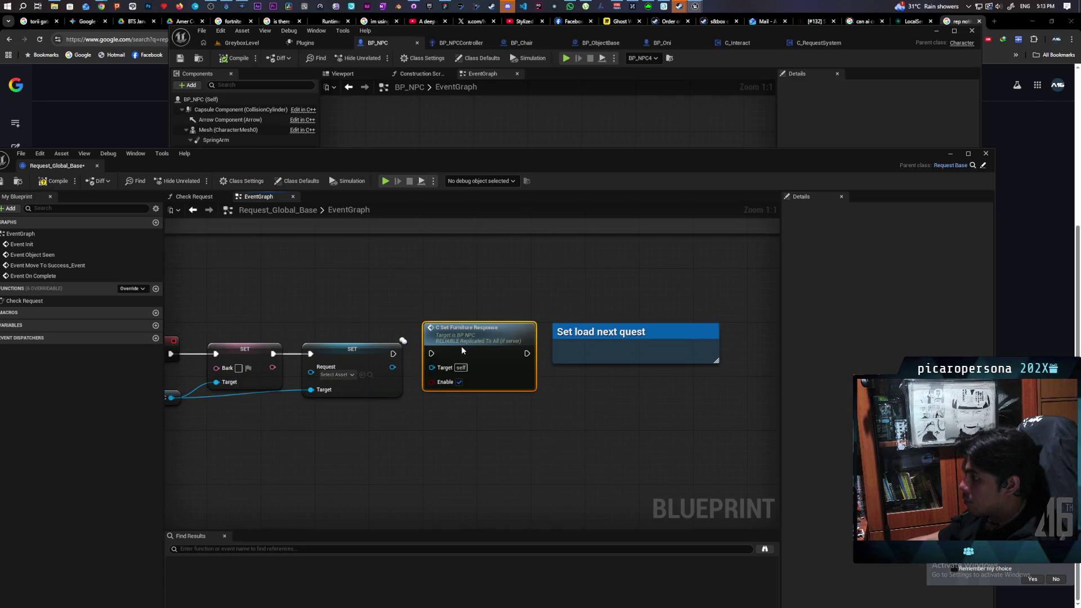
left_click_drag(394, 354, 515, 346)
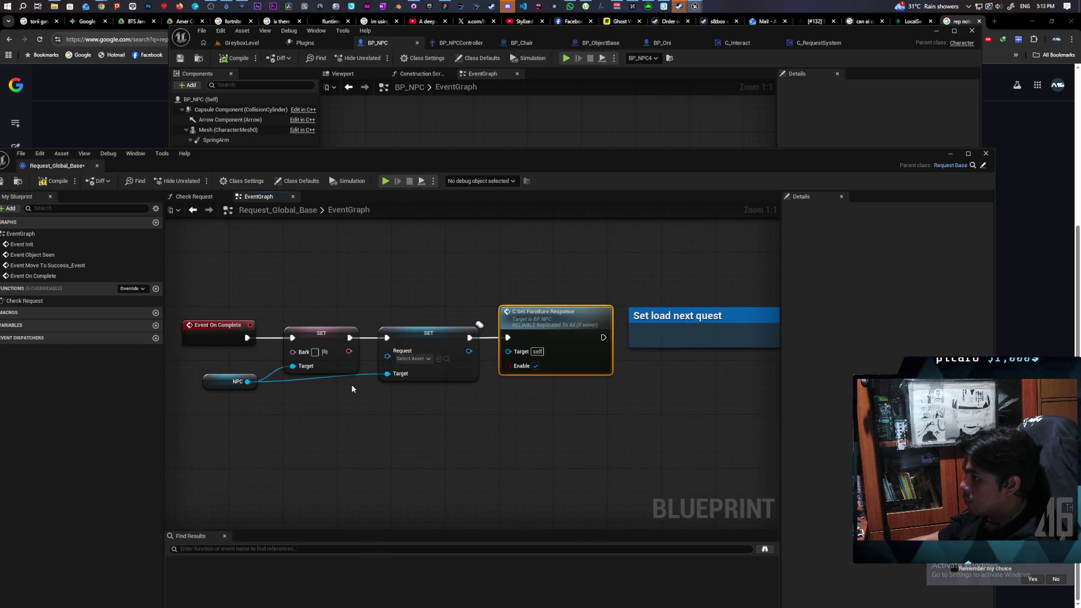
left_click_drag(246, 383, 508, 351)
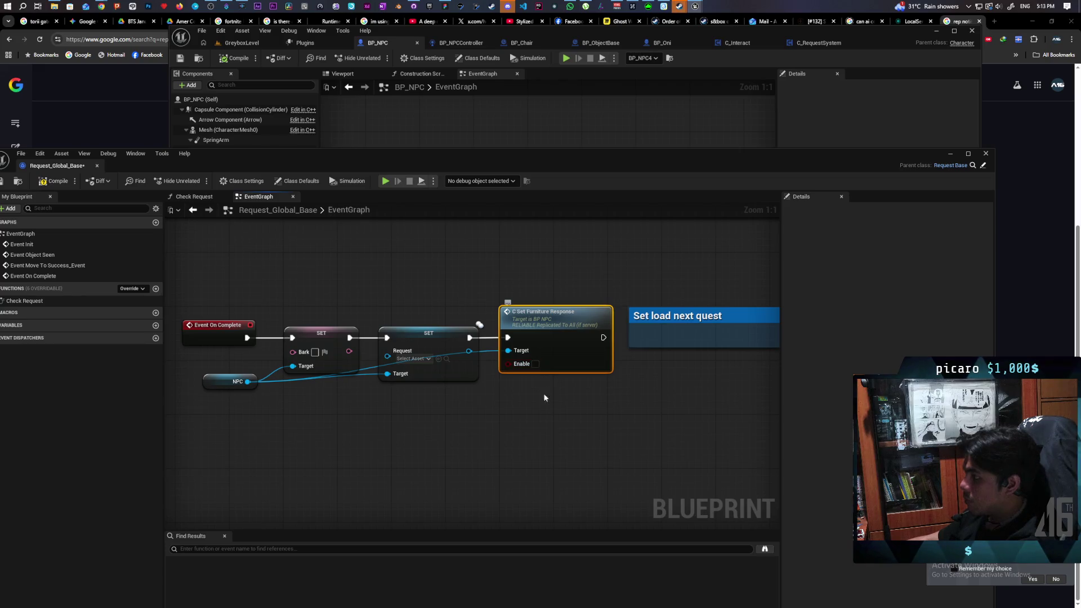
key("ctrl+s")
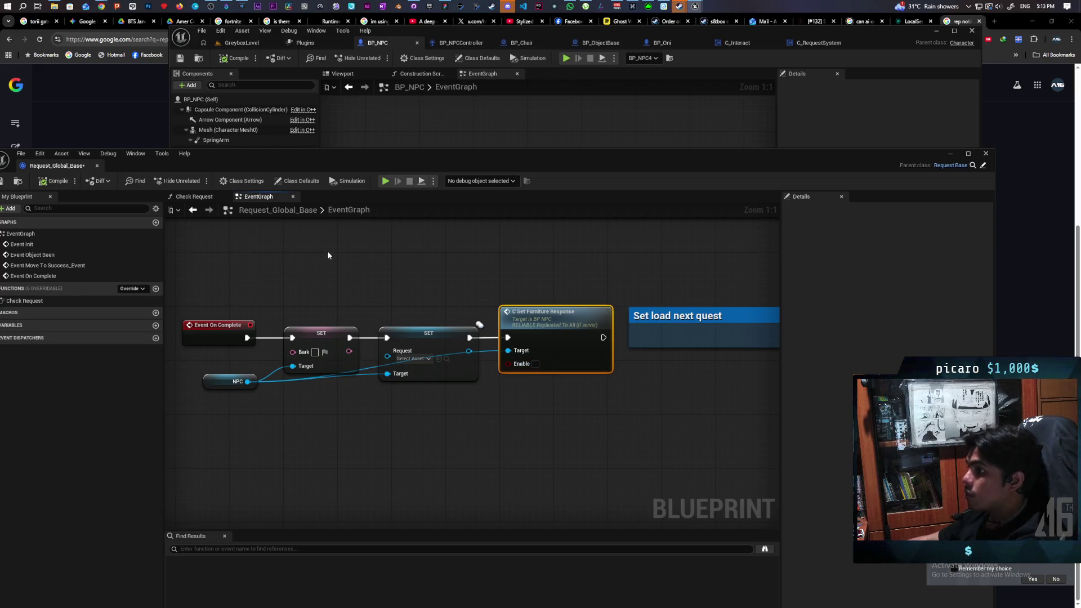
- Close Request_Global_Base and launch a GreyboxLevel Play In Editor test with two clients
left_click(986, 153)
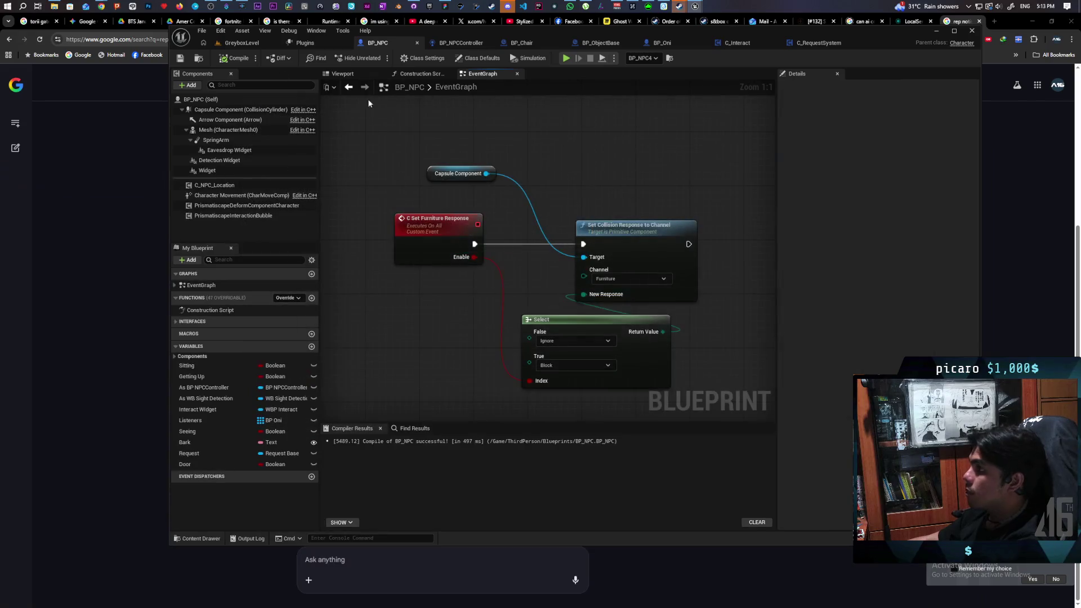
left_click(242, 43)
key("alt+p")
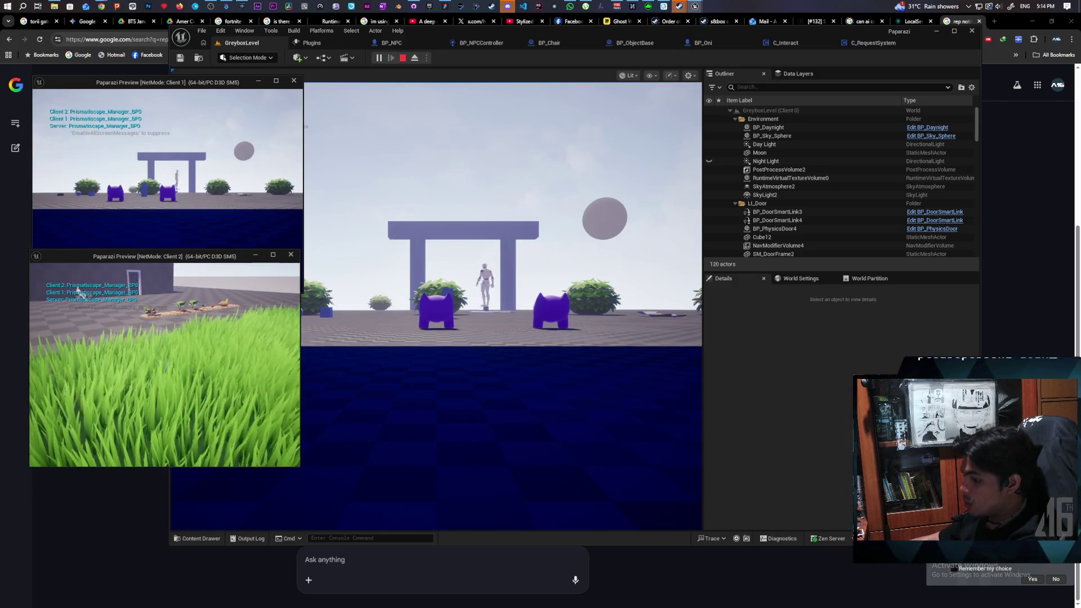
- Walk the pawn past the walls, into the dark blue building and back out, then stop PIE
left_click(349, 254)
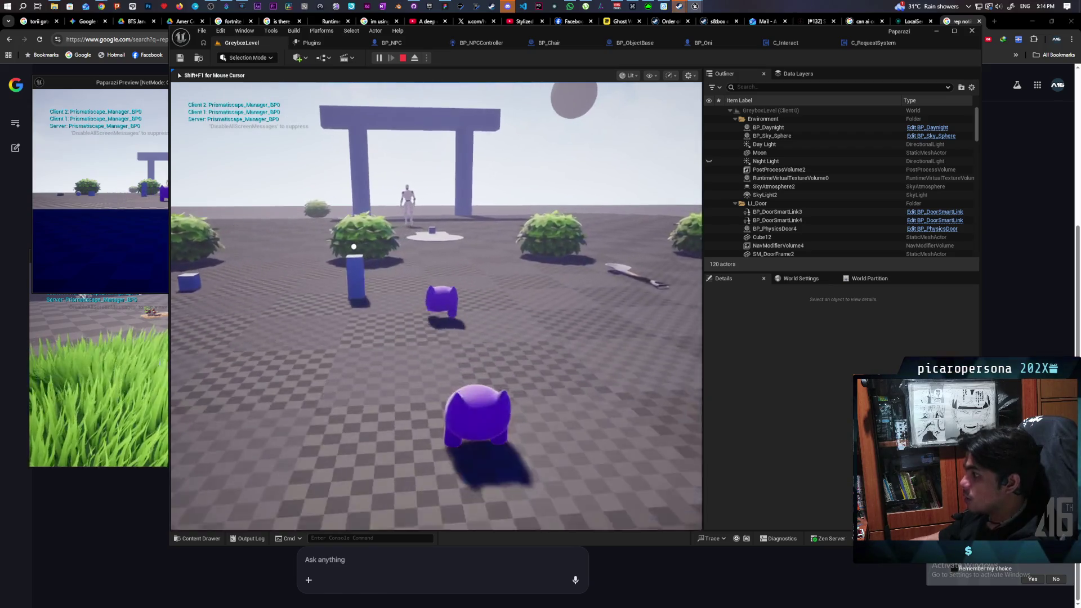
key("w")
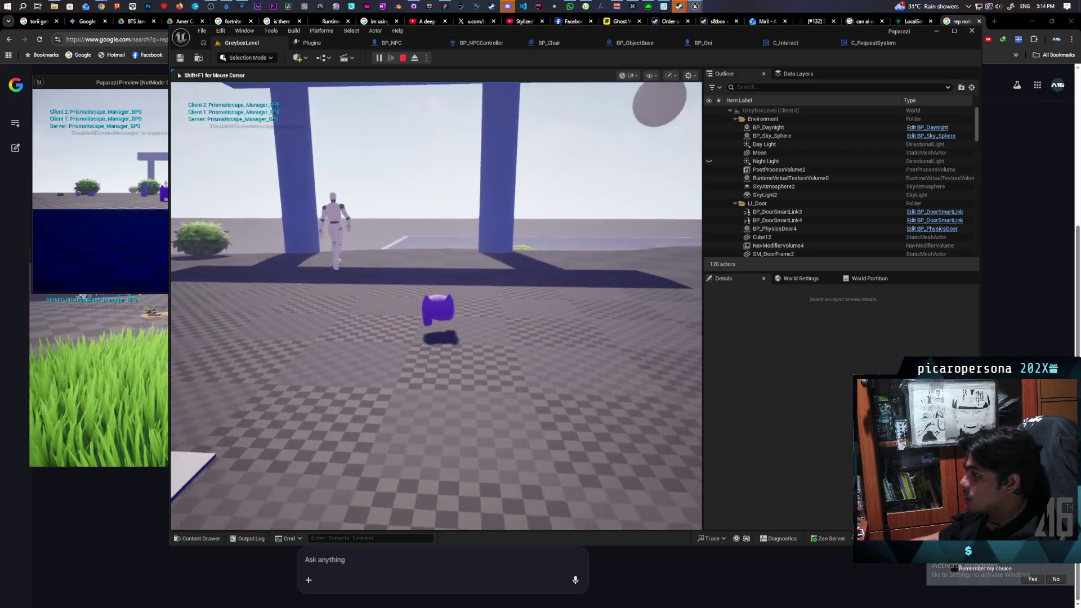
key("d")
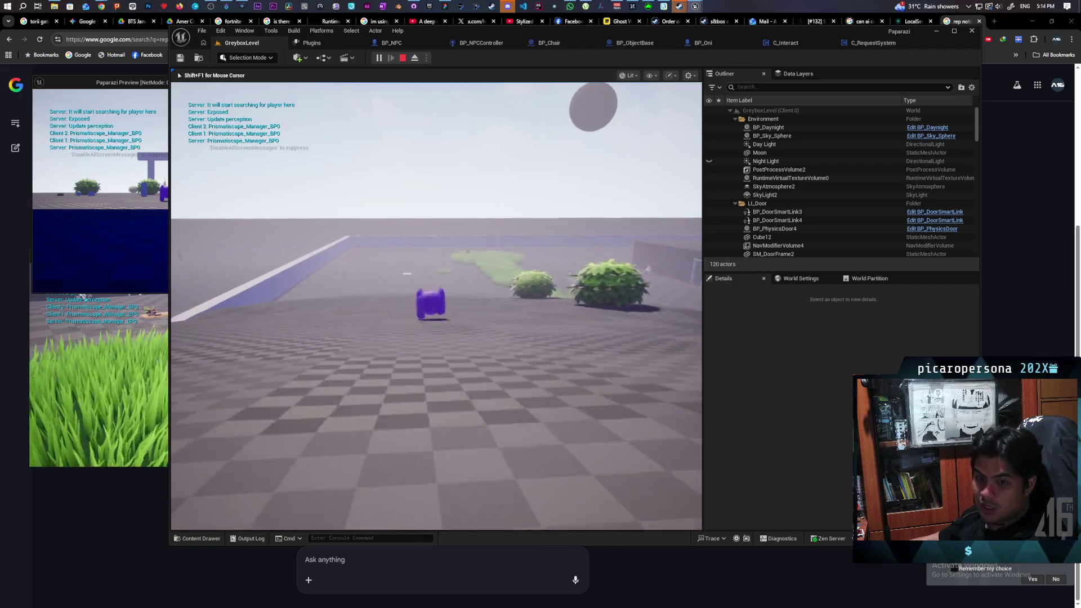
key("d")
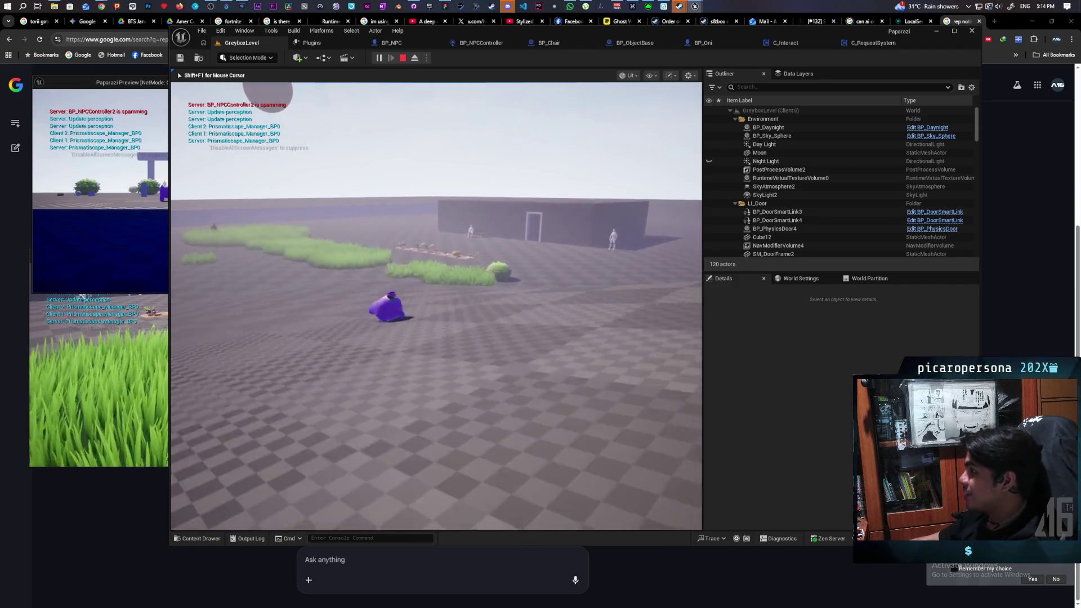
key("w")
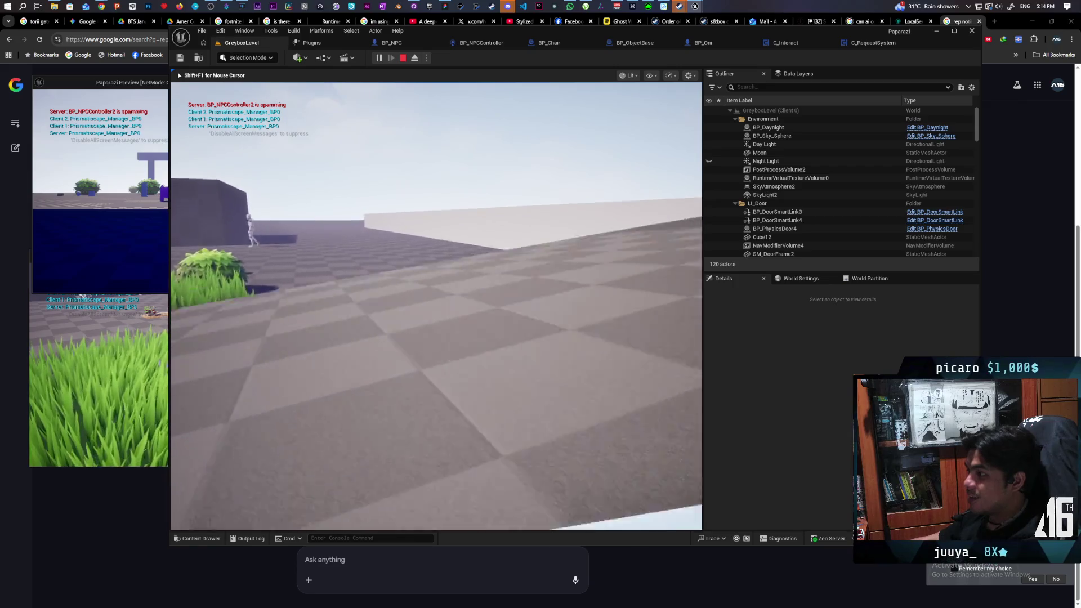
key("w")
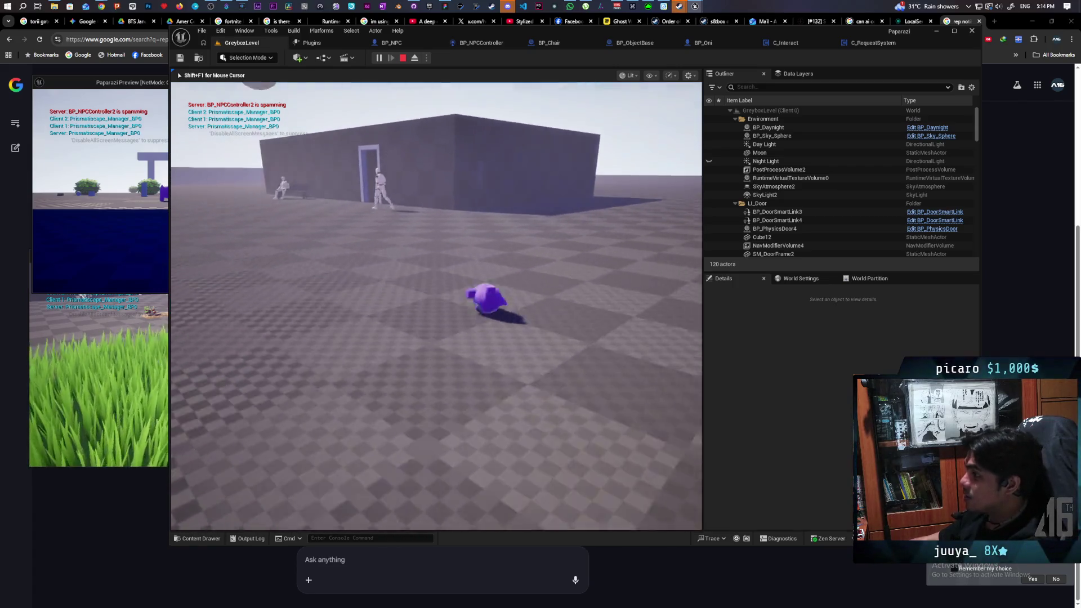
key("w")
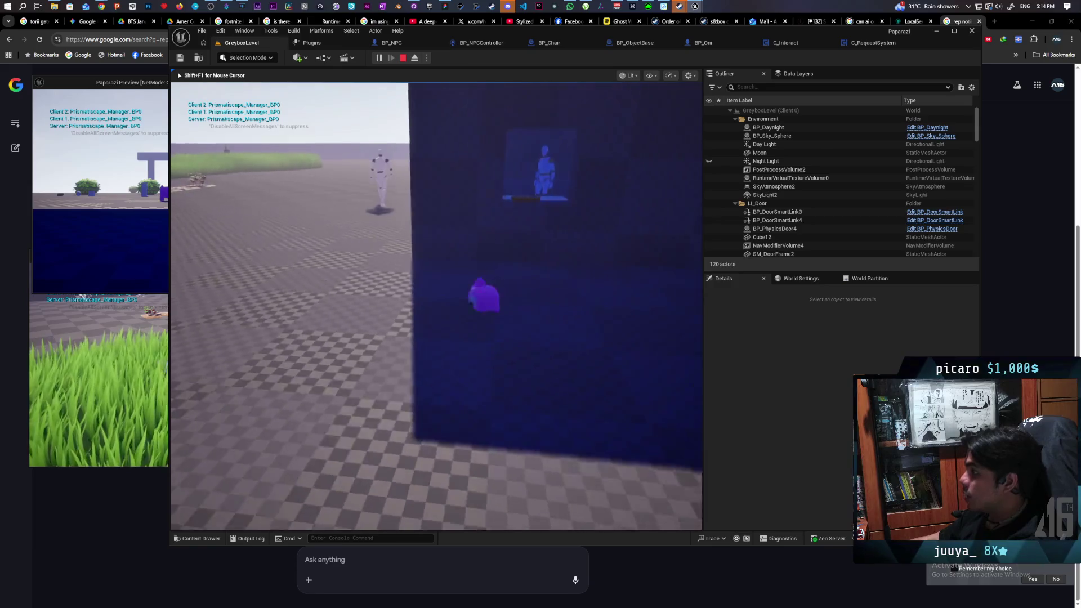
key("w")
key("w")
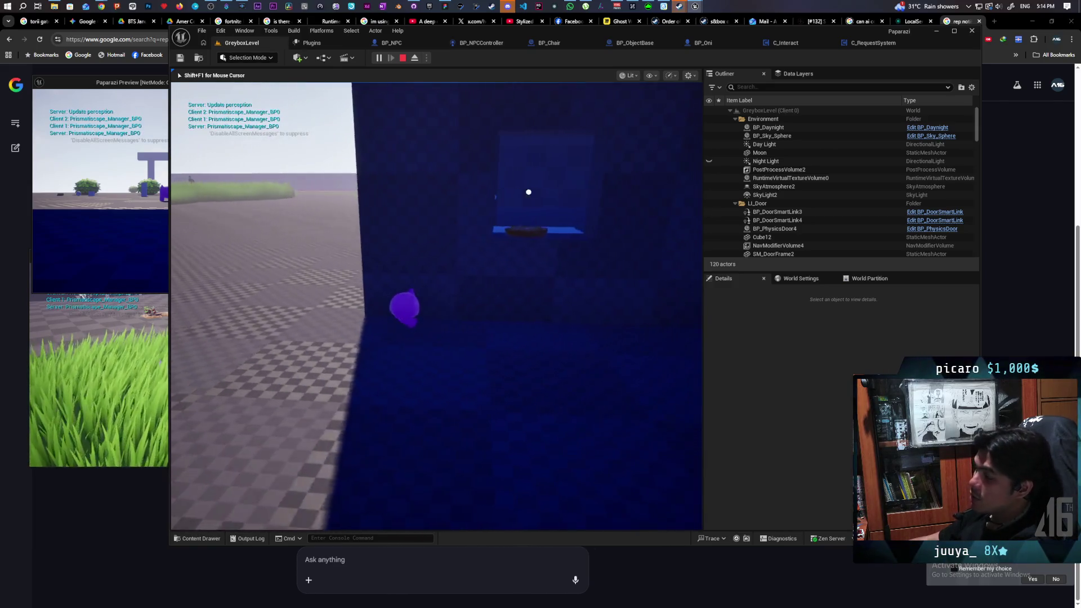
key("w")
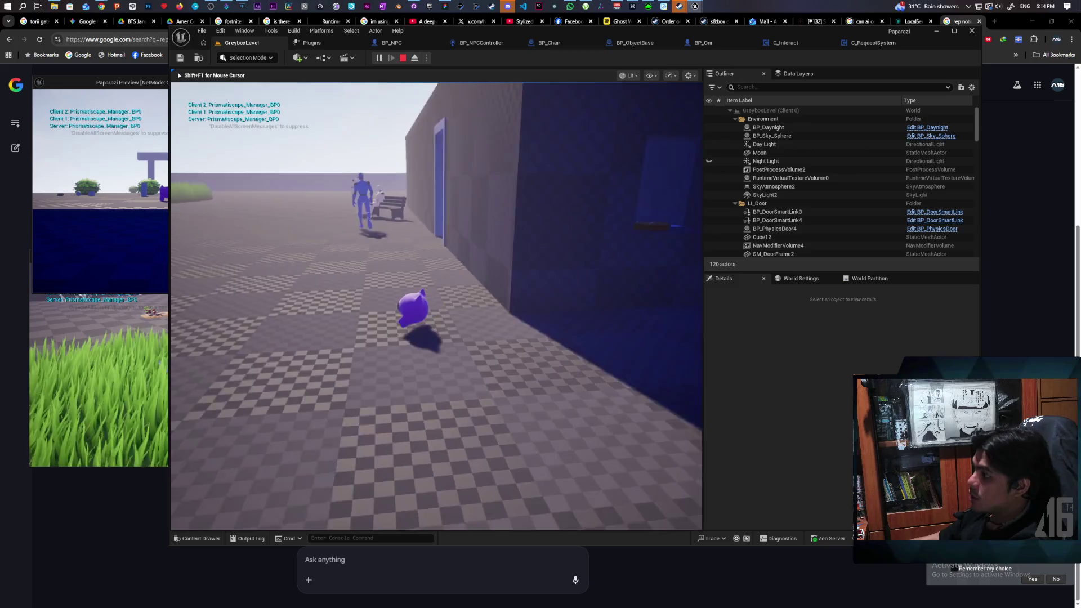
key("w")
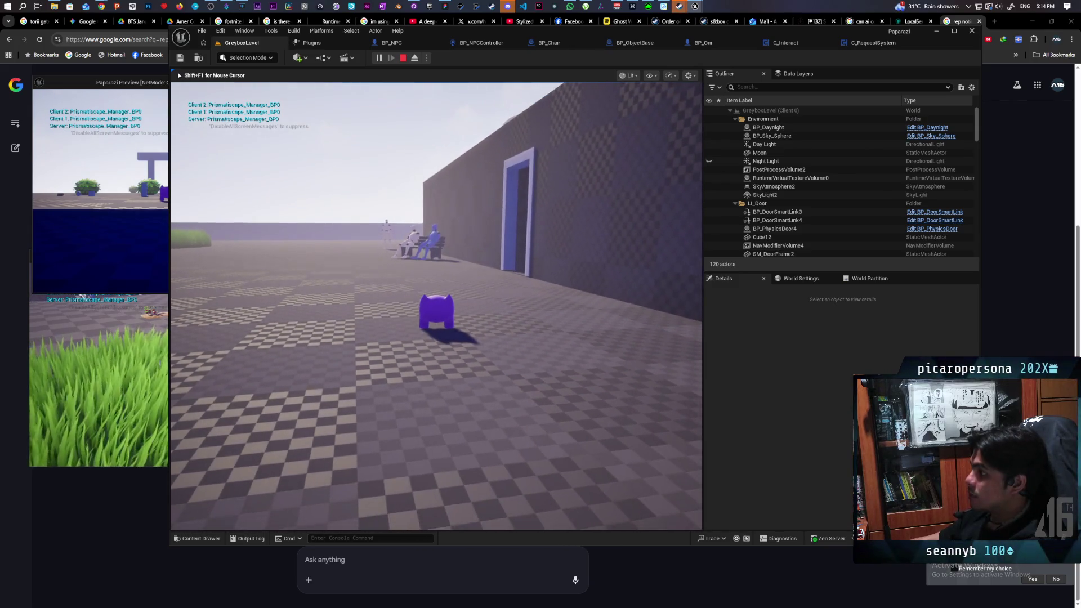
key("w")
key("w")
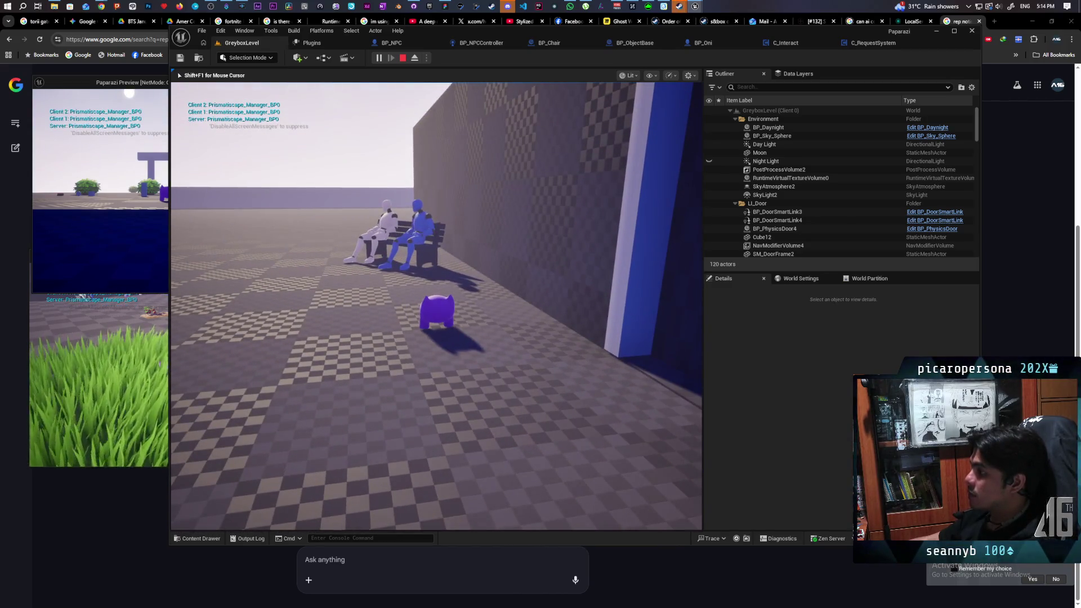
key("Escape")
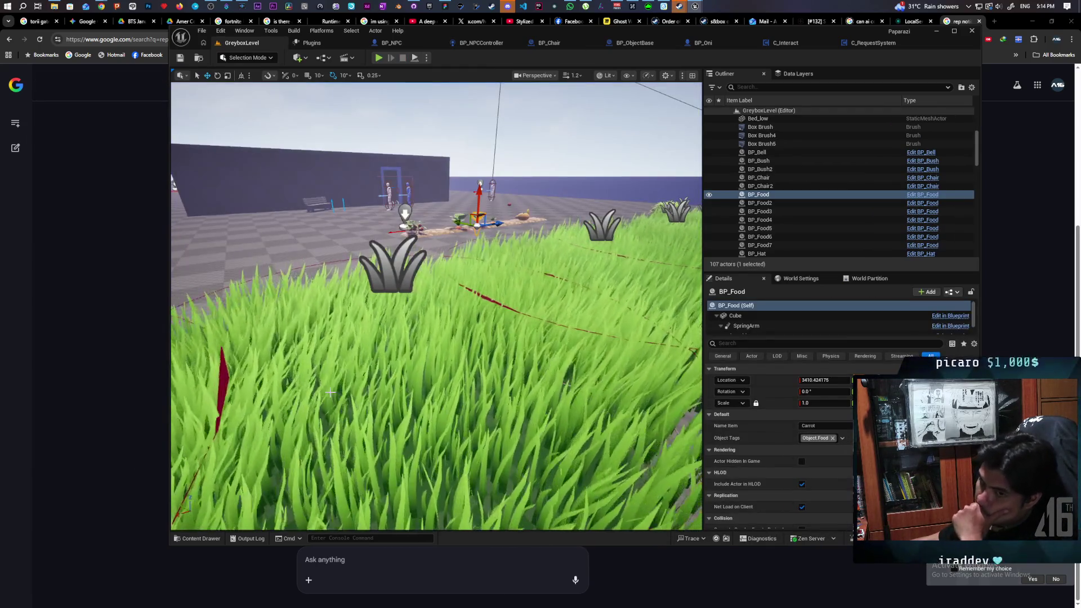
- In BP_NPC's event graph, change the collision channel from Furniture to Listen
key("ctrl+Tab")
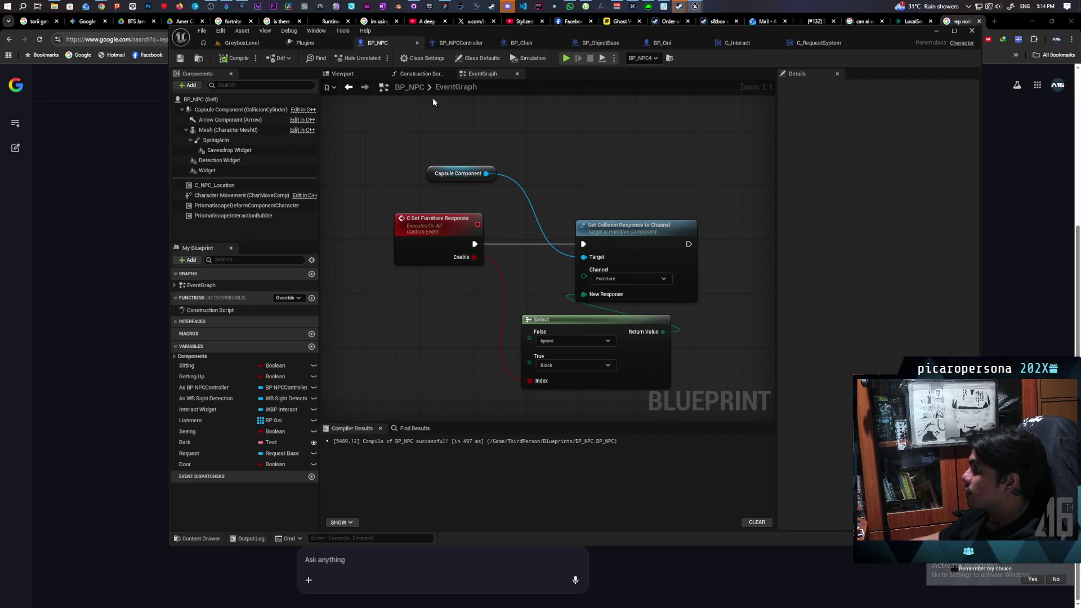
left_click(629, 278)
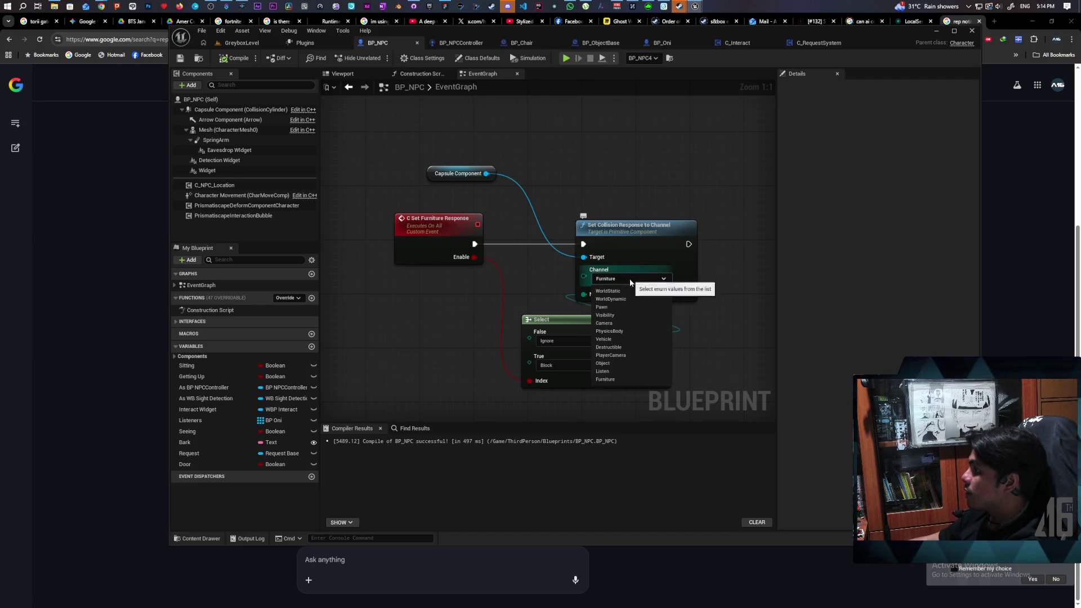
left_click(622, 372)
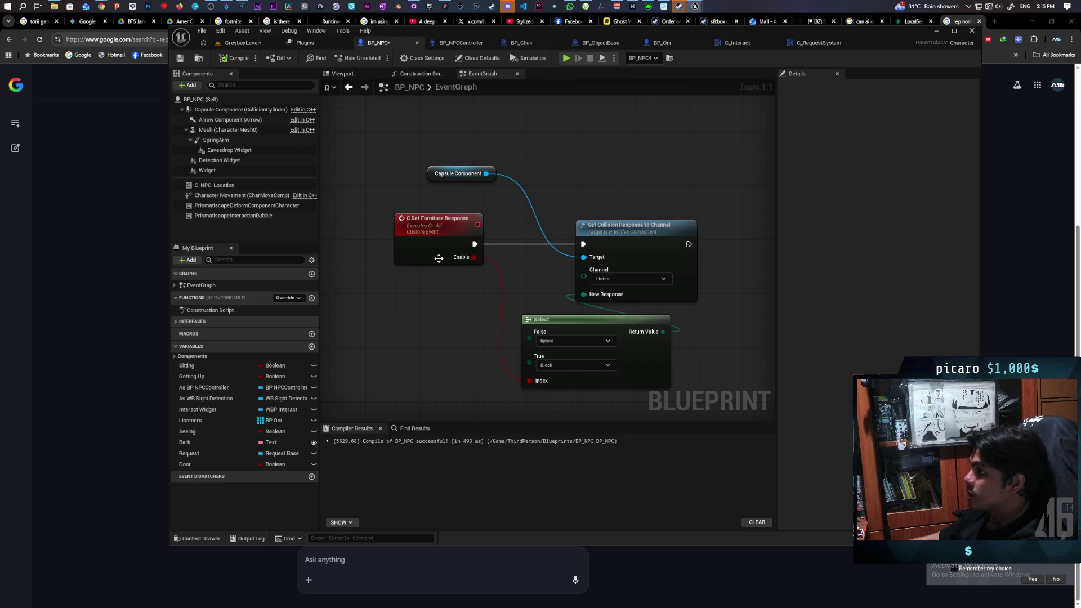
- Rename the event to C Set Listen Response, then compile and save BP_NPC
left_click(444, 240)
key("F2")
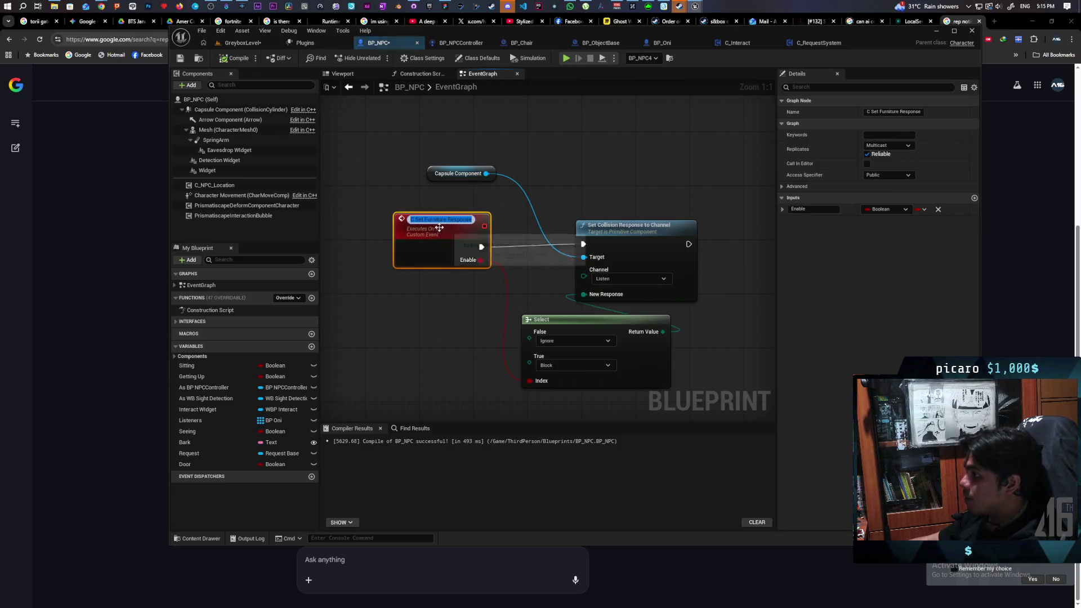
left_click(433, 220)
type("Listen")
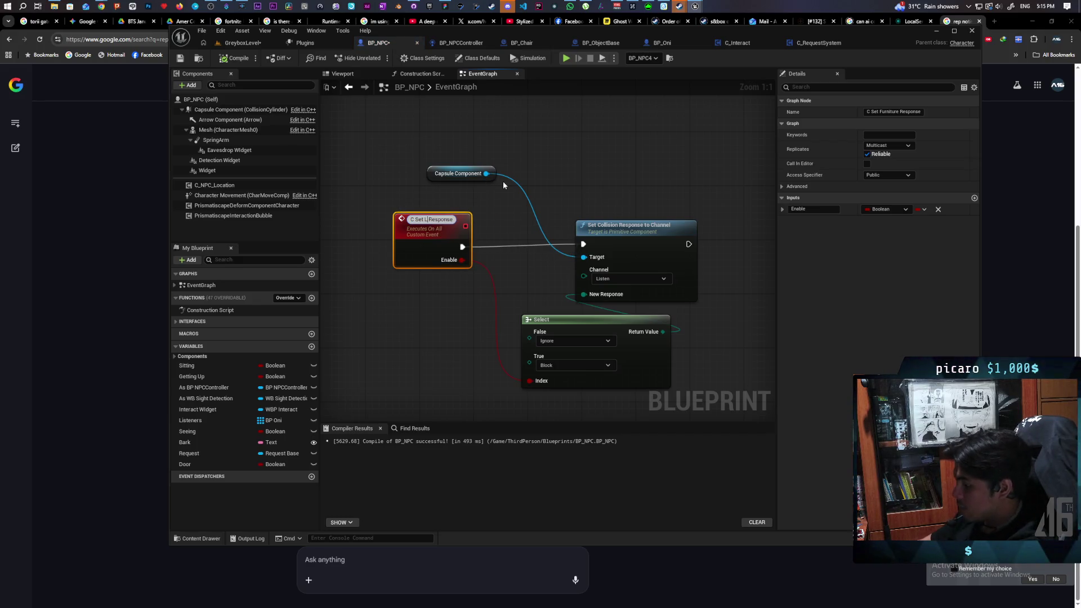
left_click(401, 96)
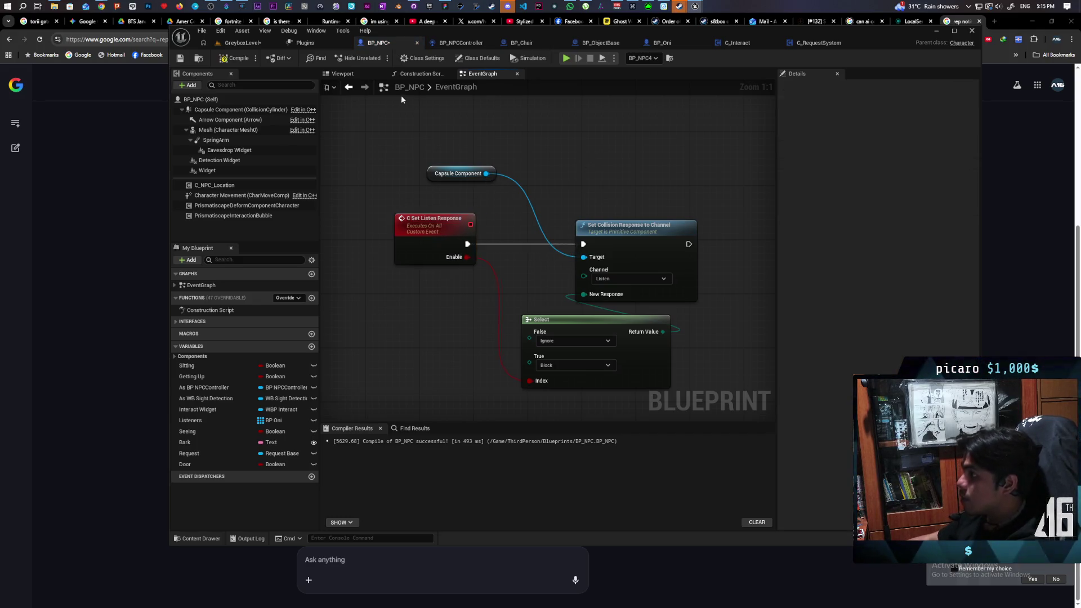
left_click(239, 58)
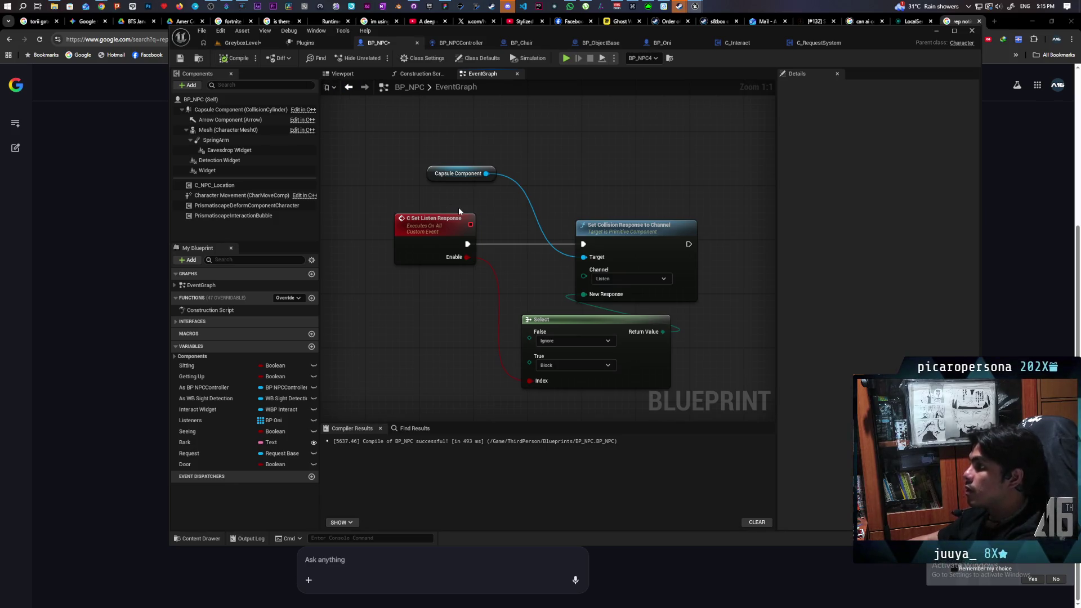
key("ctrl+s")
- Start a multiplayer test from GreyboxLevel, then choose Send and Restart after the editor crashes
left_click(249, 44)
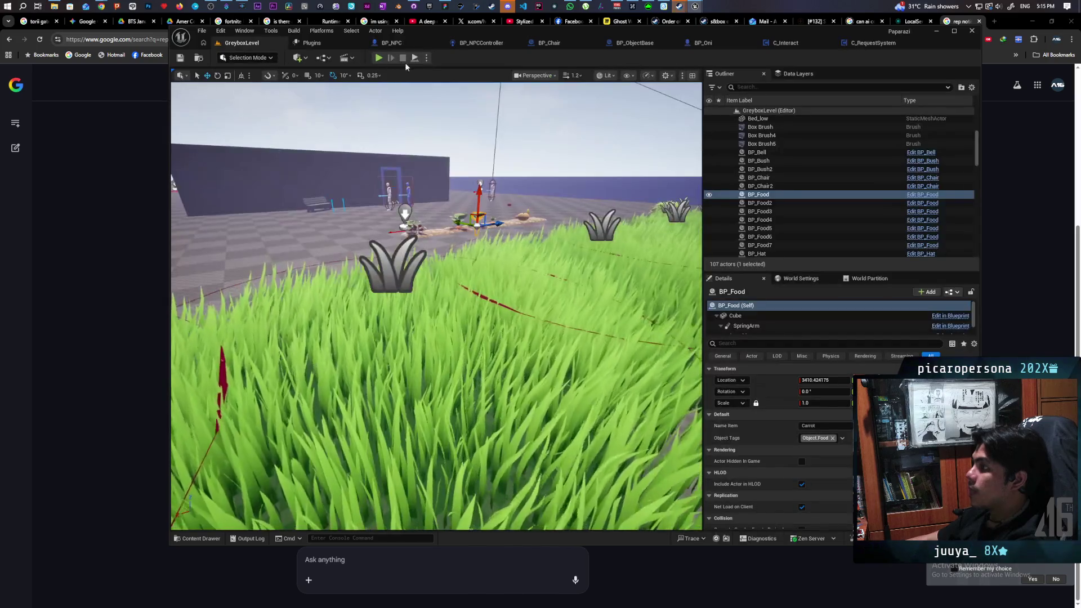
left_click(379, 58)
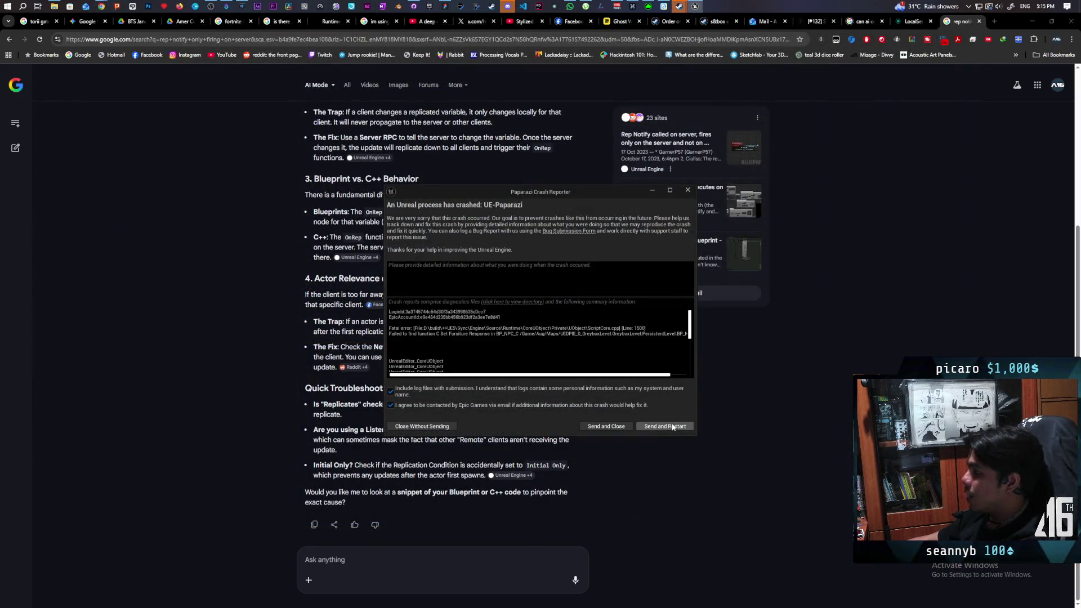
left_click(677, 426)
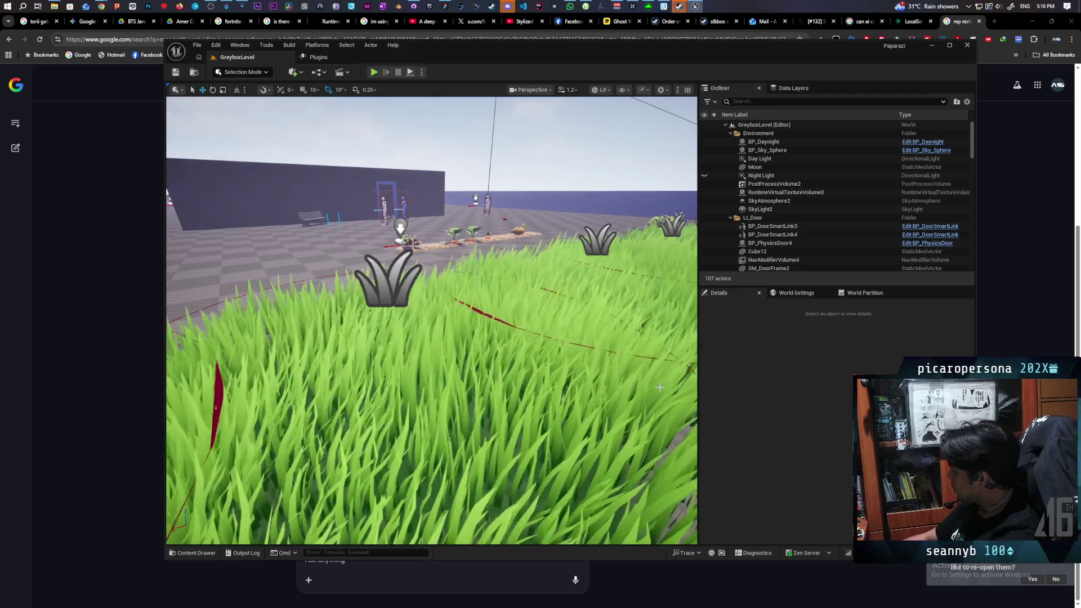
- Launch a two-client Play In Editor session with Alt+P to see the 'I need a shovel!' bubble
key("alt+p")
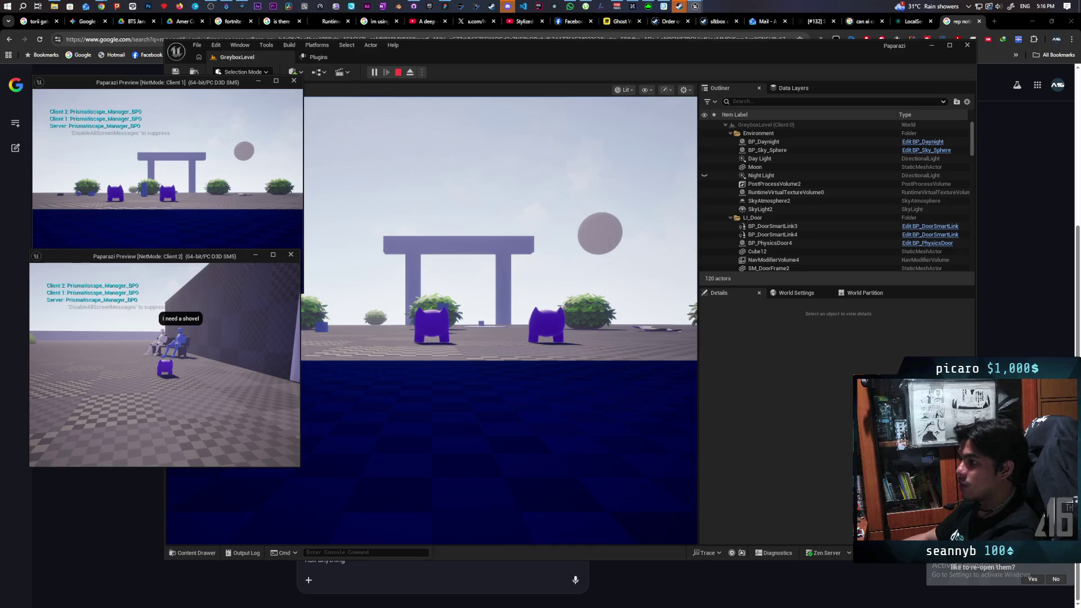
- Stop the play test and select the blue NPC, BP_NPC4, in the level
key("Escape")
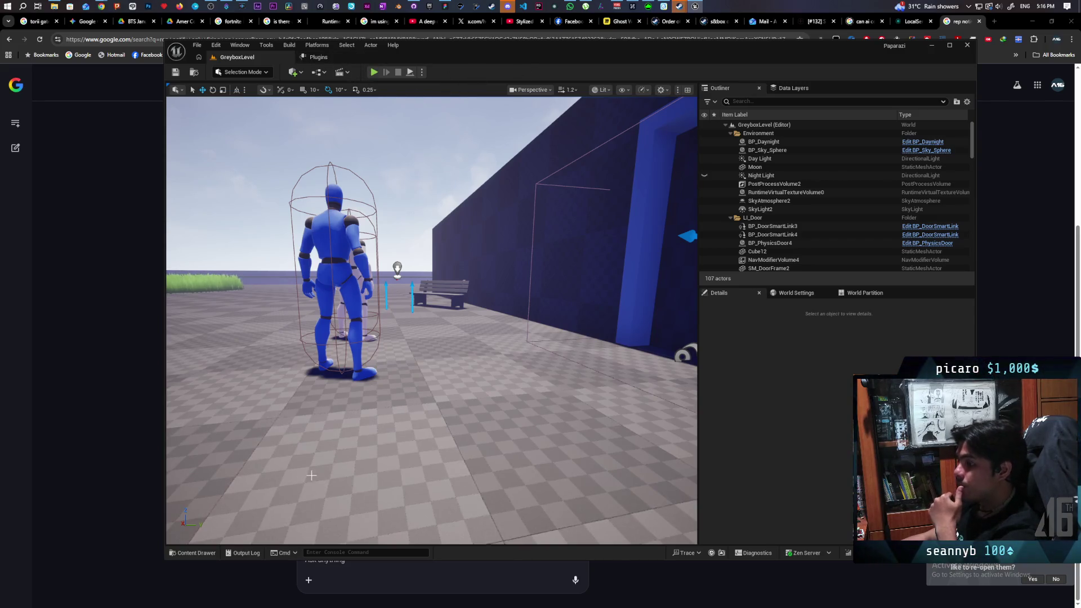
left_click(201, 550)
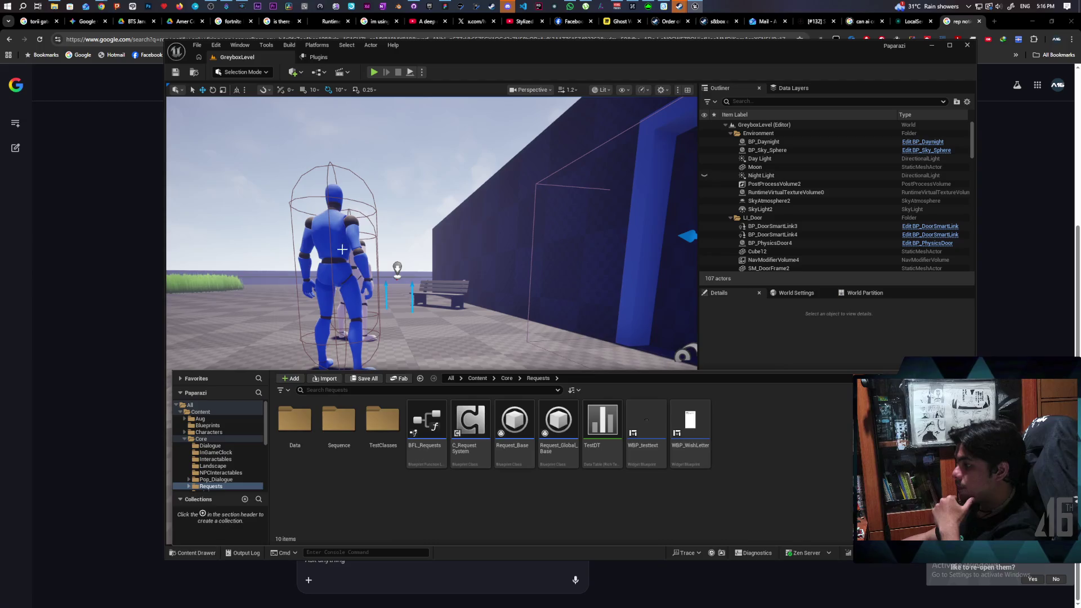
left_click(337, 248)
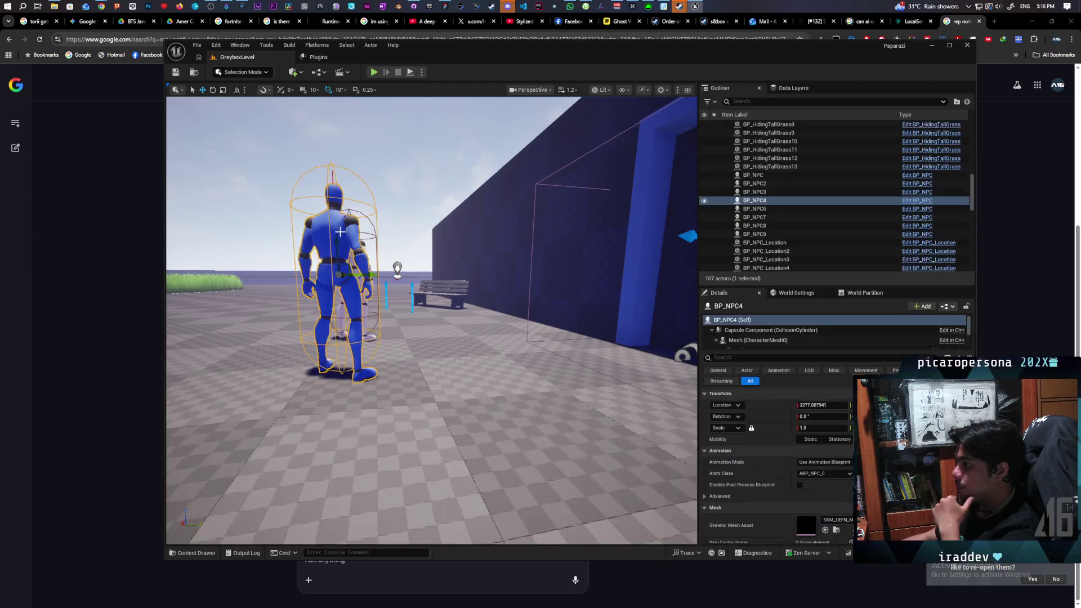
- Open BP_NPC, inspect its Request variable and bring the Eavesdropping section into view
left_click(910, 210)
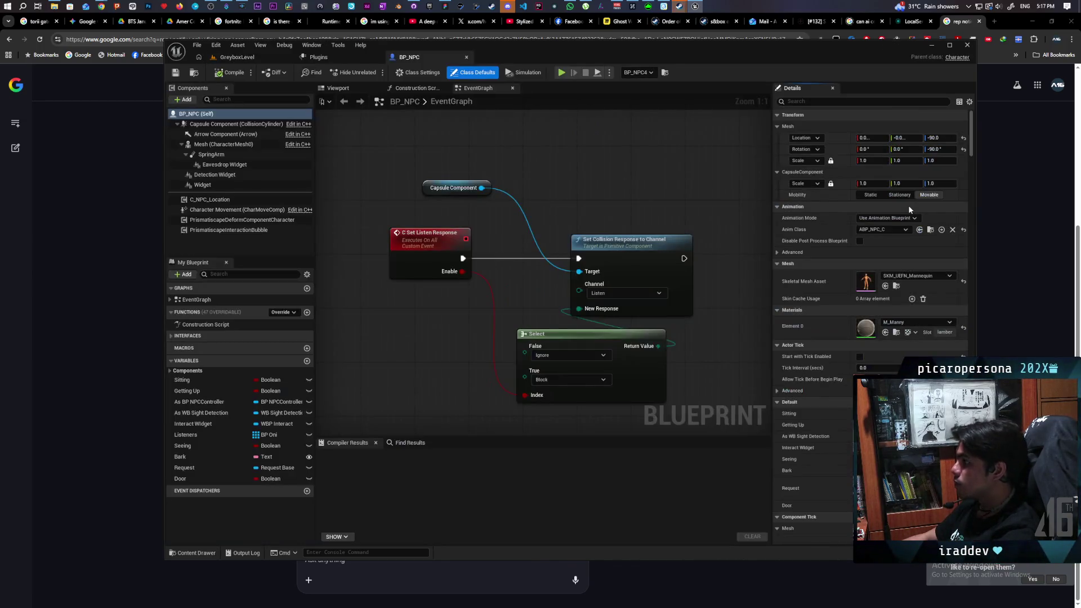
scroll(411, 215, "down", 3)
scroll(610, 222, "up", 5)
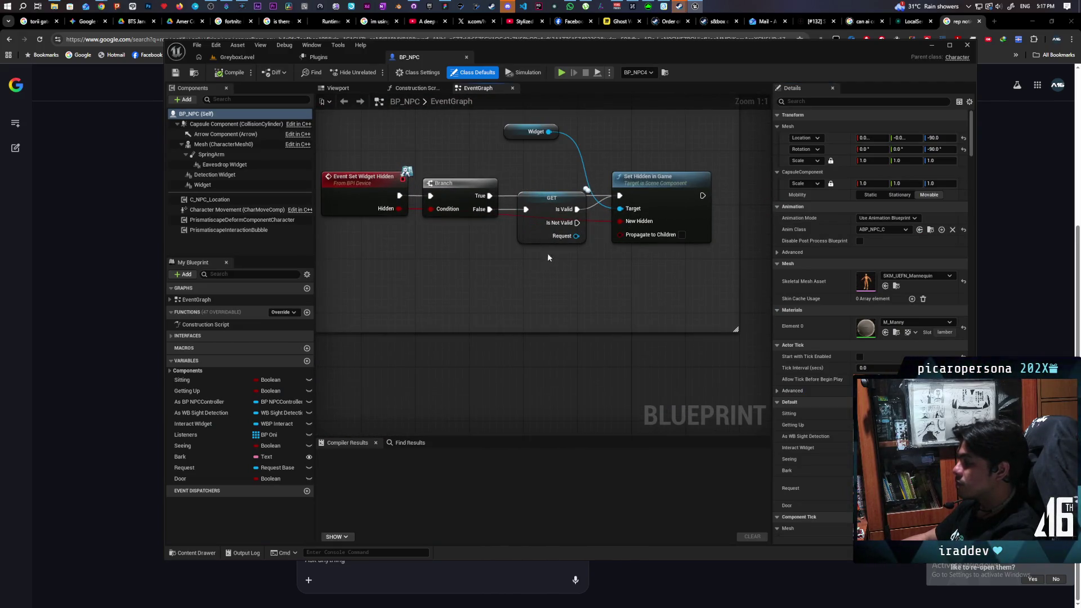
left_click(544, 234)
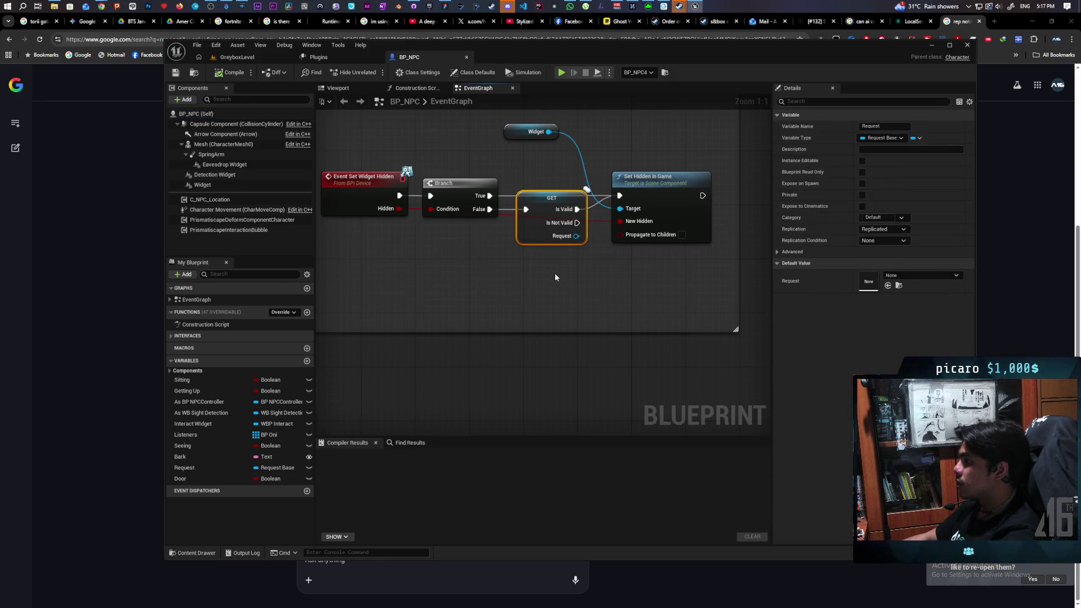
scroll(556, 277, "down", 5)
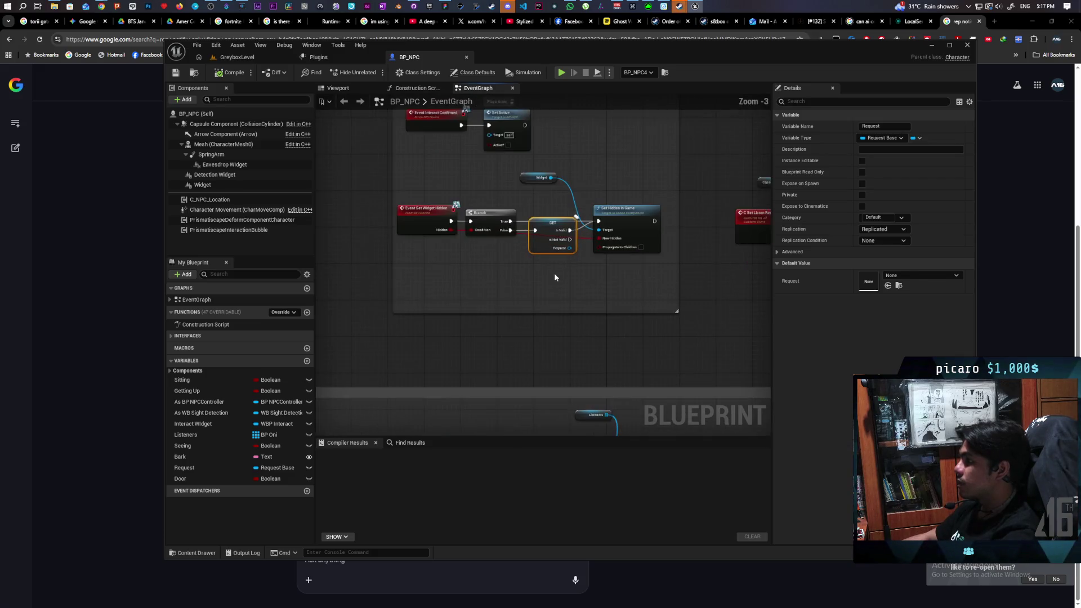
mouse_move(556, 277)
left_mouse_down()
mouse_move(591, 113)
mouse_move(526, 258)
mouse_move(509, 259)
mouse_move(505, 287)
left_mouse_up()
scroll(510, 235, "up", 4)
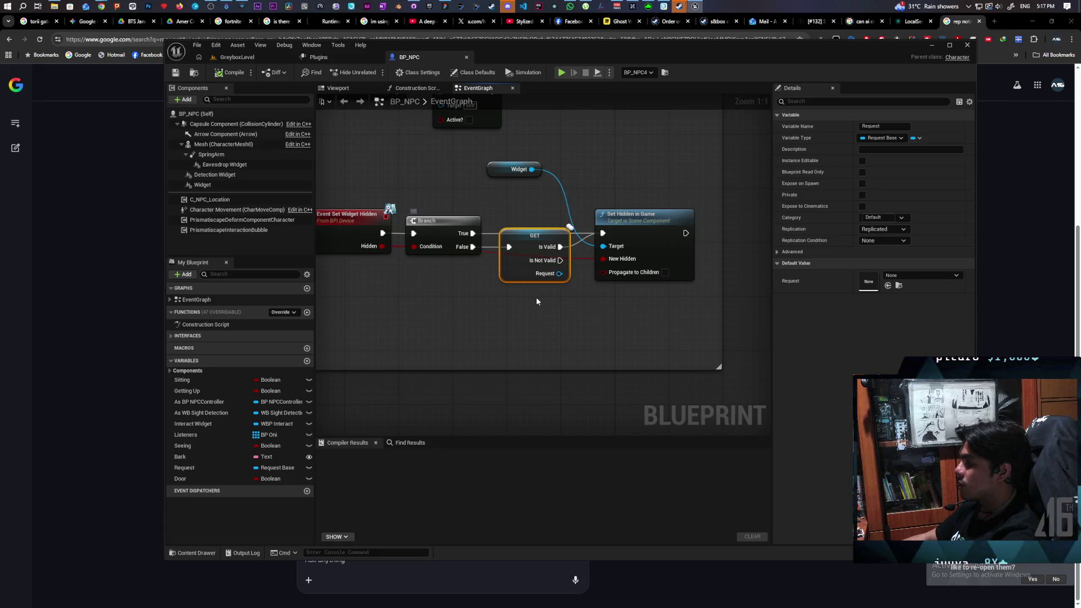
- Paste a Print String printing 'fail' onto the GET node's Is Not Valid pin and compile
key("ctrl+v")
left_click_drag(562, 258, 583, 322)
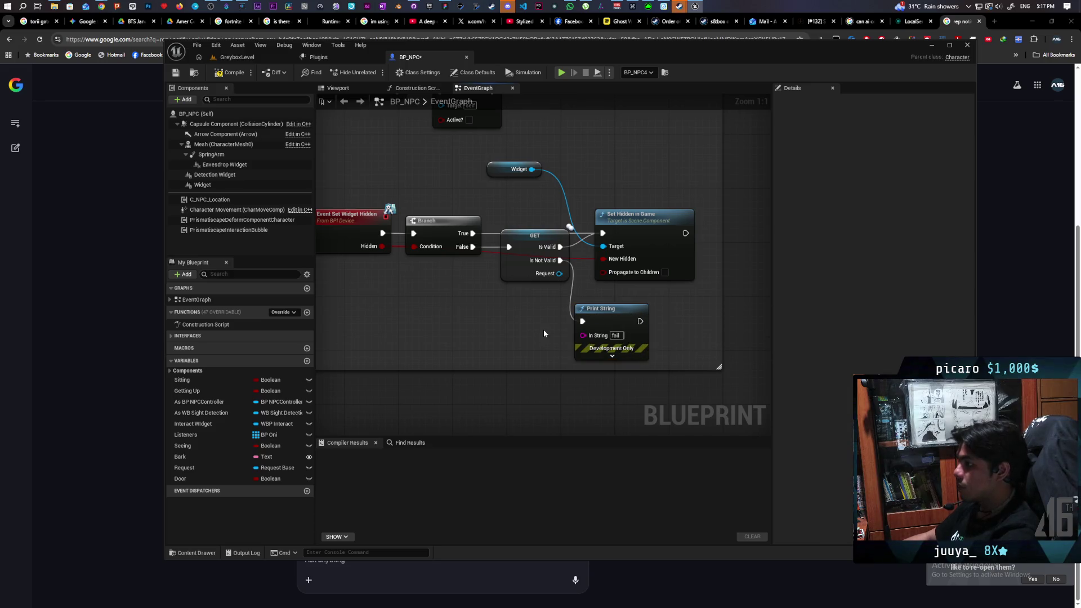
left_click(245, 68)
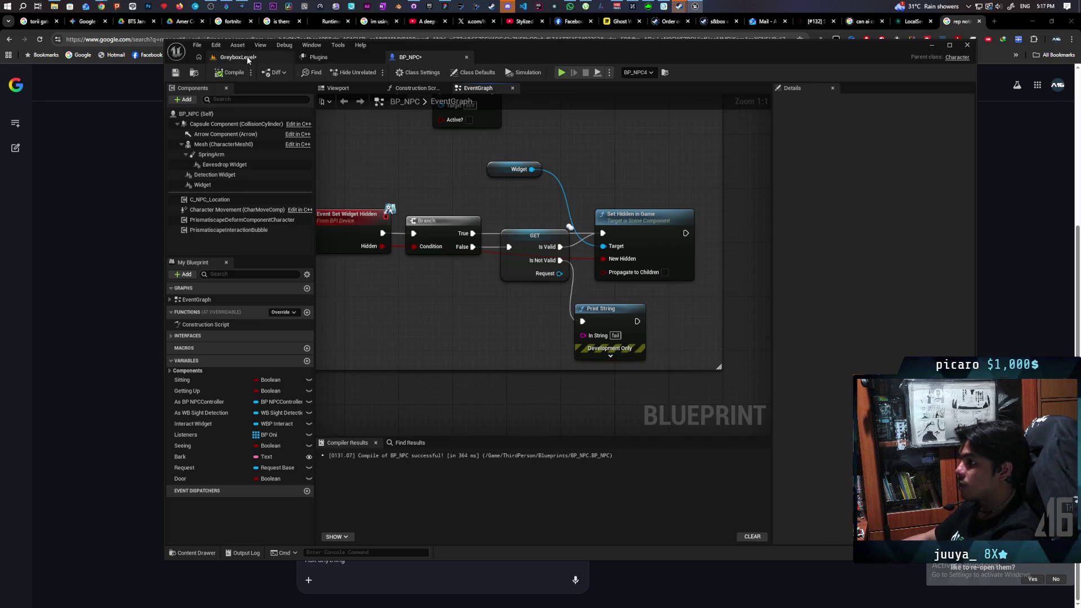
left_click(248, 58)
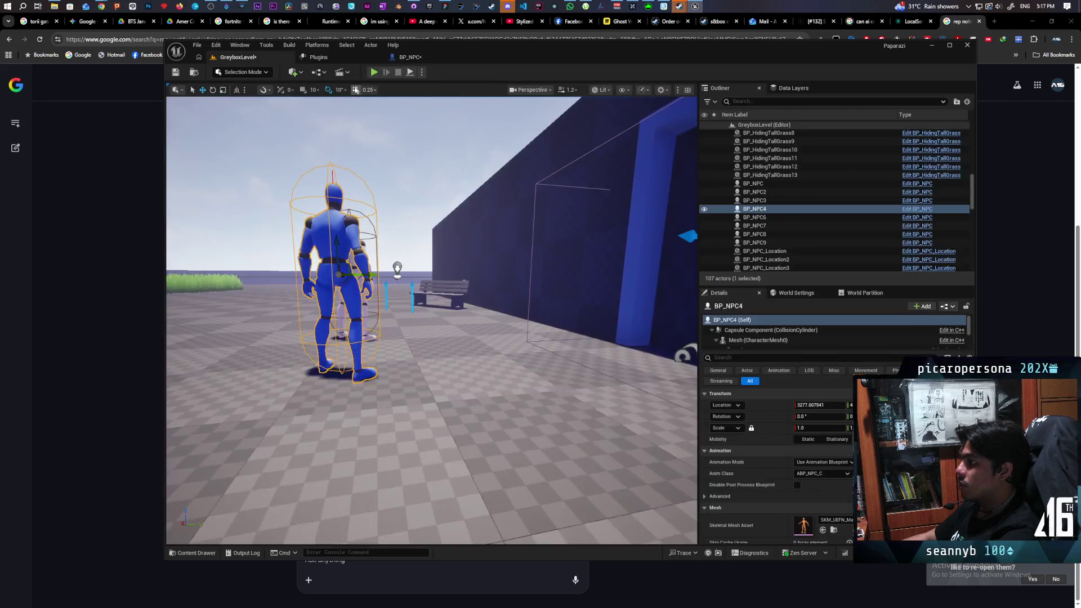
- Start a multiplayer test and walk Client 2 toward the purple NPCs near the gate
left_click(374, 72)
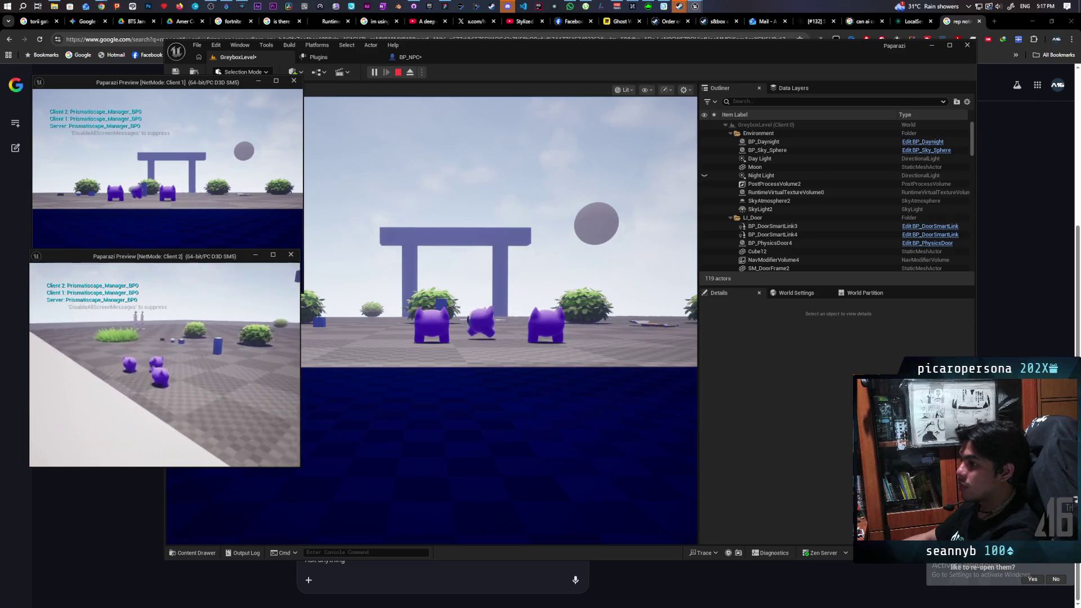
key("w")
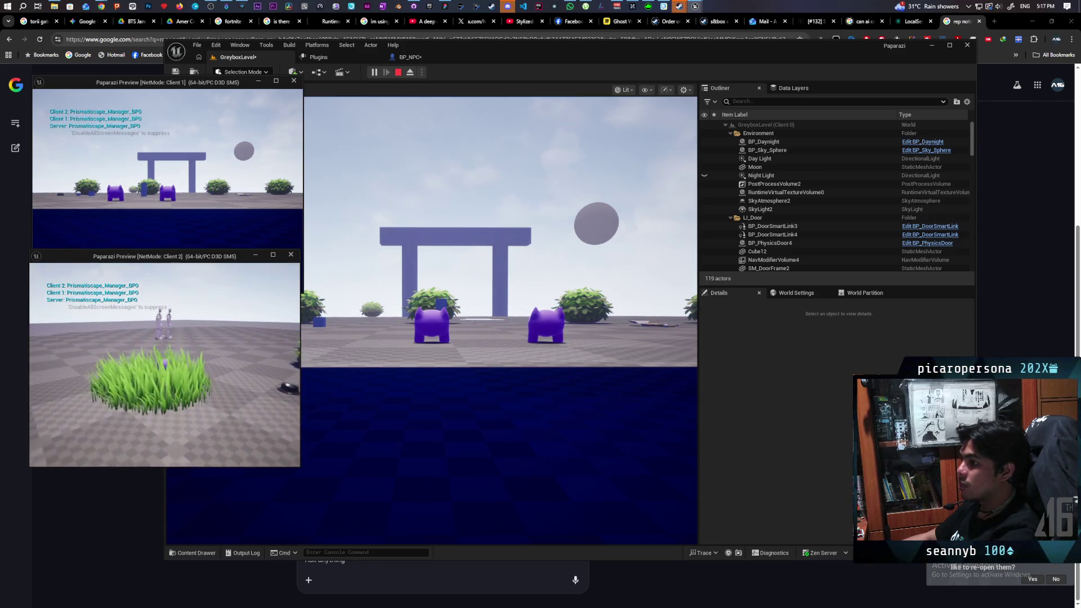
key("w")
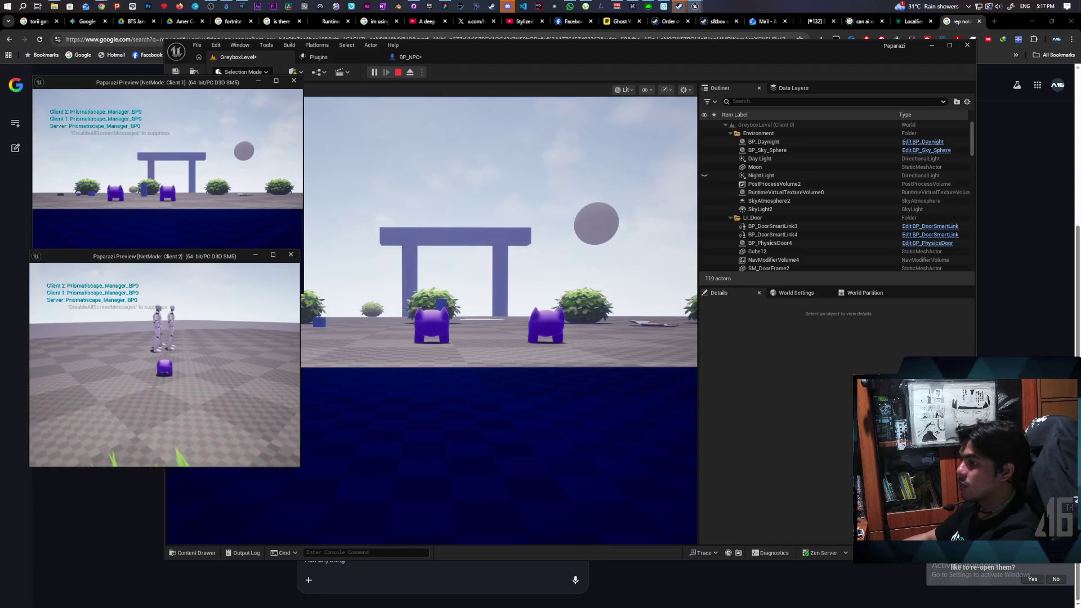
key("w")
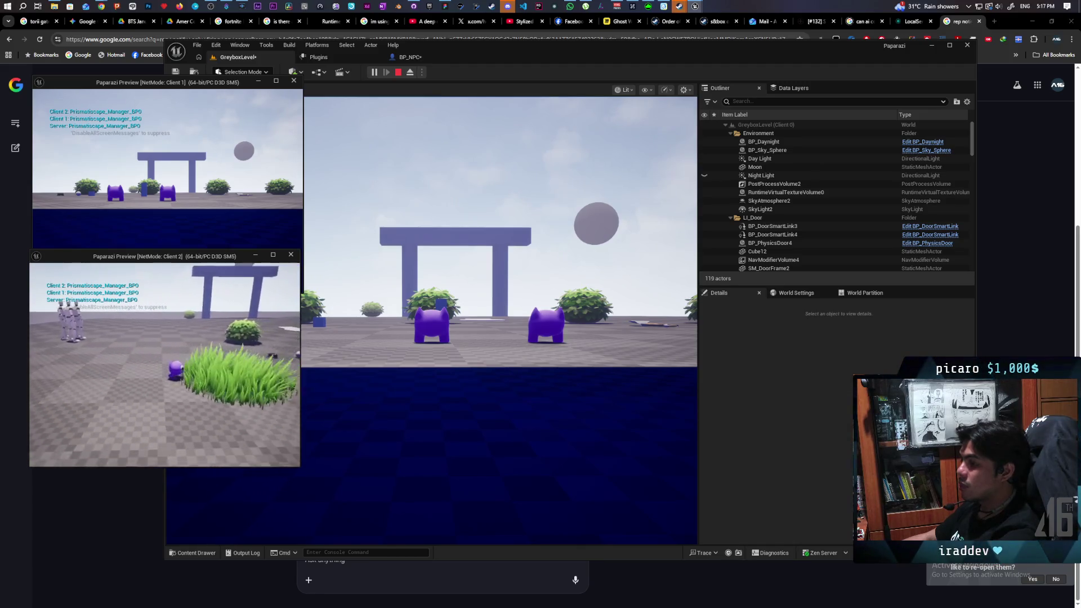
key("w")
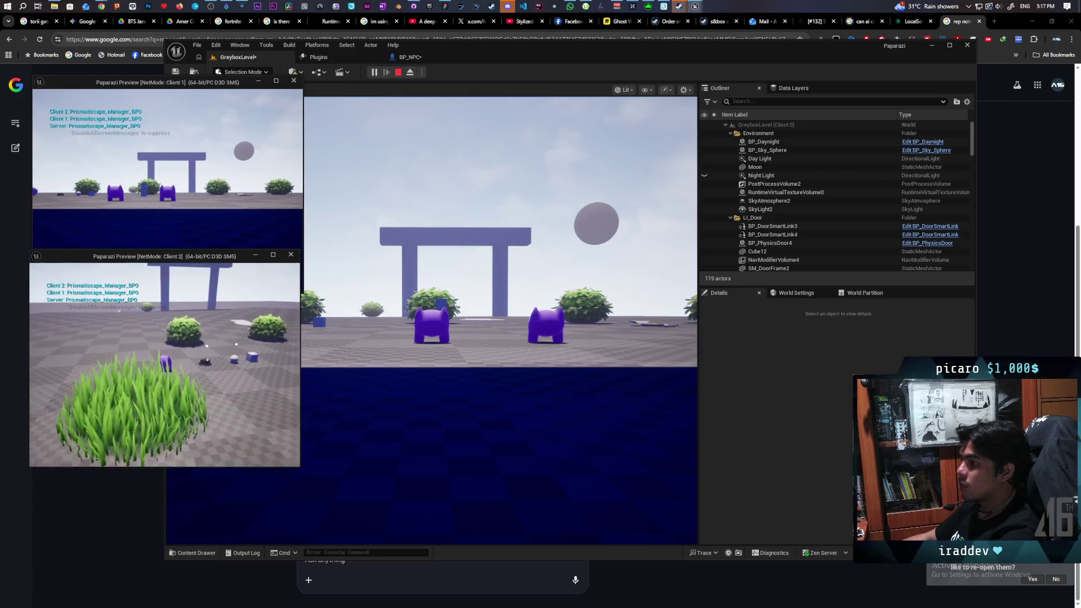
key("w")
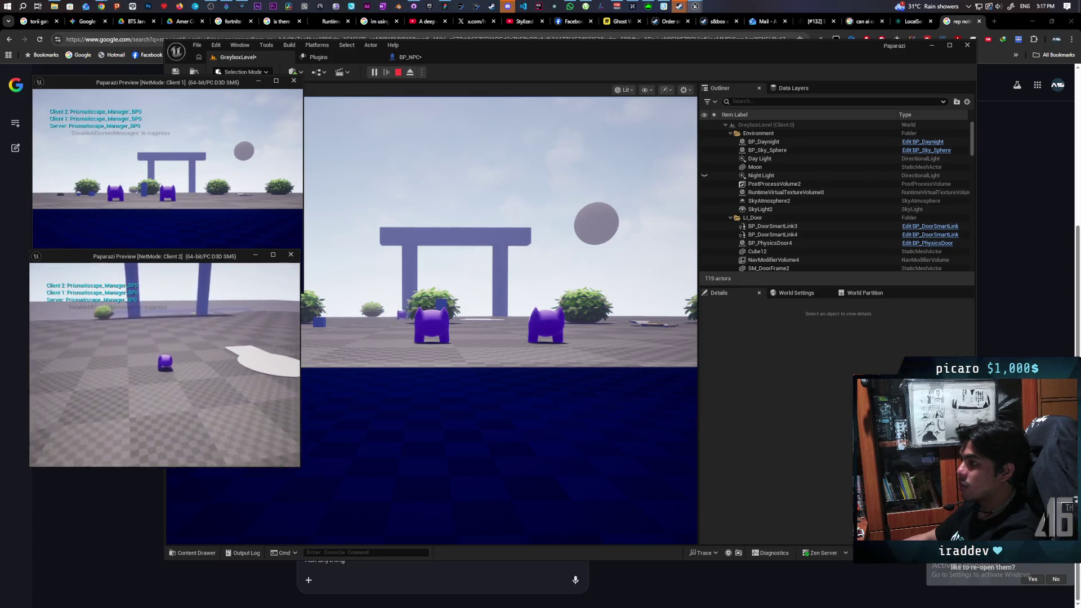
- End the test, then rerun the multiplayer test from GreyboxLevel briefly and stop it
key("Escape")
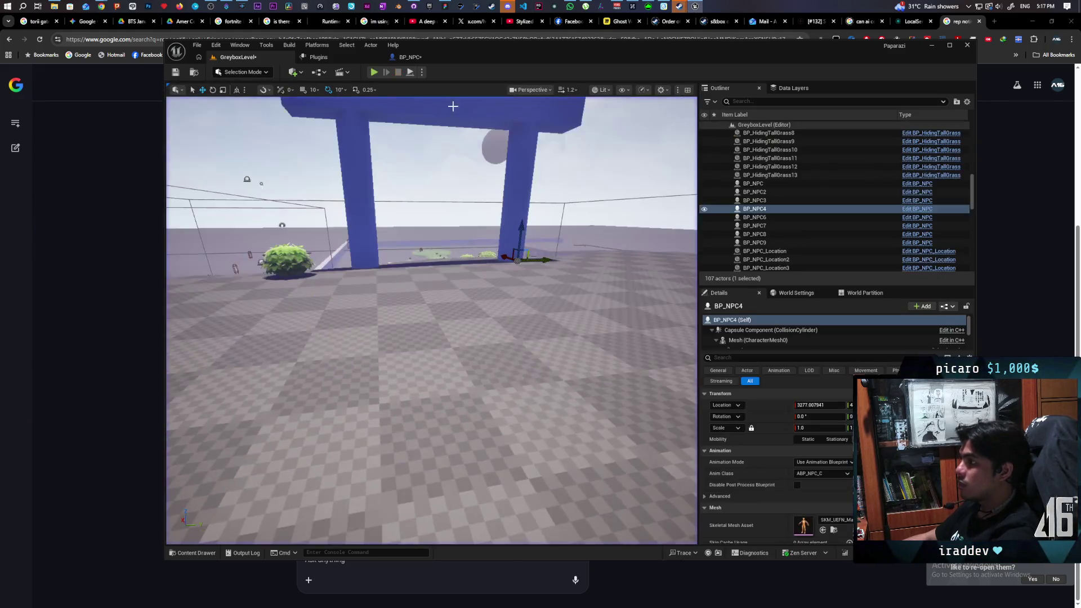
left_click(410, 57)
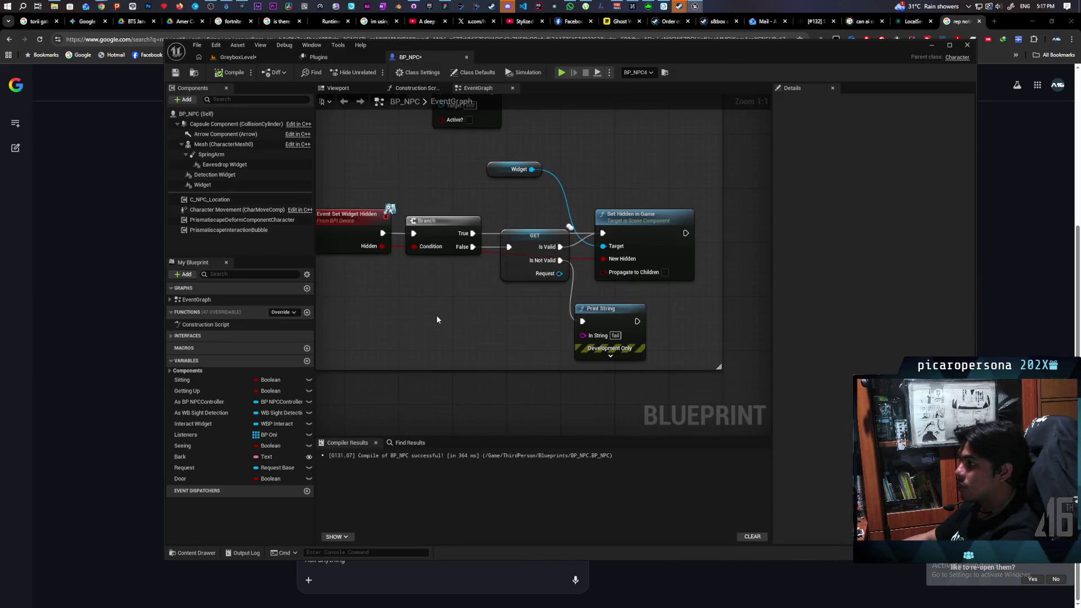
left_click(248, 58)
key("alt+p")
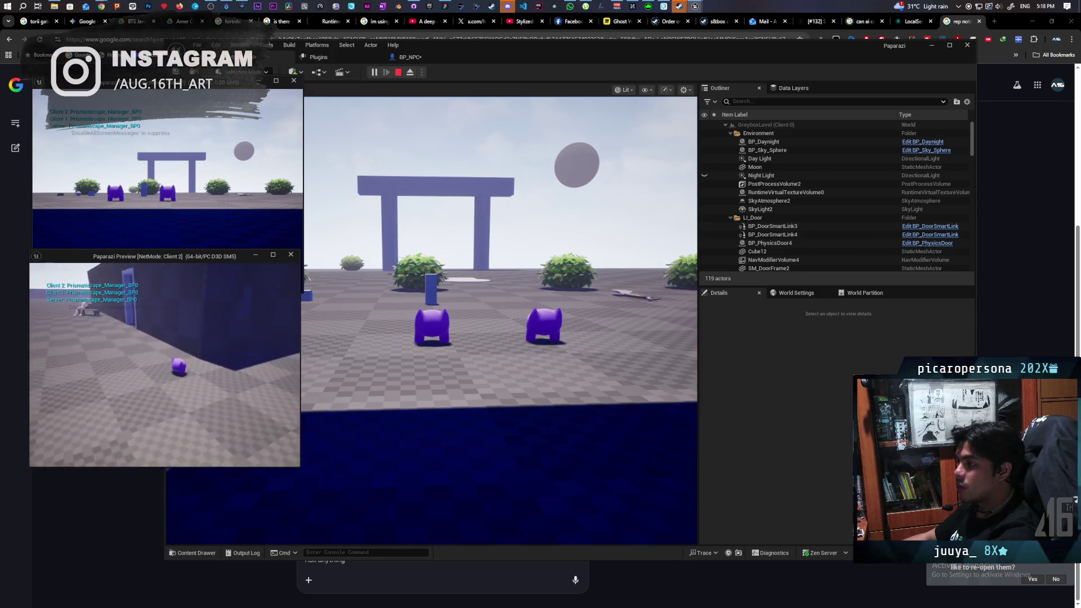
key("Escape")
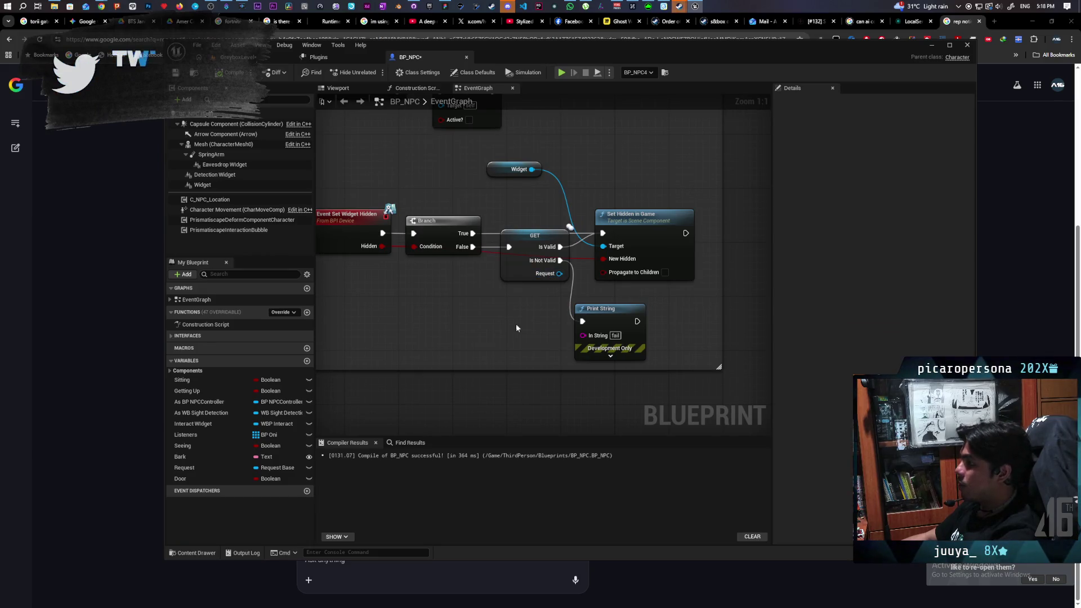
- Inspect BP_NPC's GET Request node and show the Core > Requests assets in the Content Drawer
left_click(520, 274)
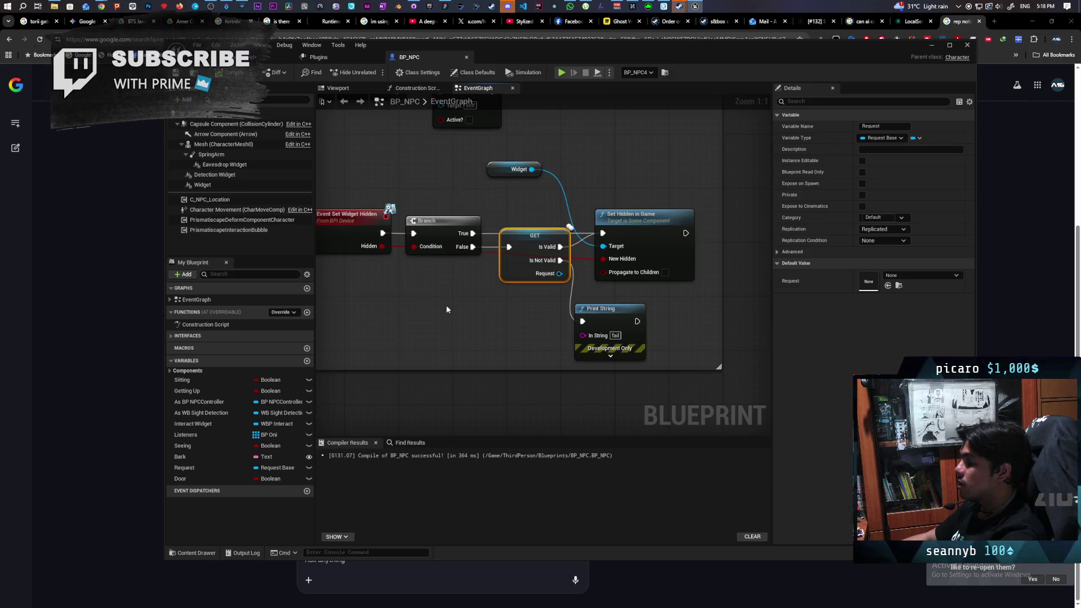
scroll(458, 316, "down", 4)
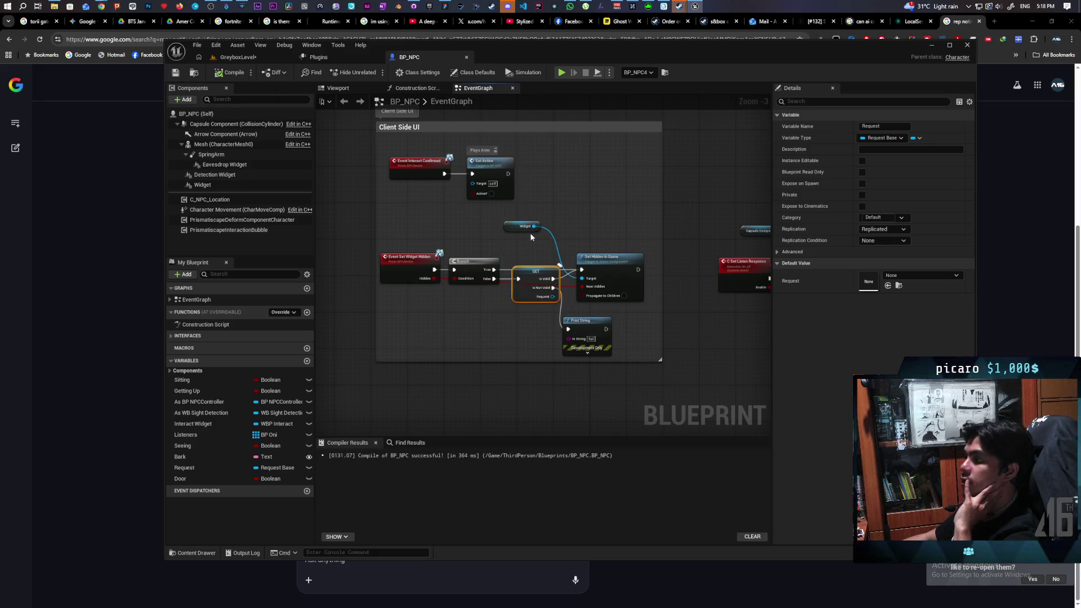
mouse_move(669, 234)
left_mouse_down()
mouse_move(526, 205)
mouse_move(695, 201)
mouse_move(652, 198)
left_mouse_up()
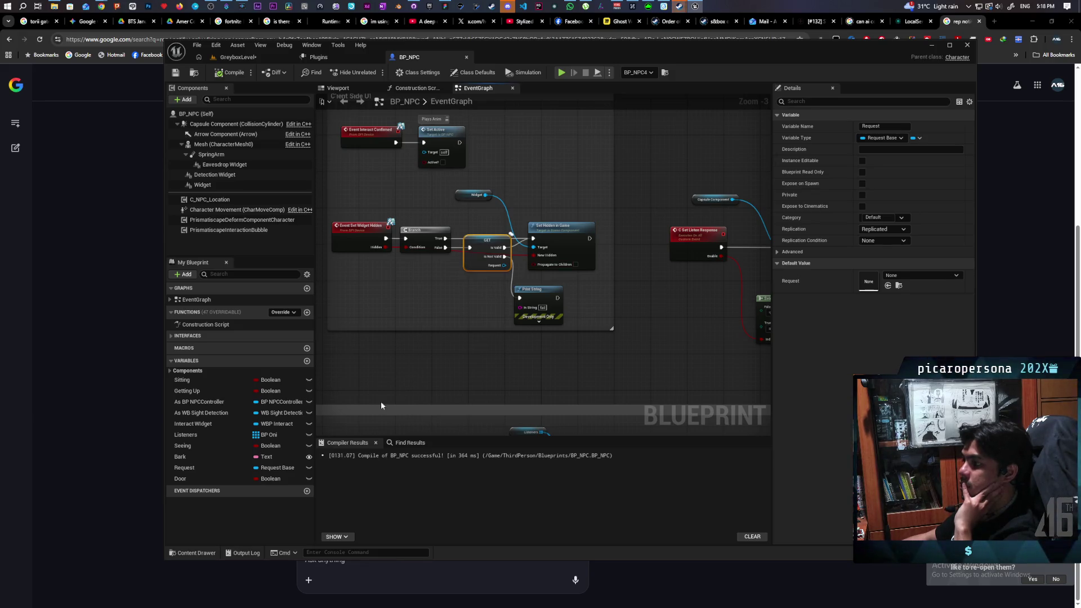
left_click(196, 553)
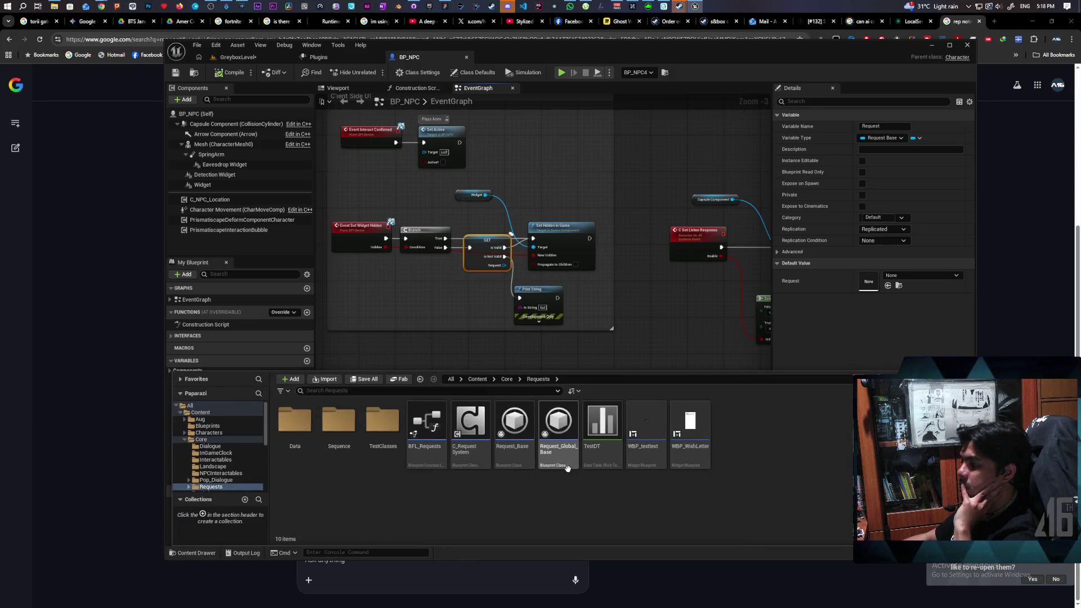
- Open Request_Global_Base and review its graph from Event Init and Get NPC with Tag to Set Listen Response
double_click(560, 429)
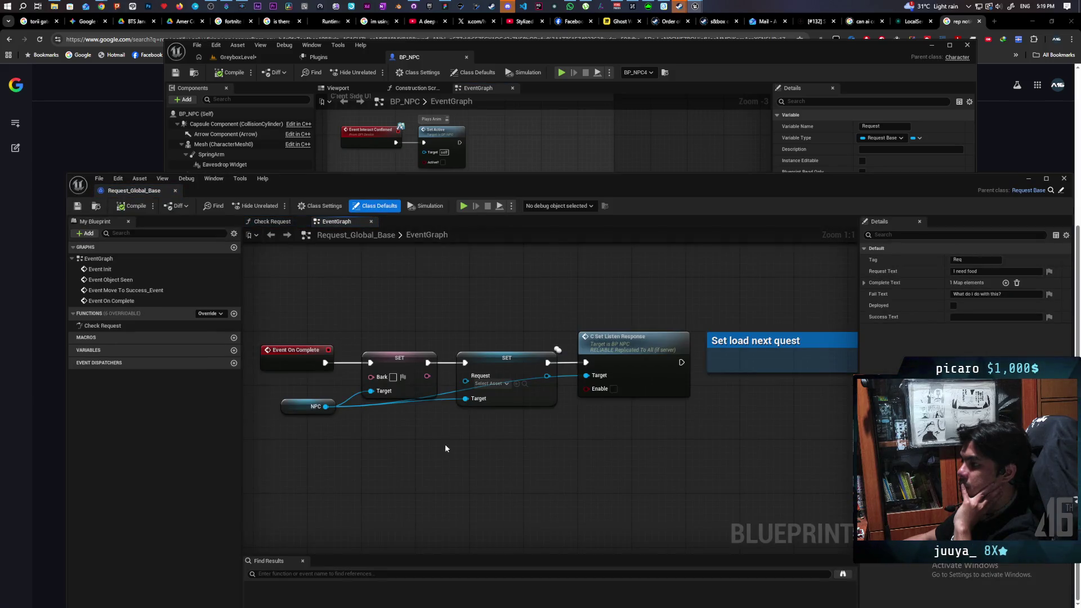
scroll(460, 457, "down", 4)
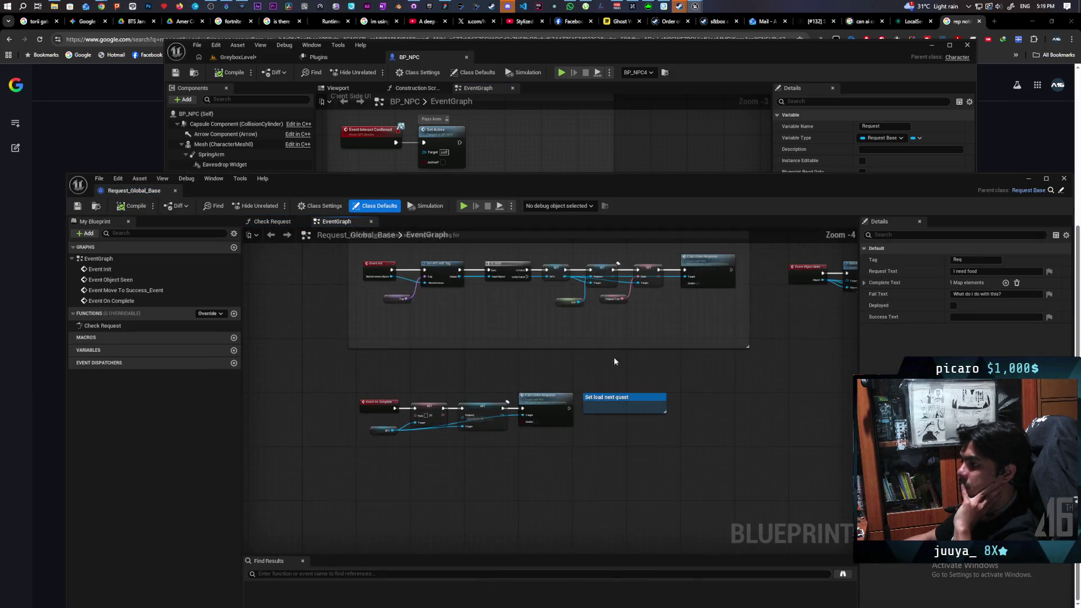
scroll(579, 422, "up", 4)
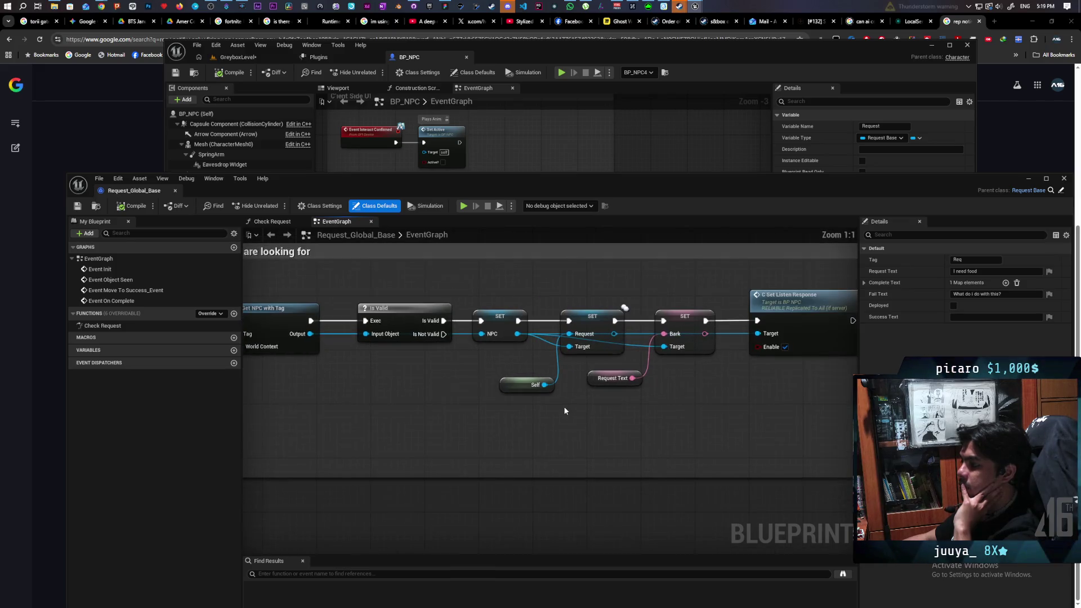
scroll(715, 415, "up", 1)
mouse_move(579, 421)
left_mouse_down()
mouse_move(715, 415)
mouse_move(720, 449)
left_mouse_up()
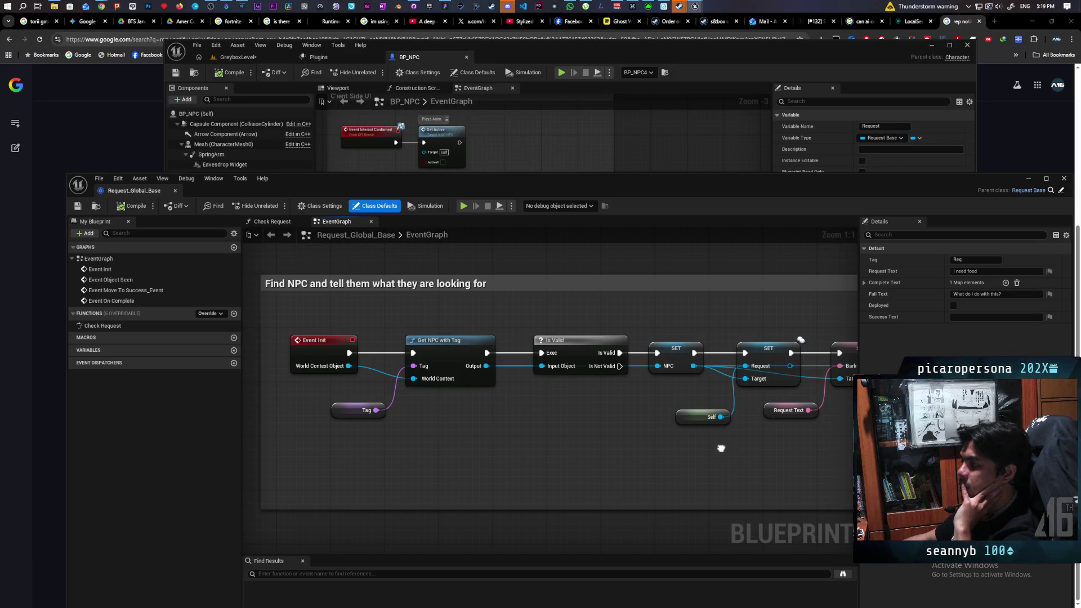
mouse_move(721, 449)
left_mouse_down()
mouse_move(366, 443)
mouse_move(505, 432)
left_mouse_up()
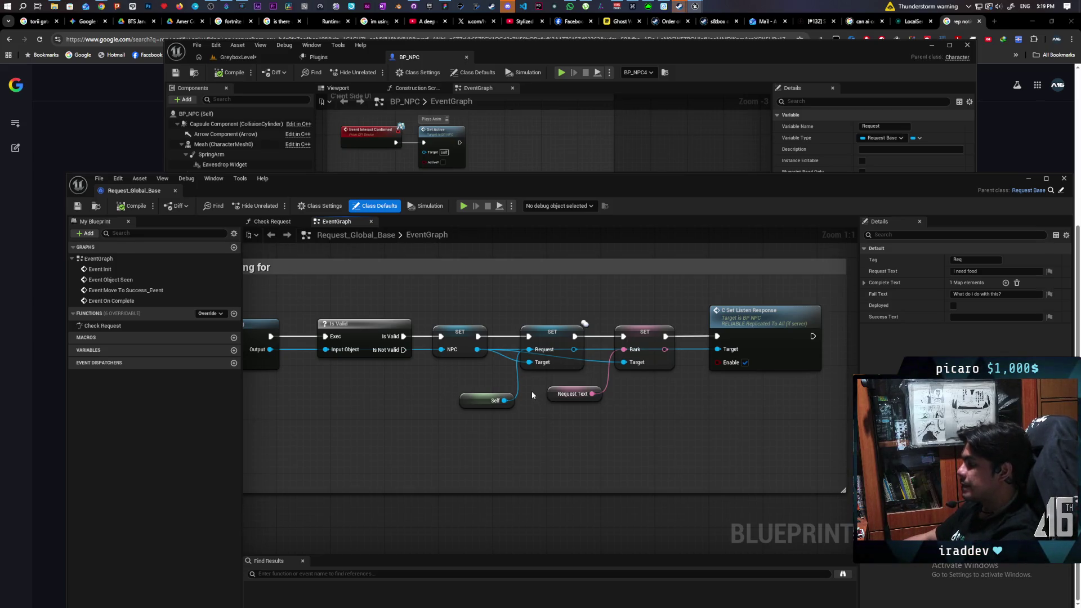
mouse_move(460, 440)
left_mouse_down()
mouse_move(714, 425)
mouse_move(659, 430)
left_mouse_up()
mouse_move(606, 184)
left_mouse_down()
mouse_move(582, 345)
mouse_move(583, 265)
mouse_move(592, 312)
mouse_move(572, 259)
mouse_move(567, 367)
left_mouse_up()
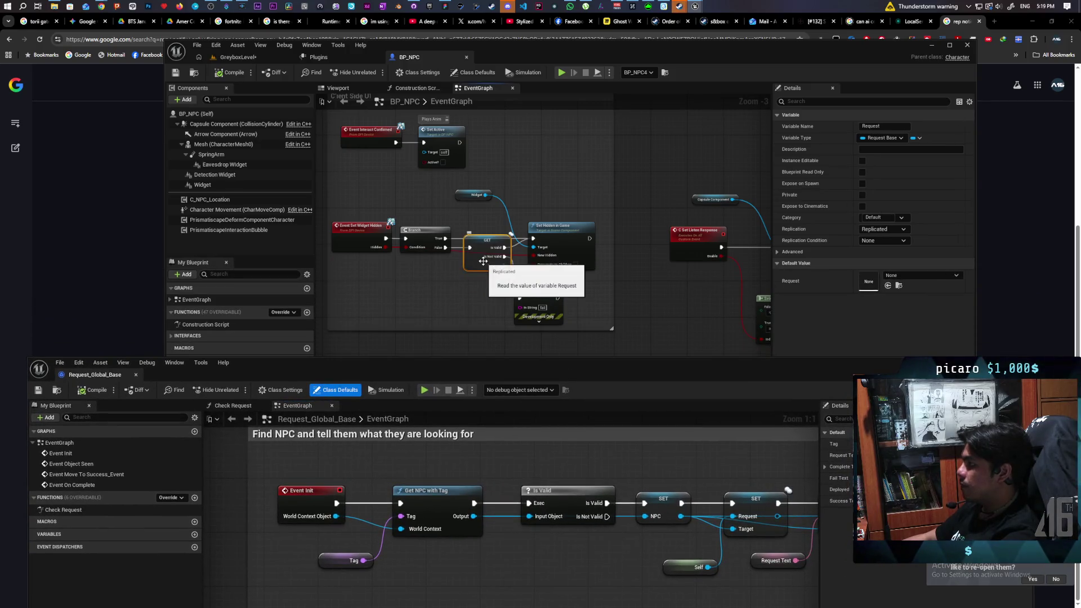
- Set BP_NPC's Request variable replication to RepNotify, then launch a multiplayer test from GreyboxLevel
left_click_drag(606, 369, 609, 274)
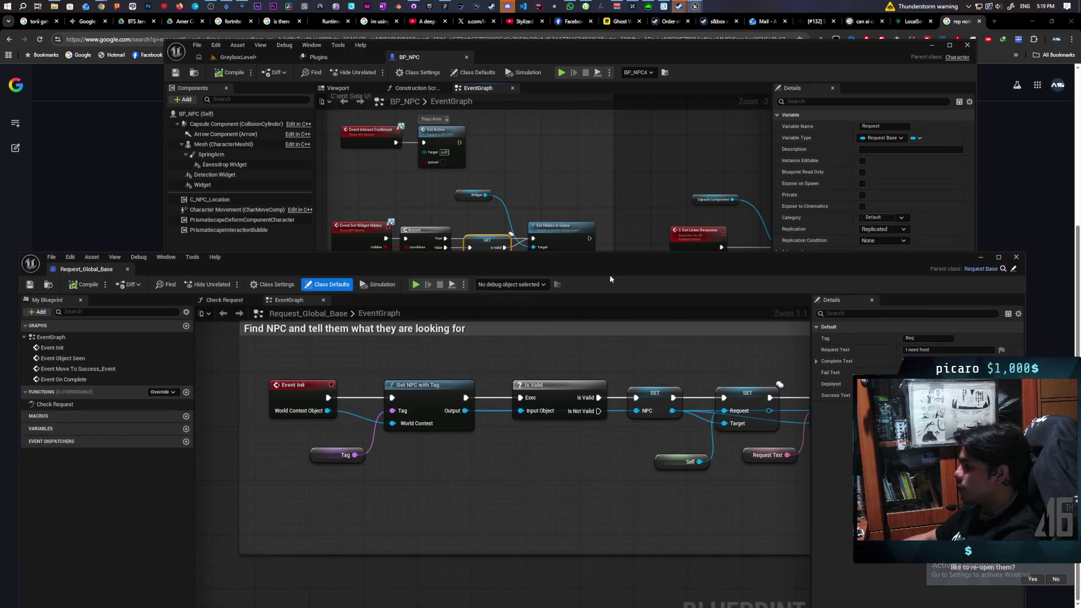
mouse_move(606, 488)
left_mouse_down()
mouse_move(465, 488)
mouse_move(596, 480)
mouse_move(586, 470)
left_mouse_up()
left_click_drag(603, 270, 615, 403)
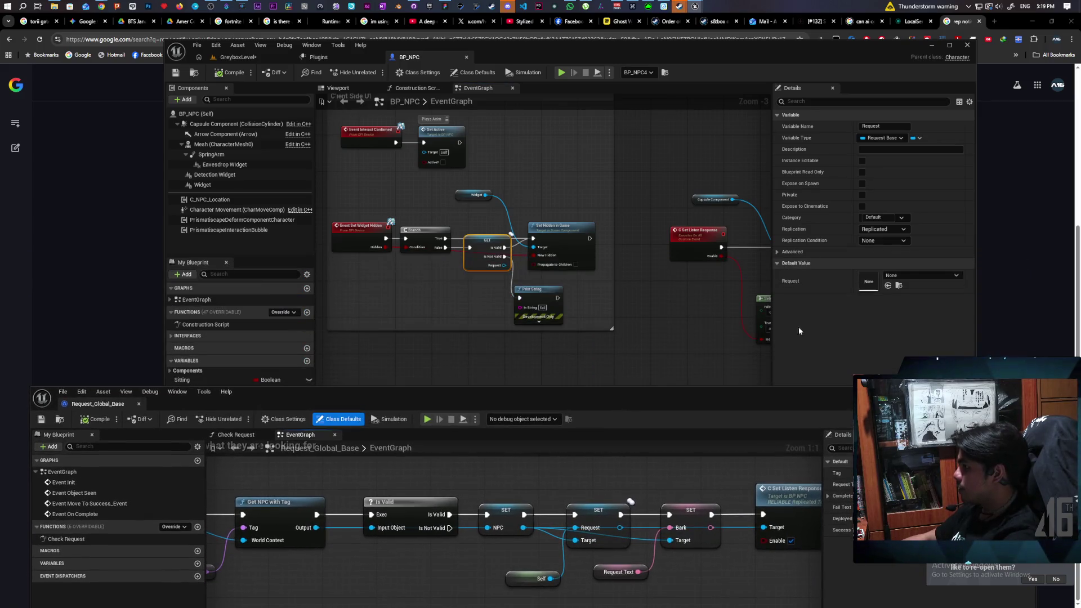
left_click(883, 229)
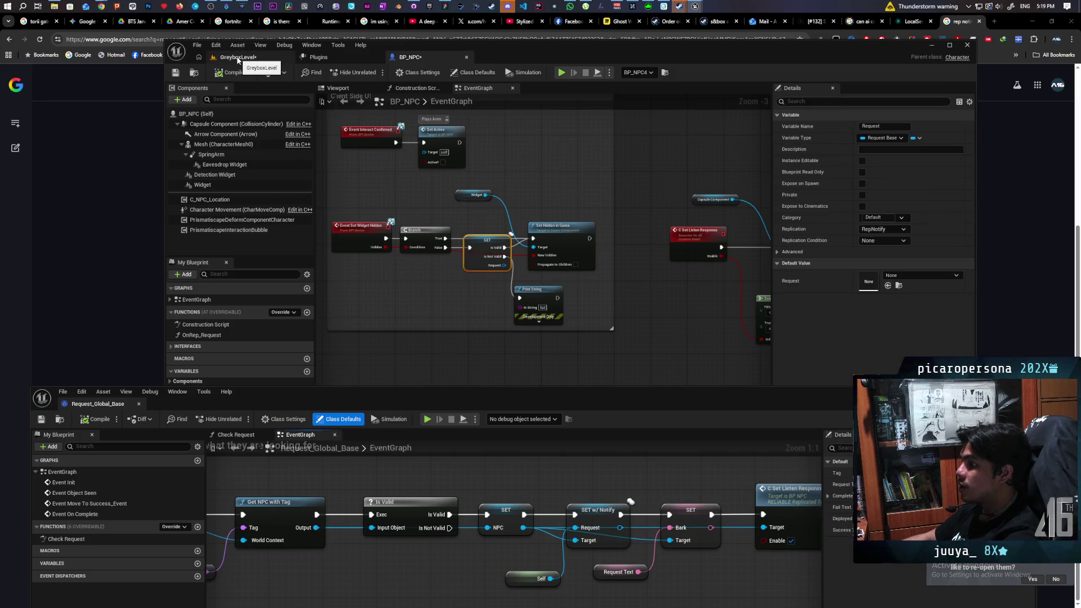
left_click(237, 58)
left_click(375, 72)
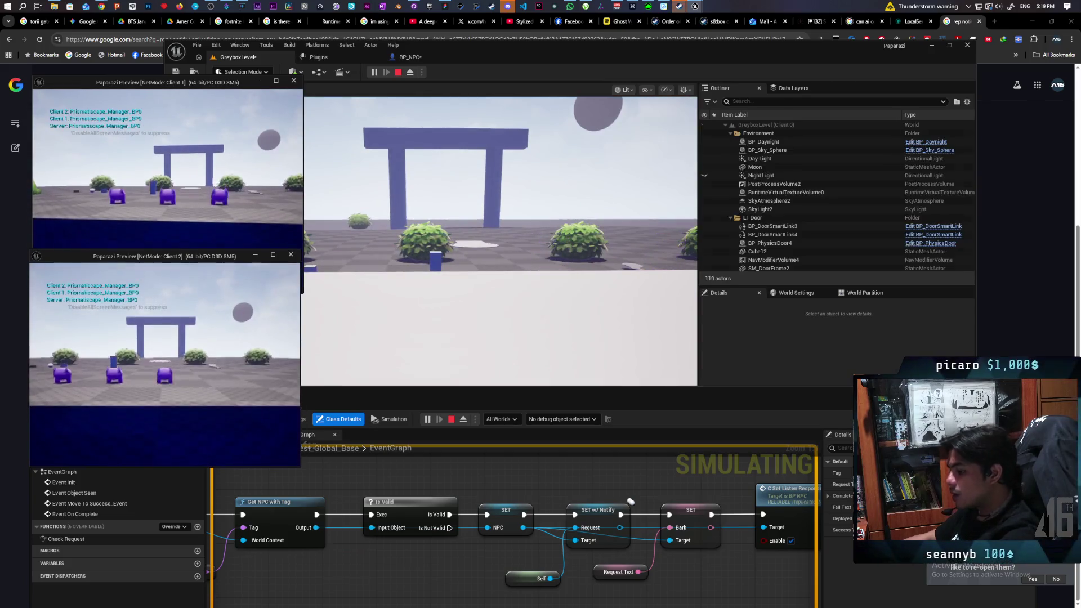
- Walk Client 2 through the bushes to the NPC by the wall until 'I need a shovel!' shows, then stop
key("w")
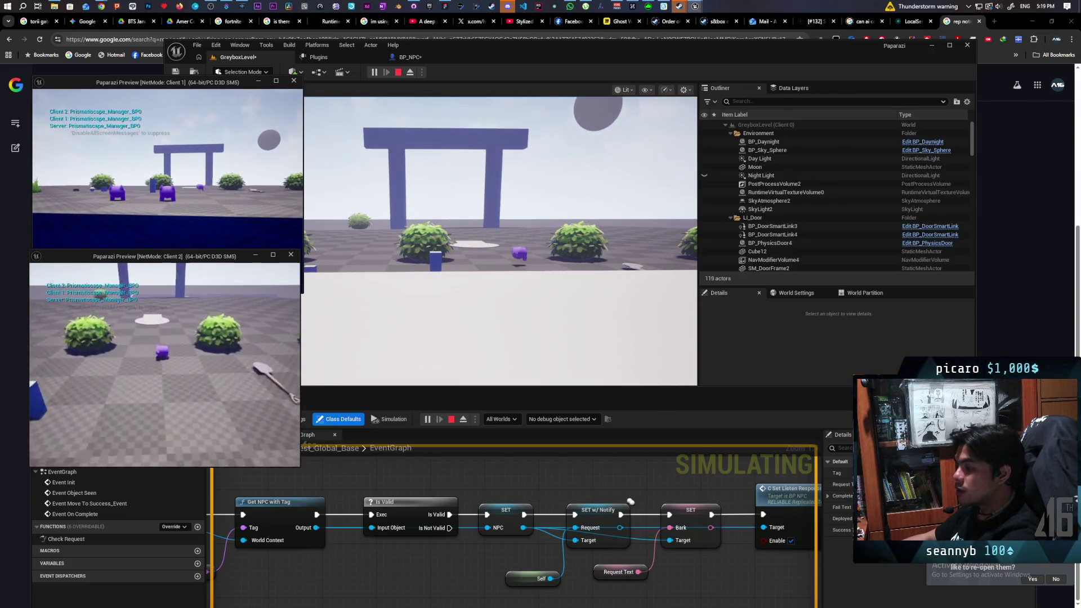
key("w")
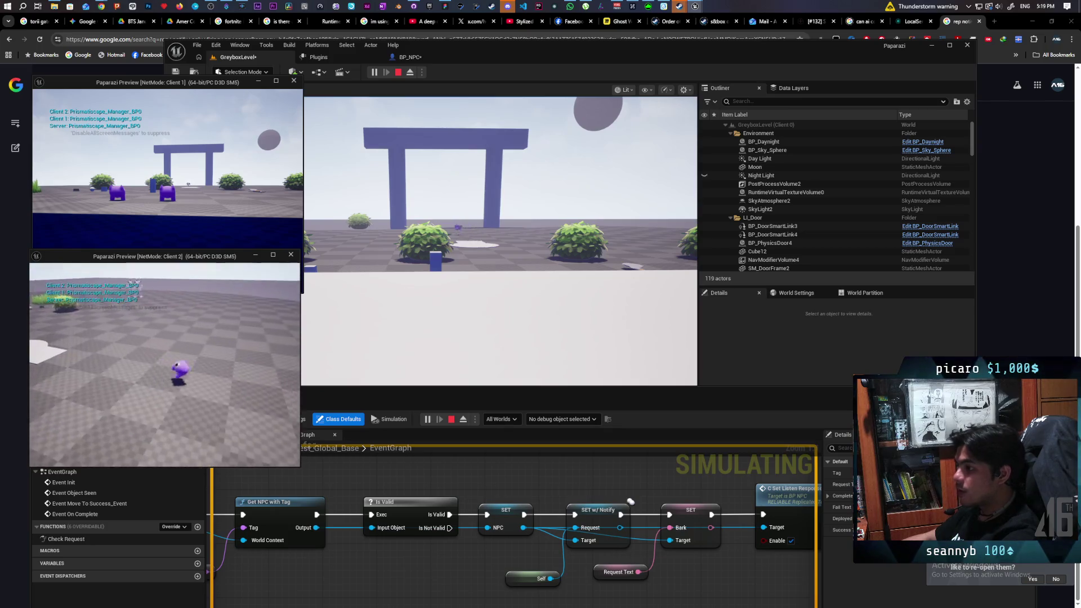
key("w")
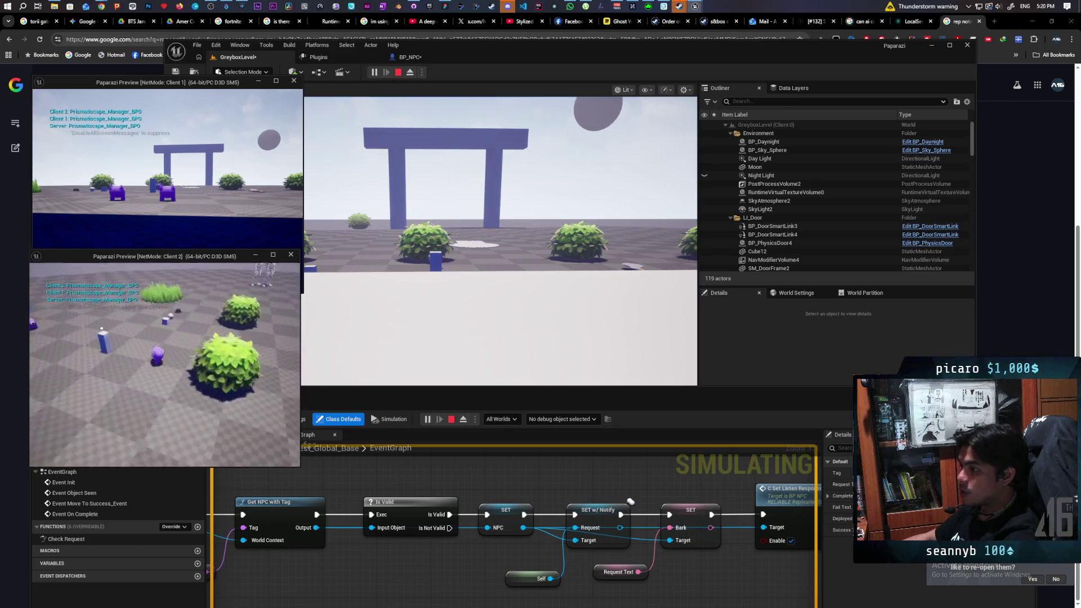
key("w")
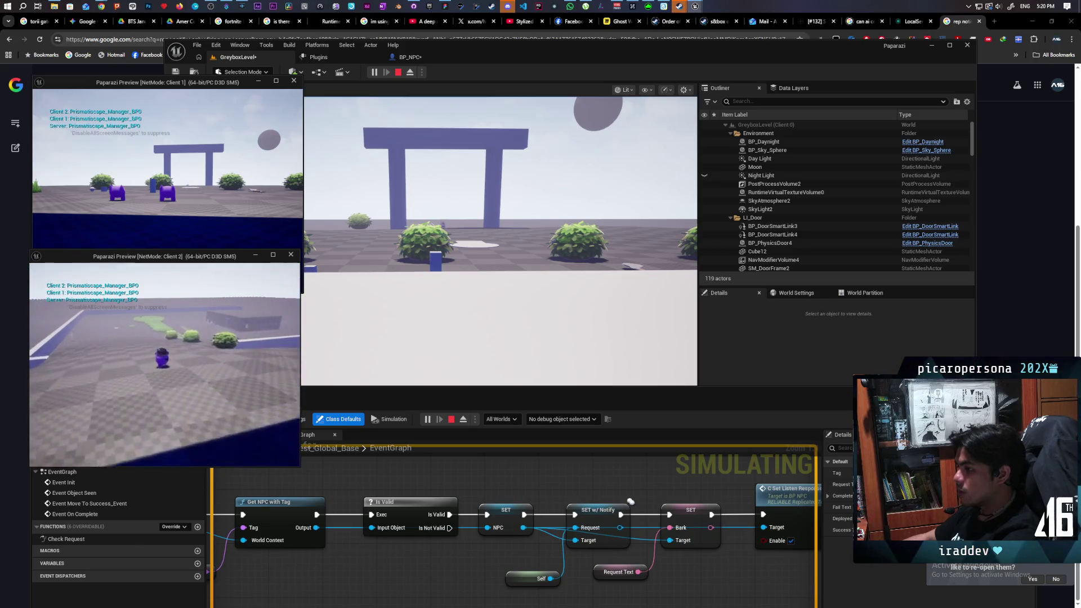
key("w")
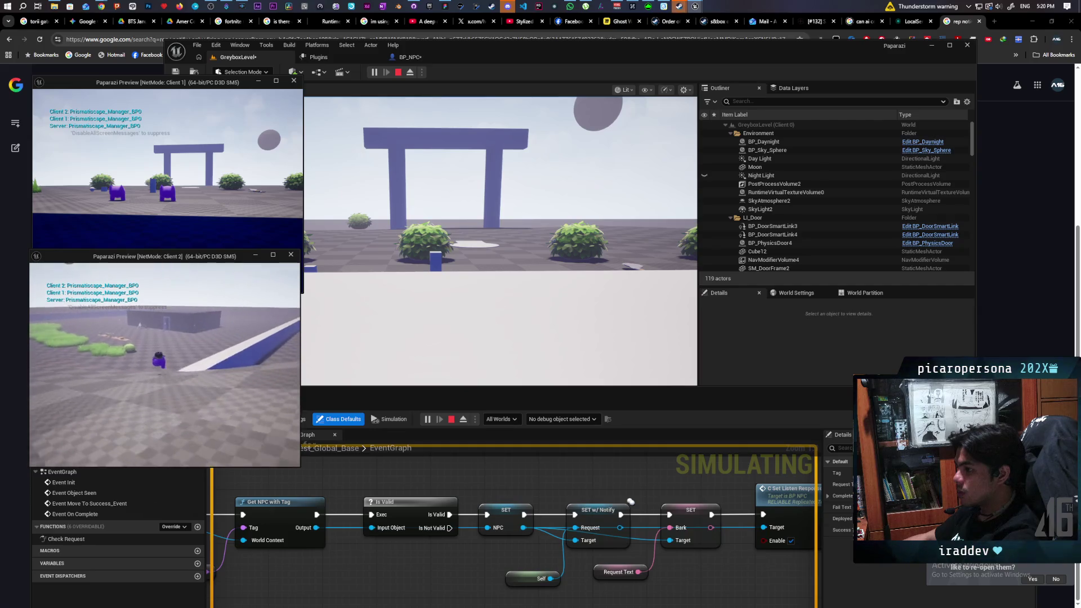
key("w")
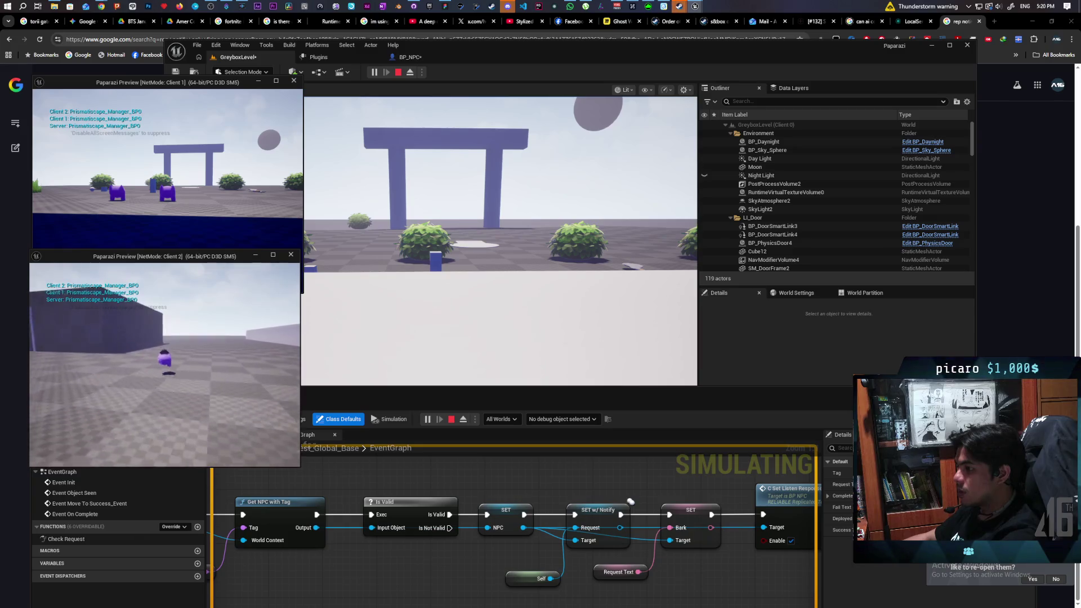
key("e")
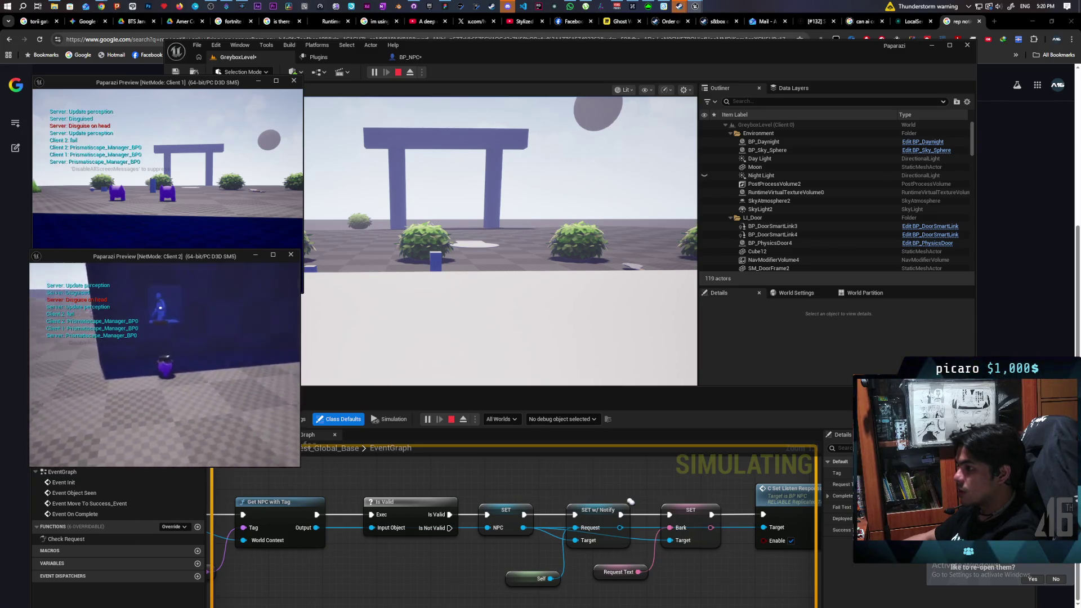
key("w")
key("w")
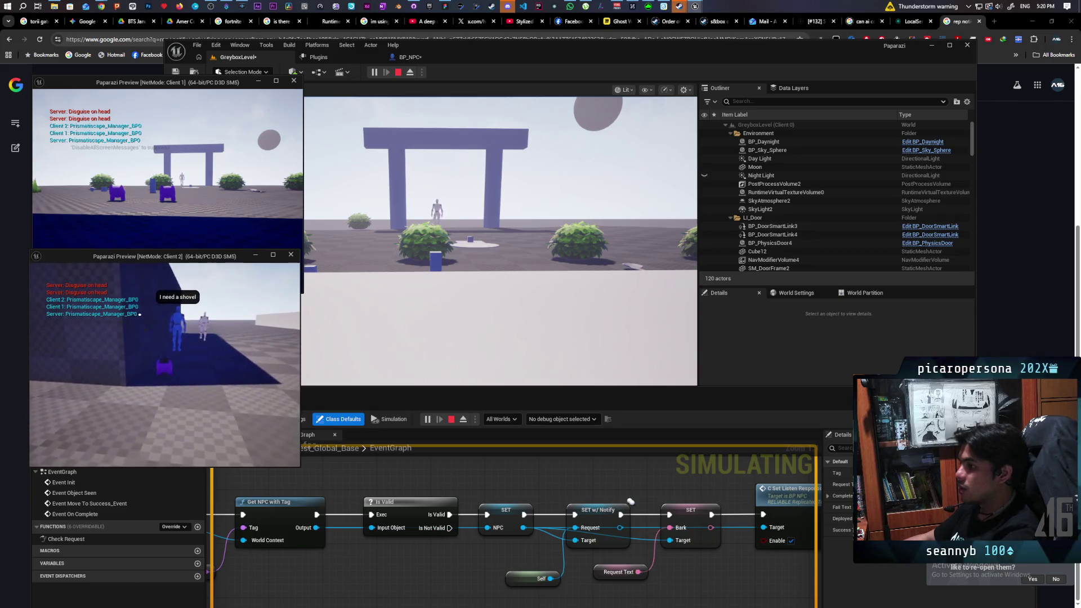
key("Escape")
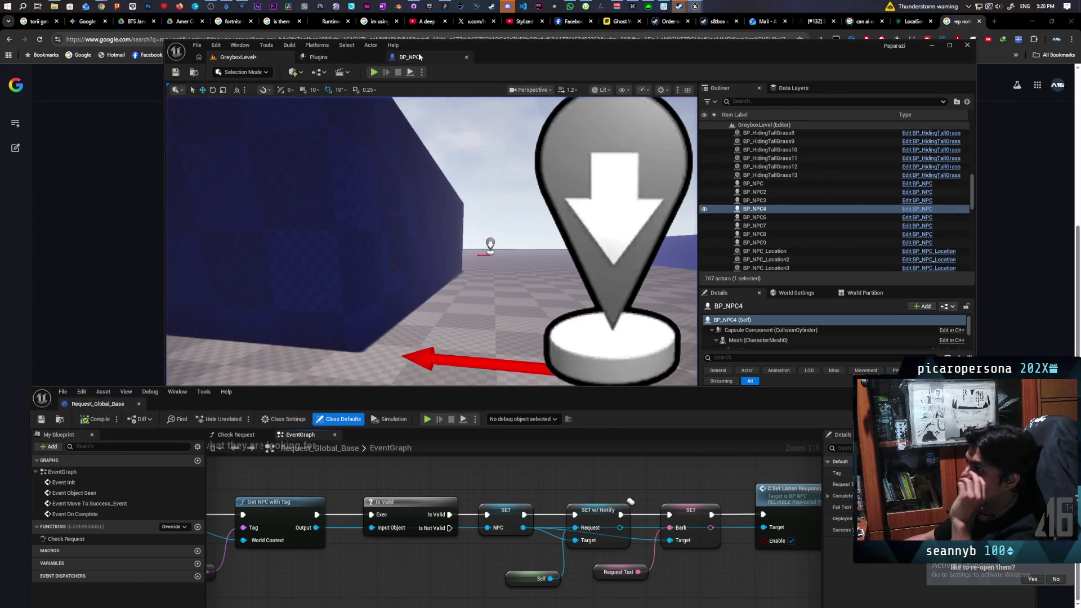
- In BP_NPC, add a Capsule Get Collision Response to Channel node set to the Listen channel
left_click(410, 57)
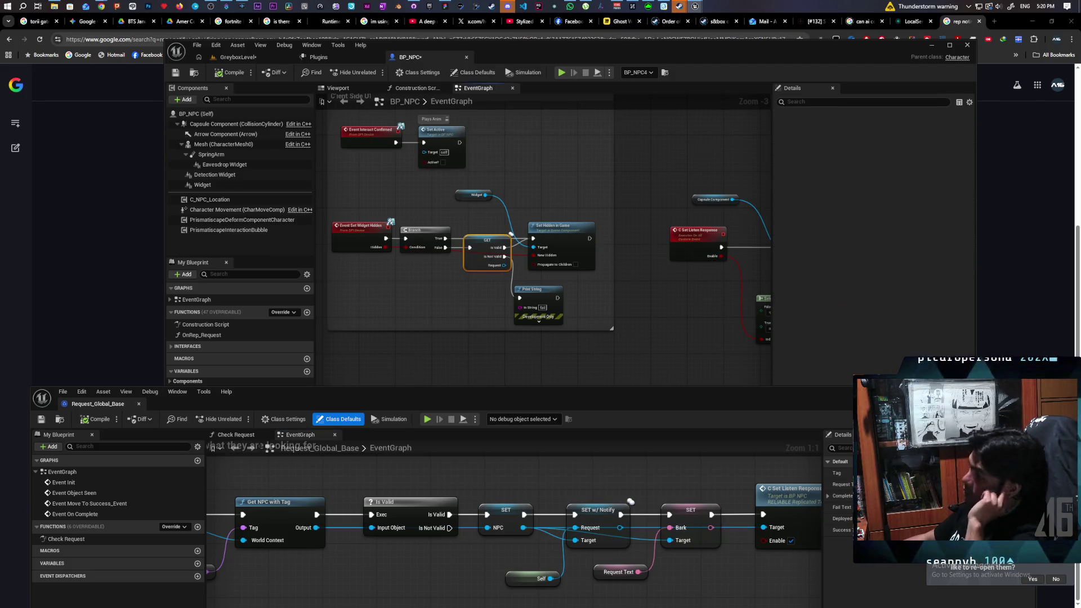
mouse_move(644, 231)
left_mouse_down()
mouse_move(447, 230)
mouse_move(683, 241)
mouse_move(539, 240)
left_mouse_up()
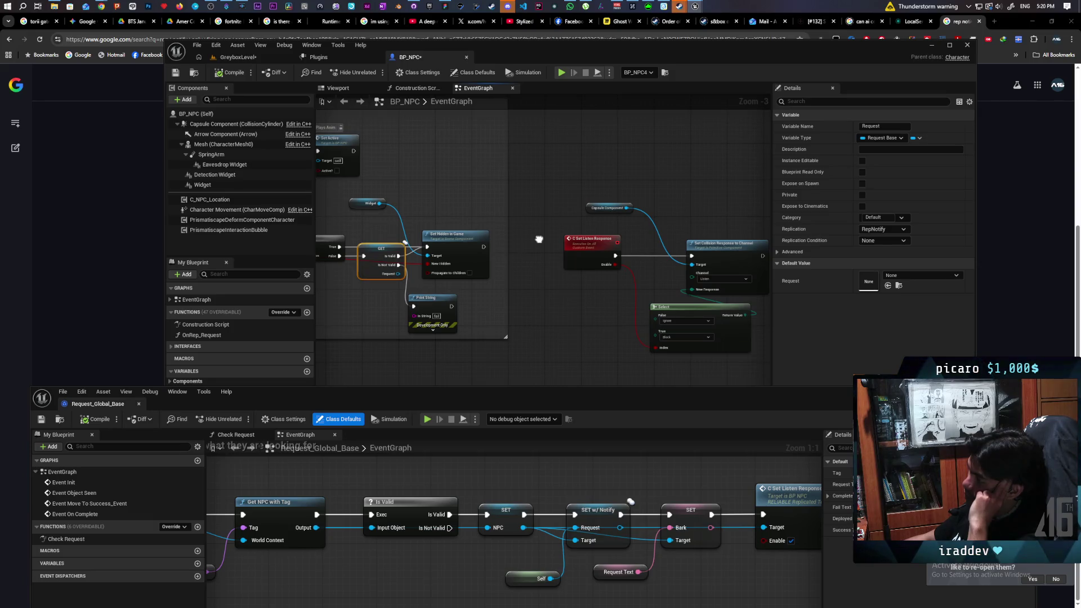
mouse_move(539, 240)
left_mouse_down()
mouse_move(702, 224)
mouse_move(637, 213)
mouse_move(660, 214)
mouse_move(630, 266)
left_mouse_up()
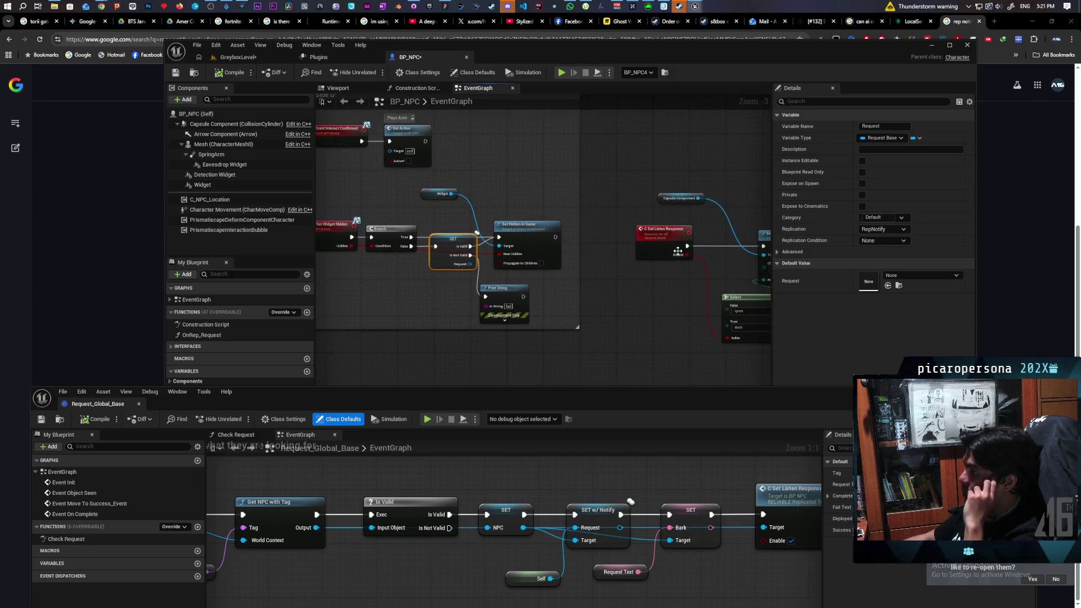
left_click(697, 197)
left_click_drag(711, 208, 885, 189)
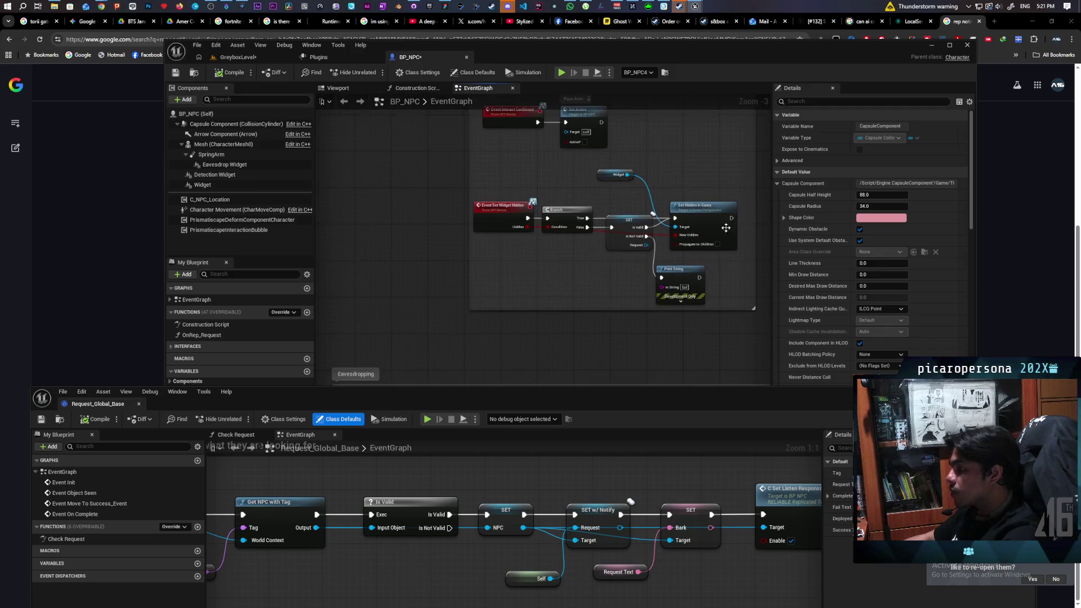
left_click_drag(529, 271, 532, 289)
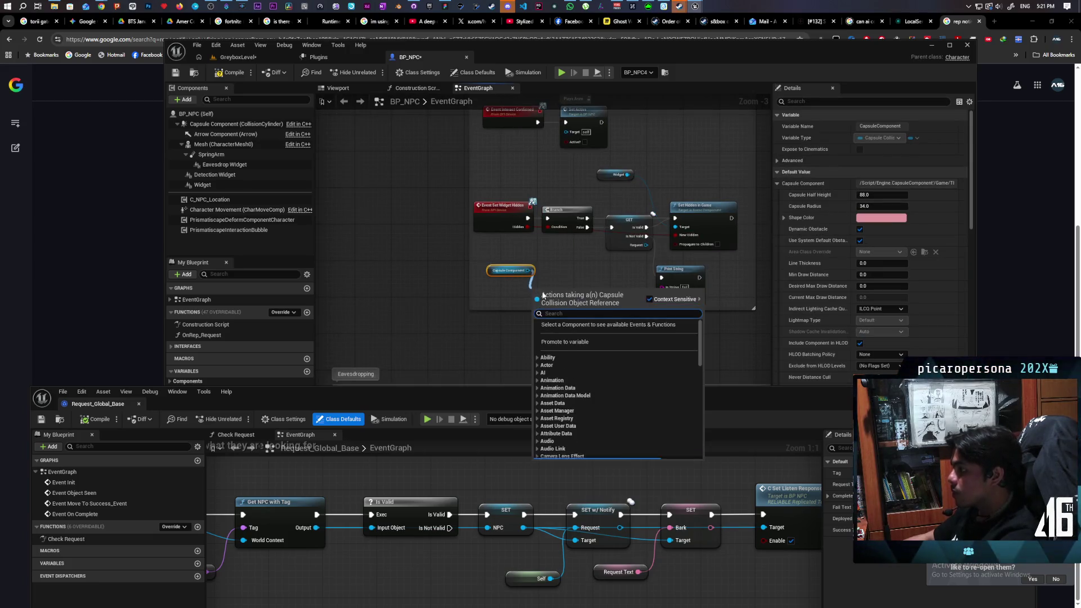
type("get")
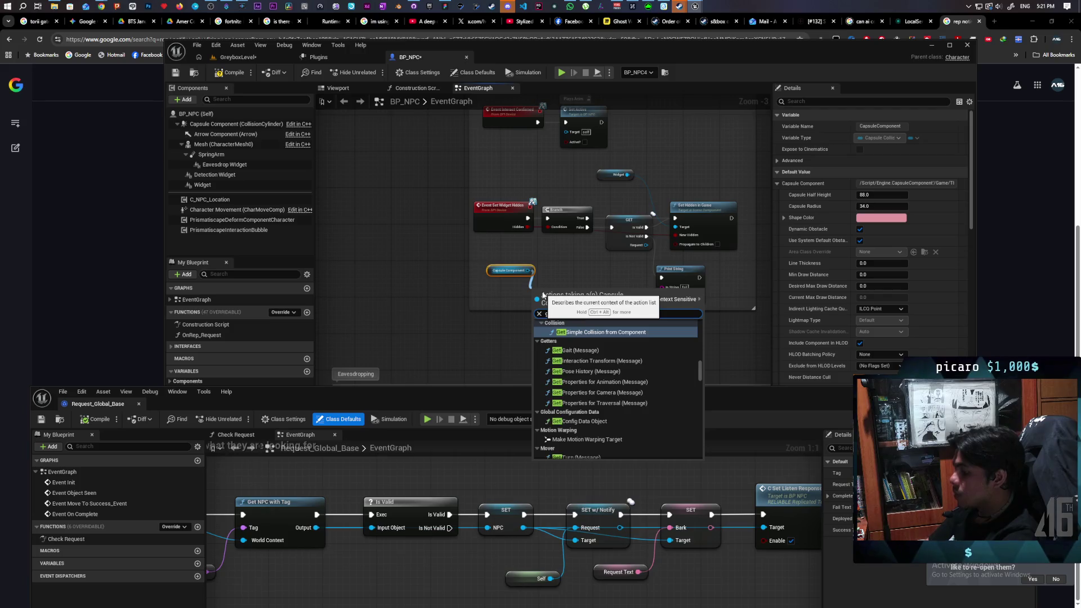
type(" collis")
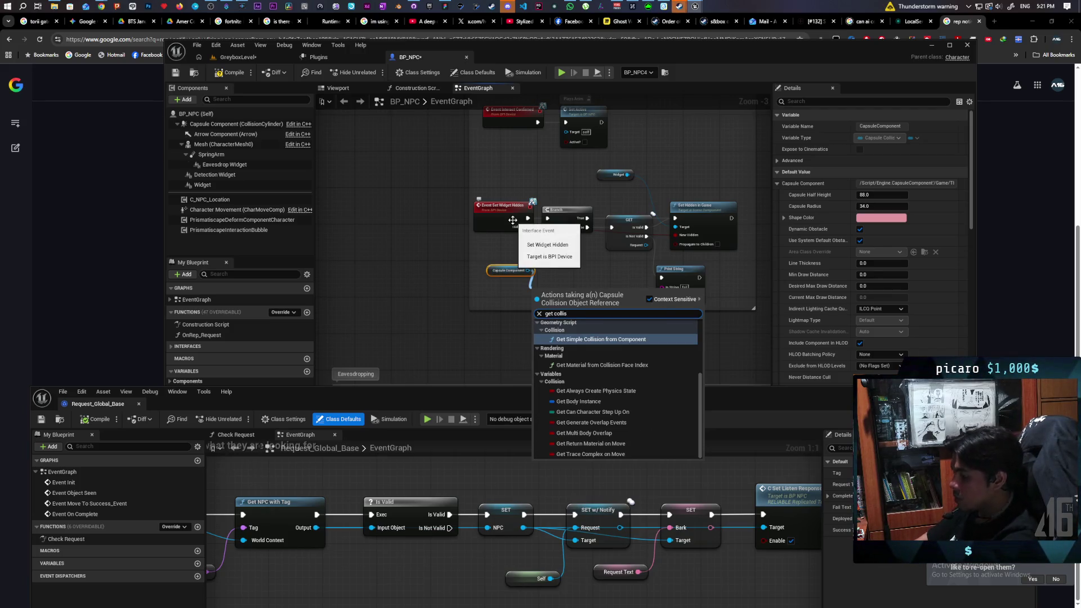
type(" resp")
key("Return")
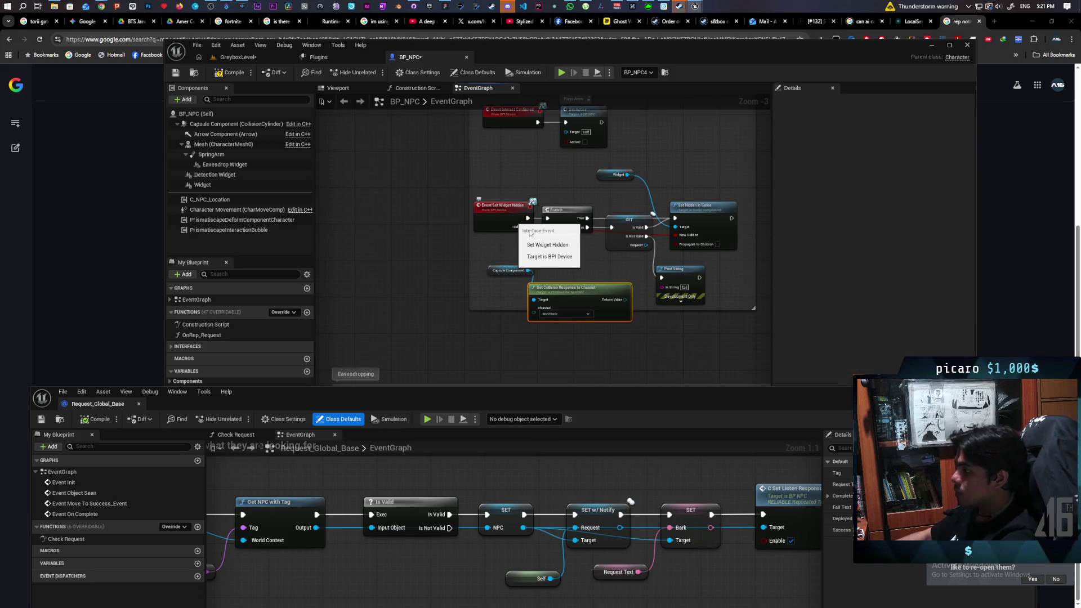
scroll(600, 289, "up", 3)
left_click(545, 327)
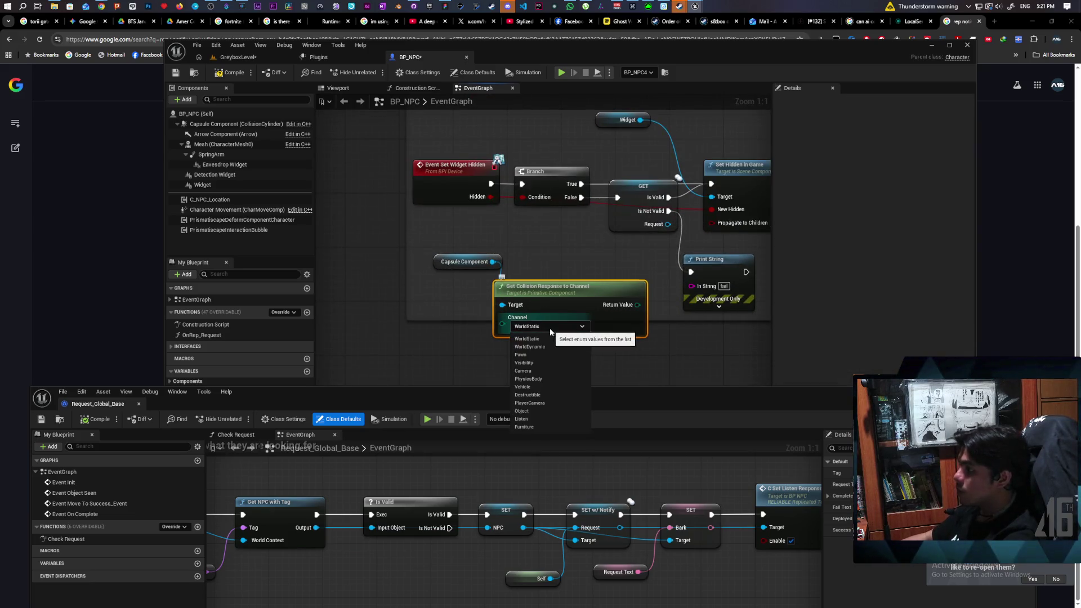
left_click(529, 418)
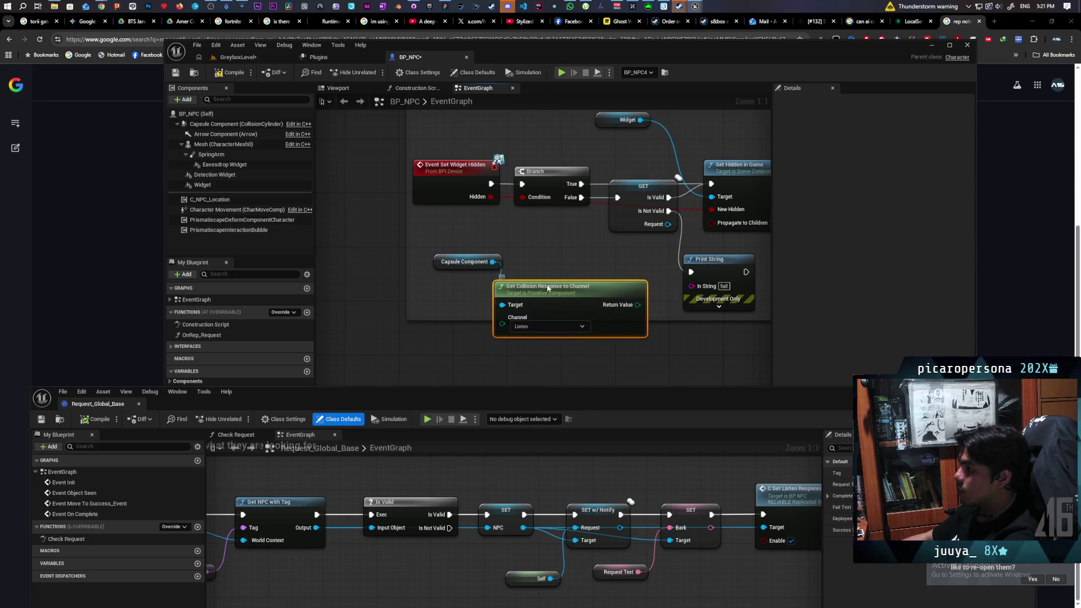
left_click_drag(569, 289, 502, 283)
mouse_move(583, 282)
left_mouse_down()
mouse_move(518, 321)
mouse_move(560, 302)
left_mouse_up()
- Compare that collision response against Block with an == node
type("==")
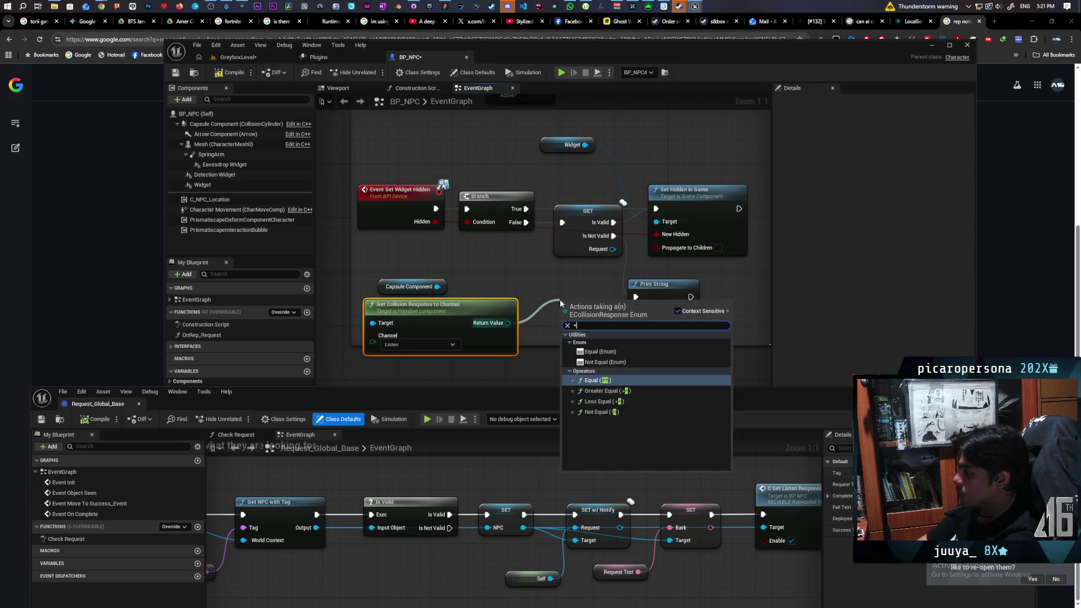
left_click(589, 352)
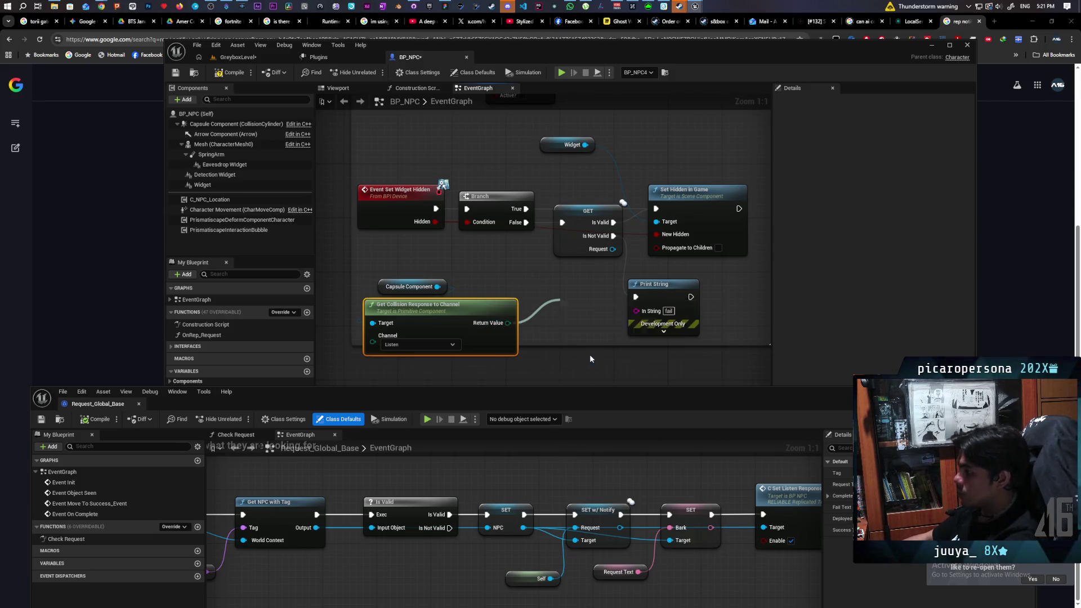
left_click(594, 320)
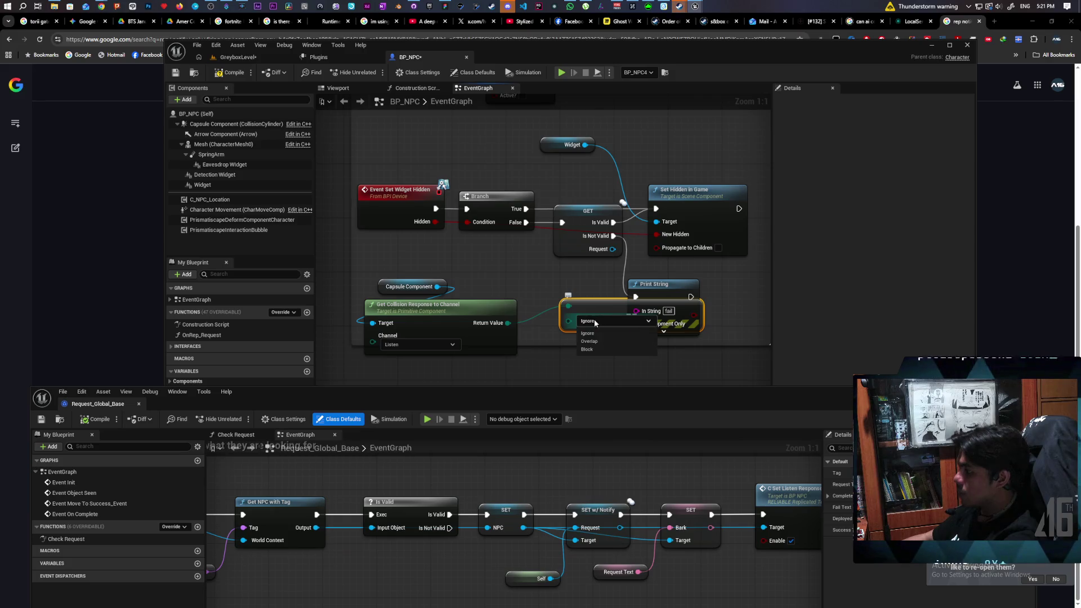
left_click(596, 349)
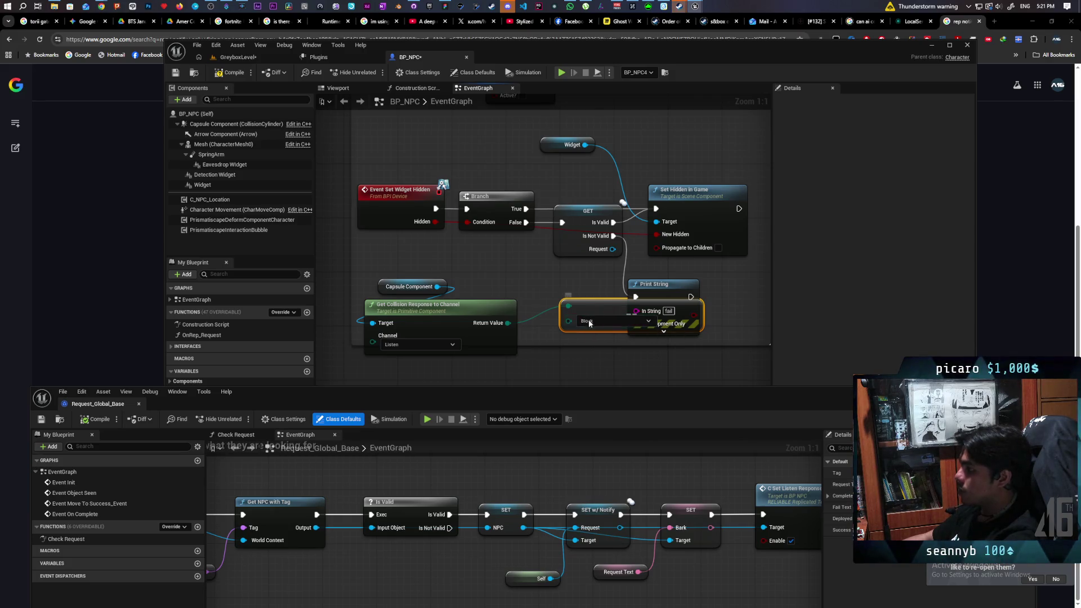
left_click_drag(590, 322, 414, 371)
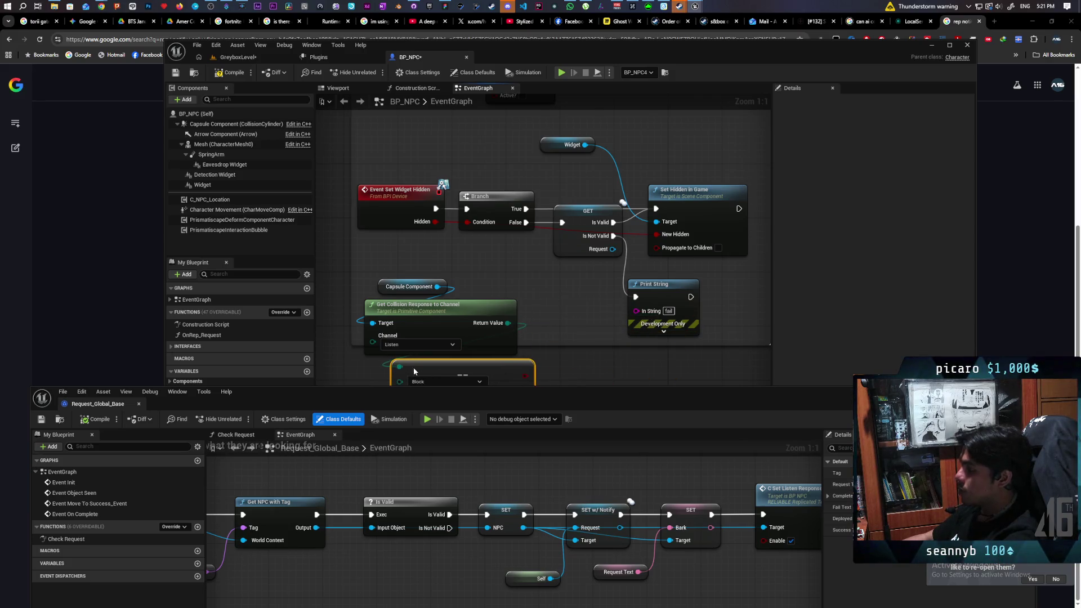
- Add a second Branch on the comparison, from the first Branch's False to Set Hidden in Game; delete the GET node
left_click(542, 277)
left_click_drag(554, 314, 550, 307)
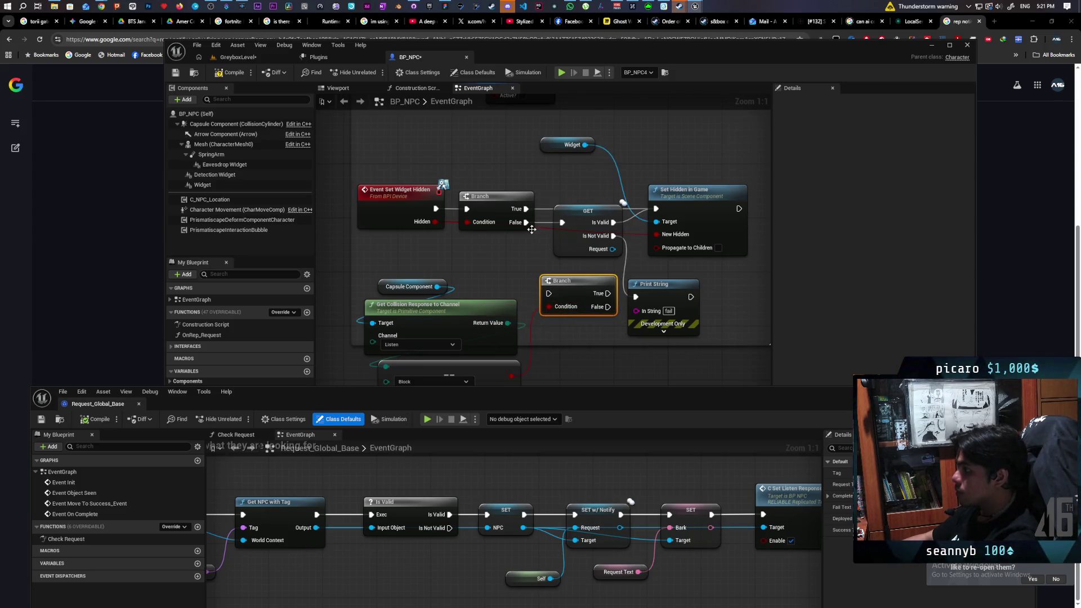
left_click_drag(526, 222, 549, 293)
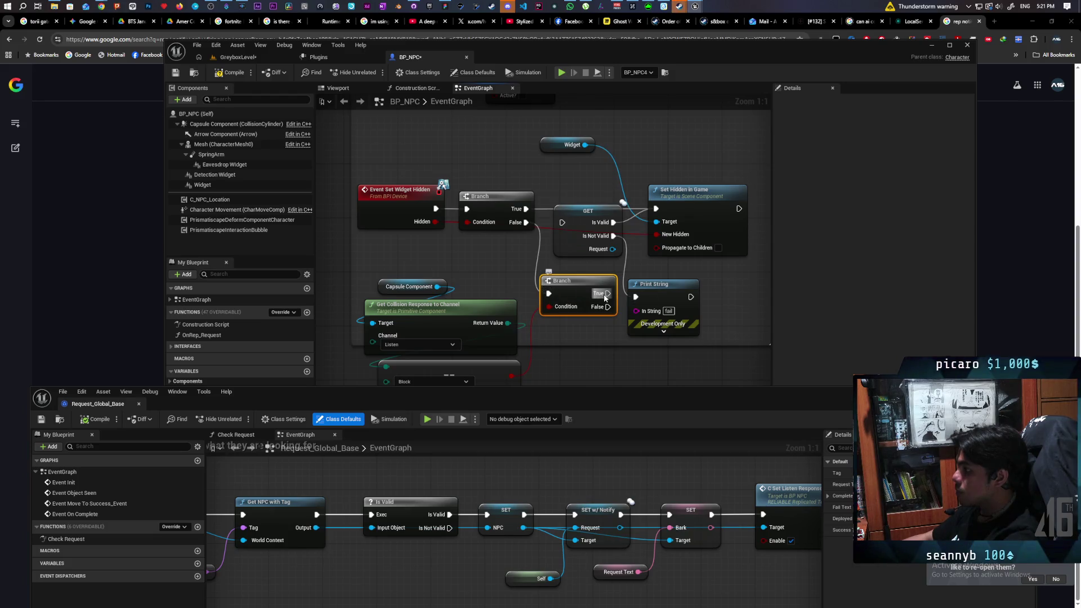
mouse_move(656, 209)
left_mouse_down()
mouse_move(616, 288)
mouse_move(667, 293)
left_mouse_up()
left_click(565, 248)
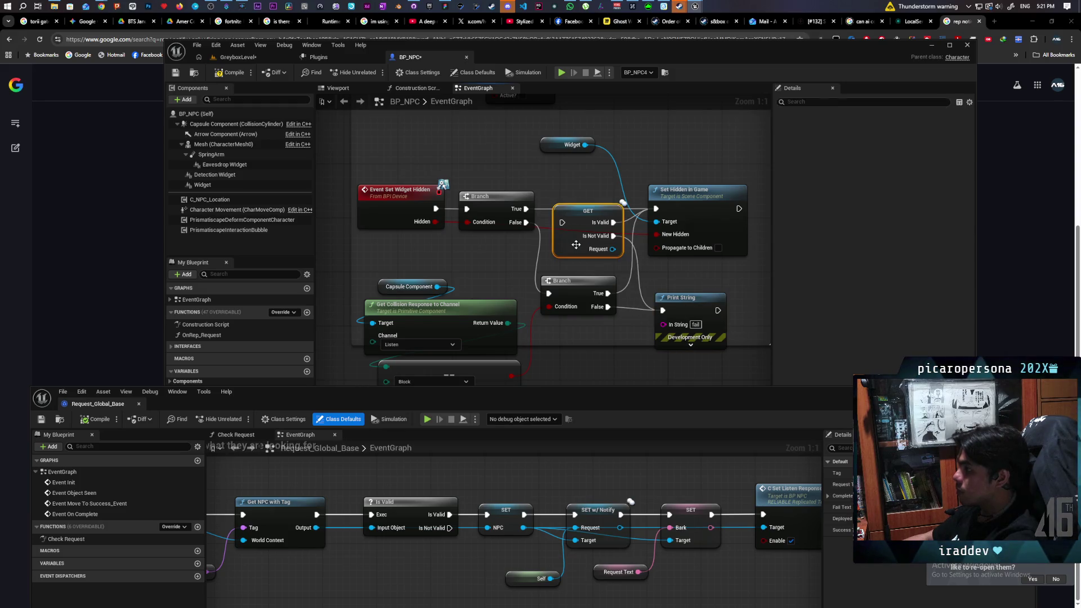
key("Delete")
left_click_drag(563, 281, 586, 213)
scroll(591, 287, "down", 3)
mouse_move(595, 297)
left_mouse_down()
mouse_move(597, 149)
mouse_move(640, 116)
mouse_move(558, 99)
left_mouse_up()
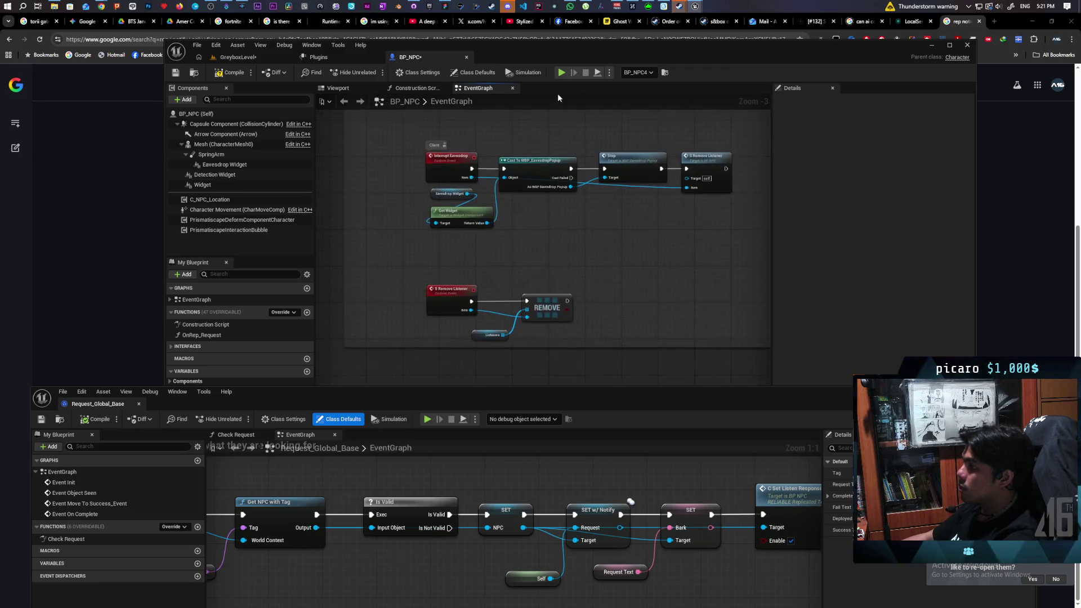
- Bring the BP_NPC variables panel into view and find all references to the Request variable
left_click_drag(357, 398, 356, 458)
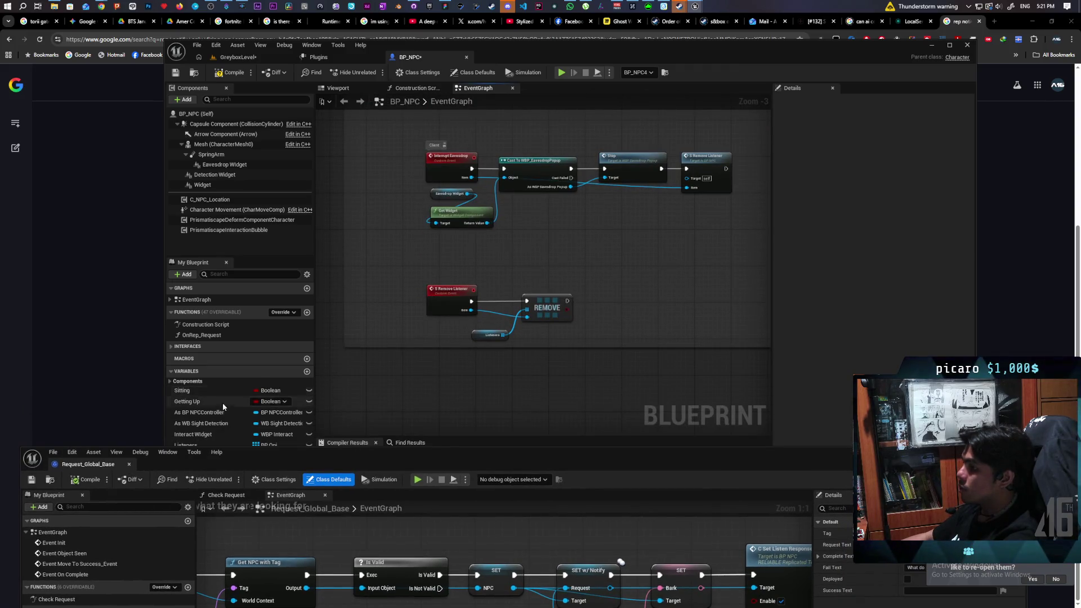
mouse_move(484, 374)
left_mouse_down()
mouse_move(482, 321)
mouse_move(473, 329)
left_mouse_up()
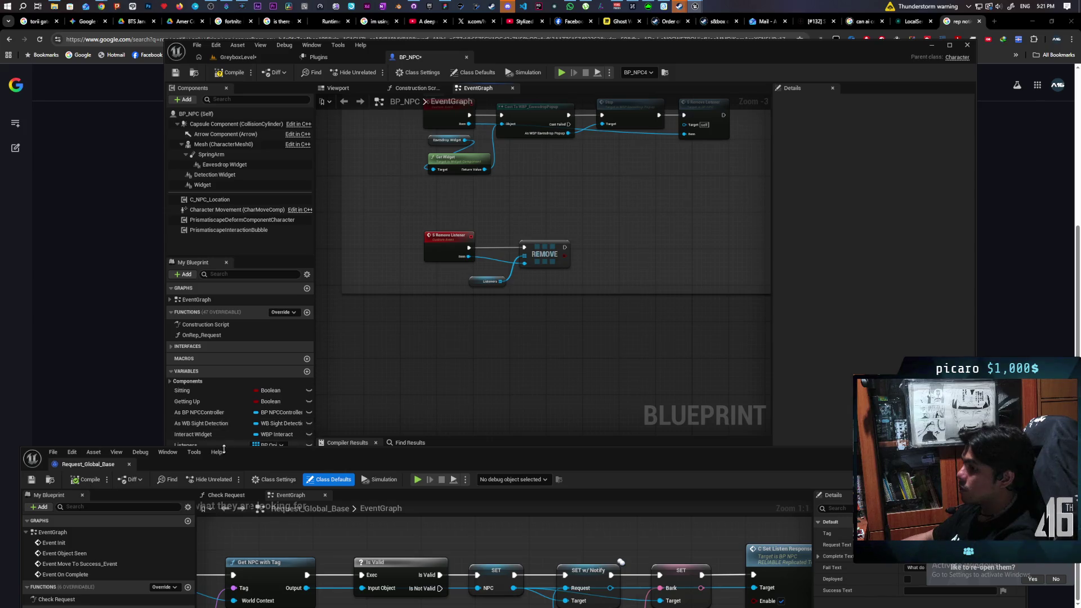
left_click_drag(224, 449, 203, 462)
right_click(209, 478)
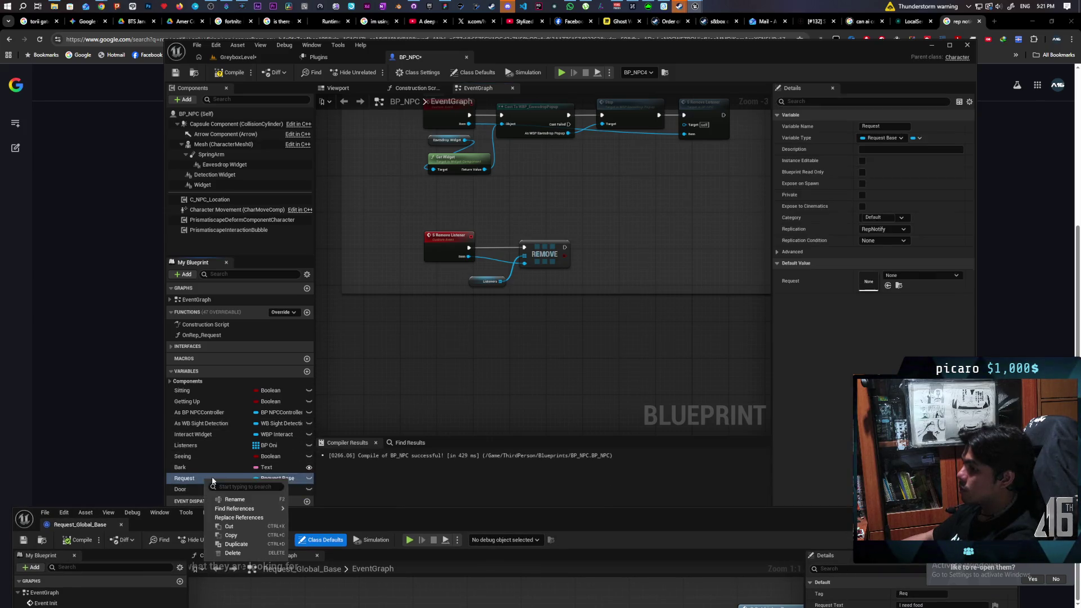
mouse_move(271, 510)
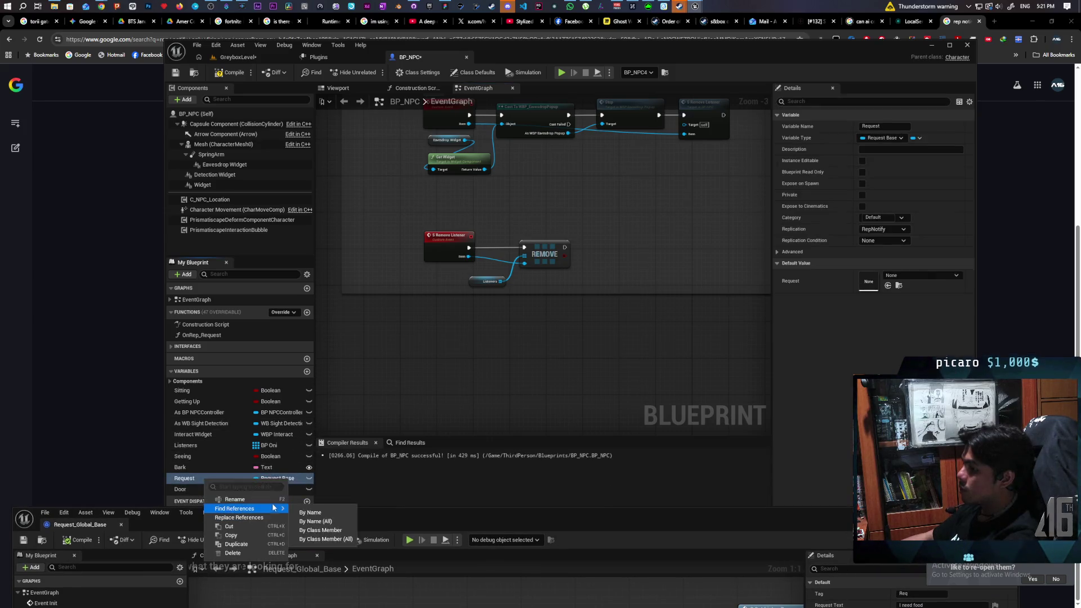
left_click(317, 532)
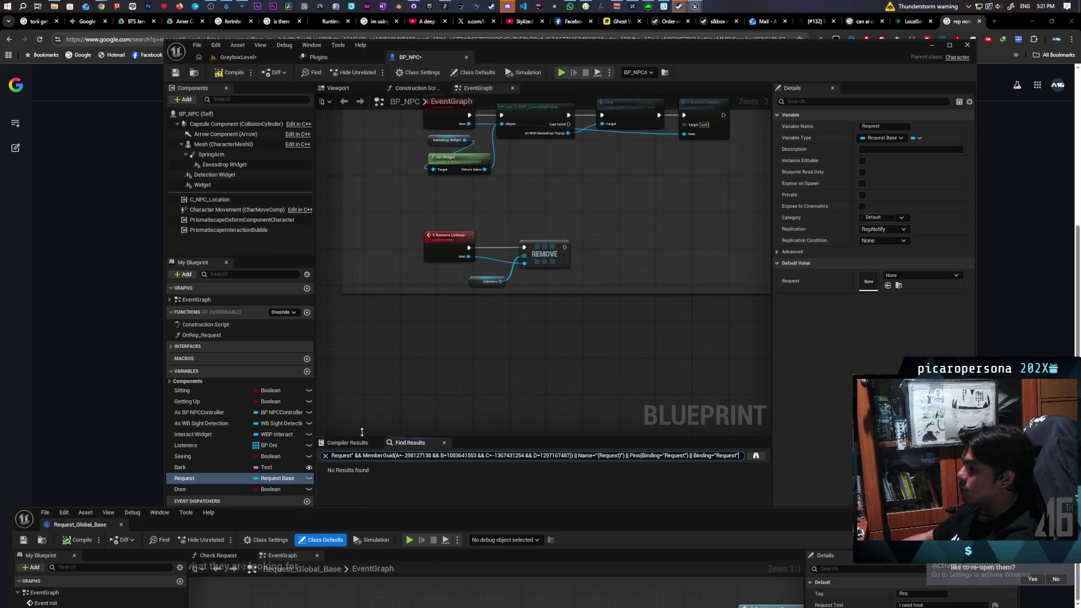
- Review the event graph where Request is used, including the get-up montage logic
scroll(449, 394, "down", 4)
mouse_move(496, 392)
left_mouse_down()
mouse_move(493, 435)
mouse_move(550, 403)
left_mouse_up()
scroll(594, 314, "up", 3)
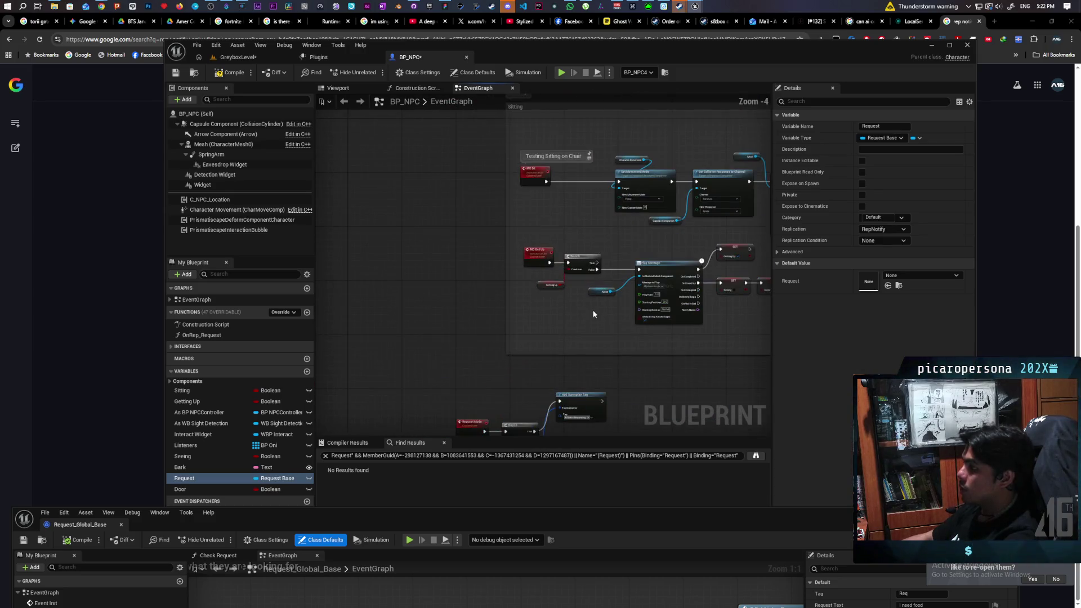
scroll(580, 336, "down", 3)
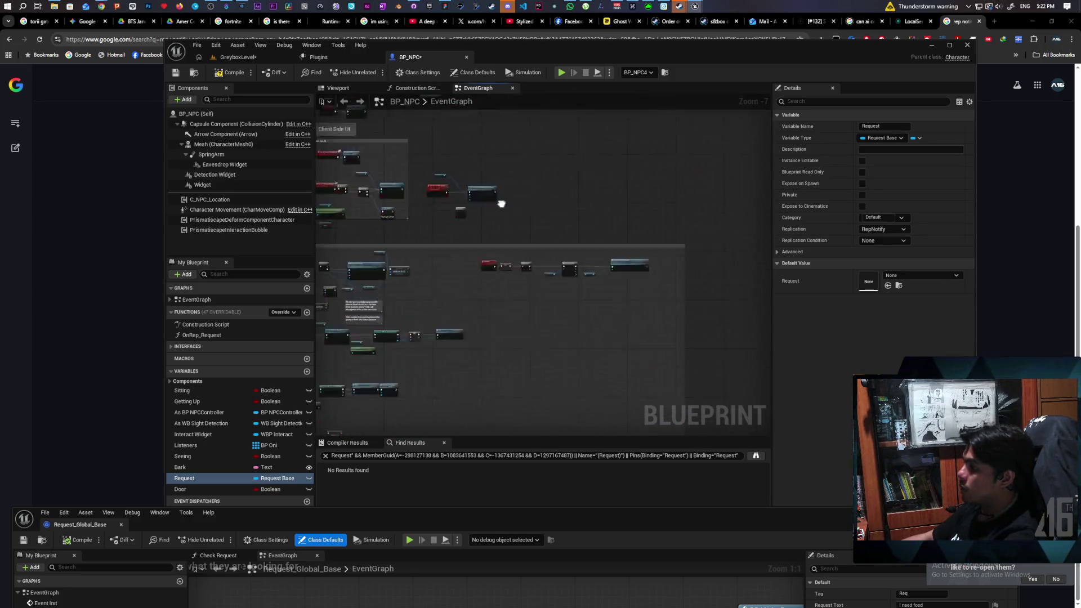
scroll(542, 280, "up", 4)
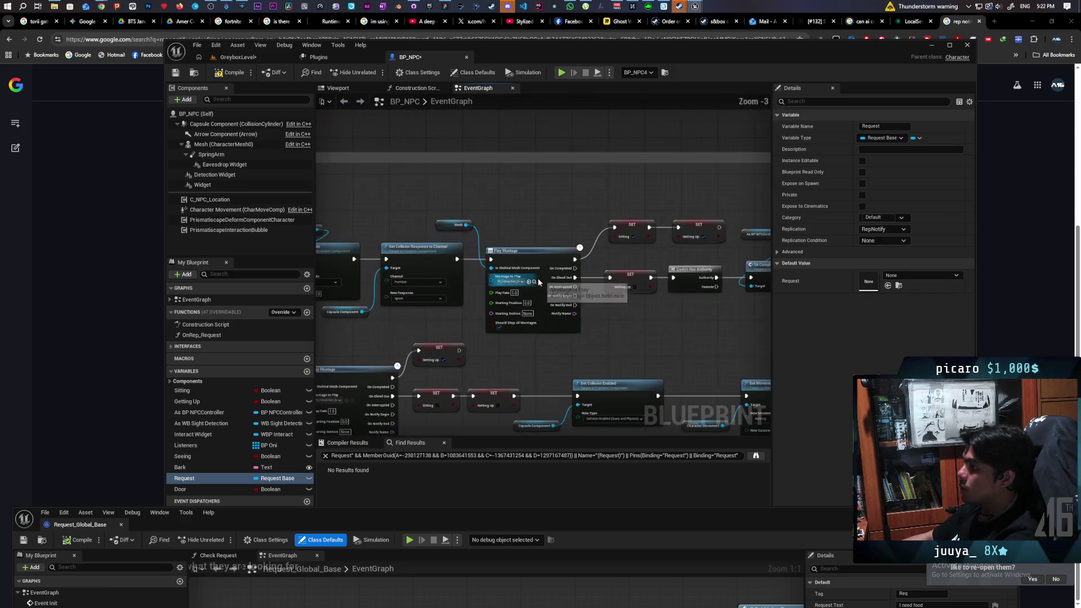
left_click_drag(477, 344, 389, 92)
- Set the Request variable's replication to None and save BP_NPC with the GreyboxLevel map
key("ctrl+s")
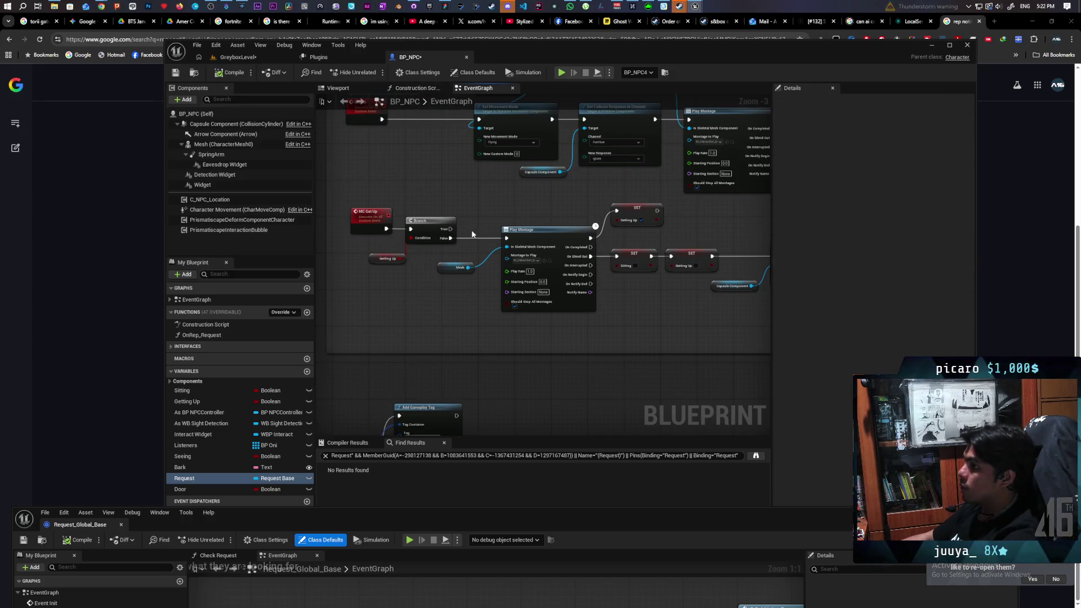
scroll(443, 234, "down", 4)
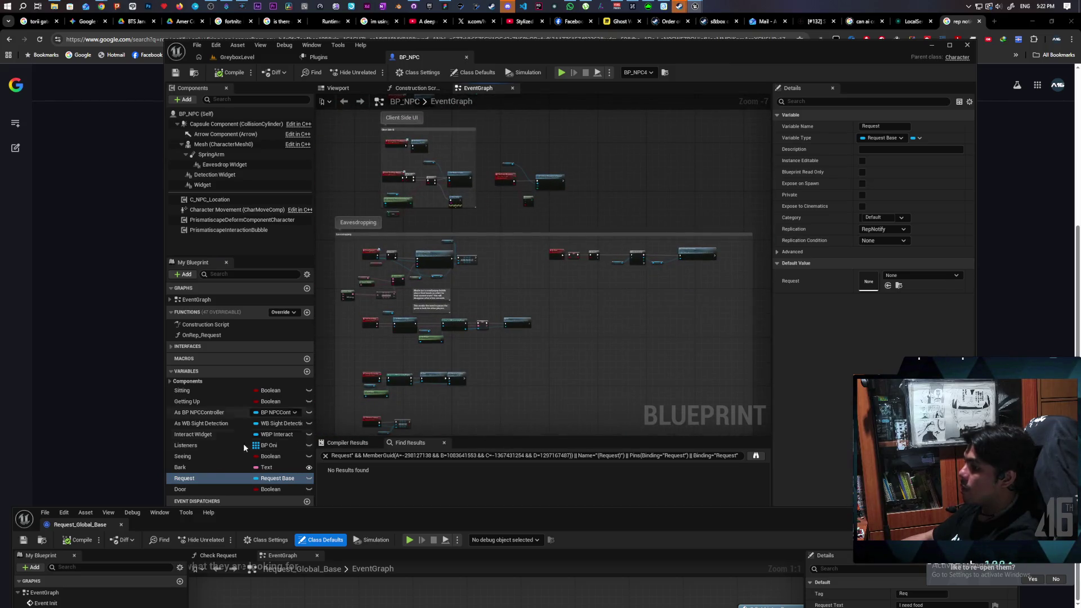
left_click(202, 477)
left_click(879, 230)
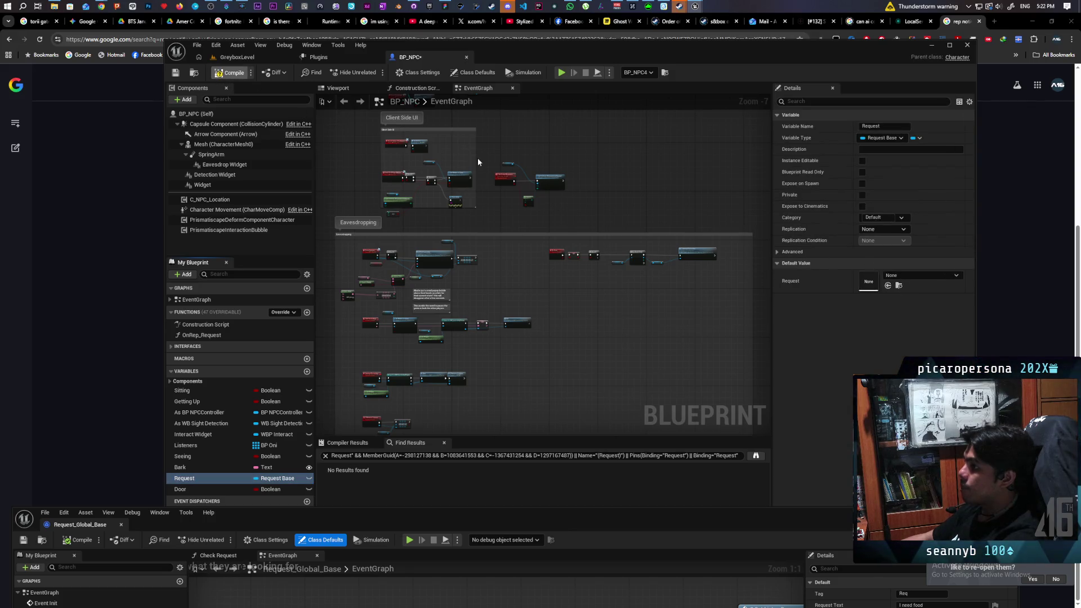
key("ctrl+shift+s")
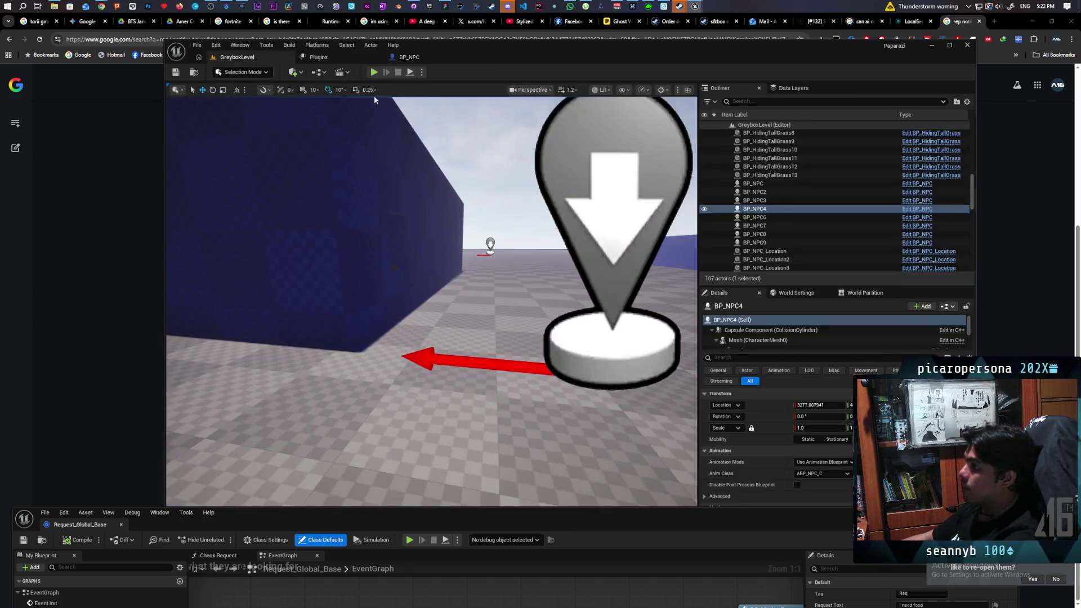
- Launch a two-client multiplayer play session and walk Client 2 past the bushes toward the building
left_click_drag(451, 525, 465, 507)
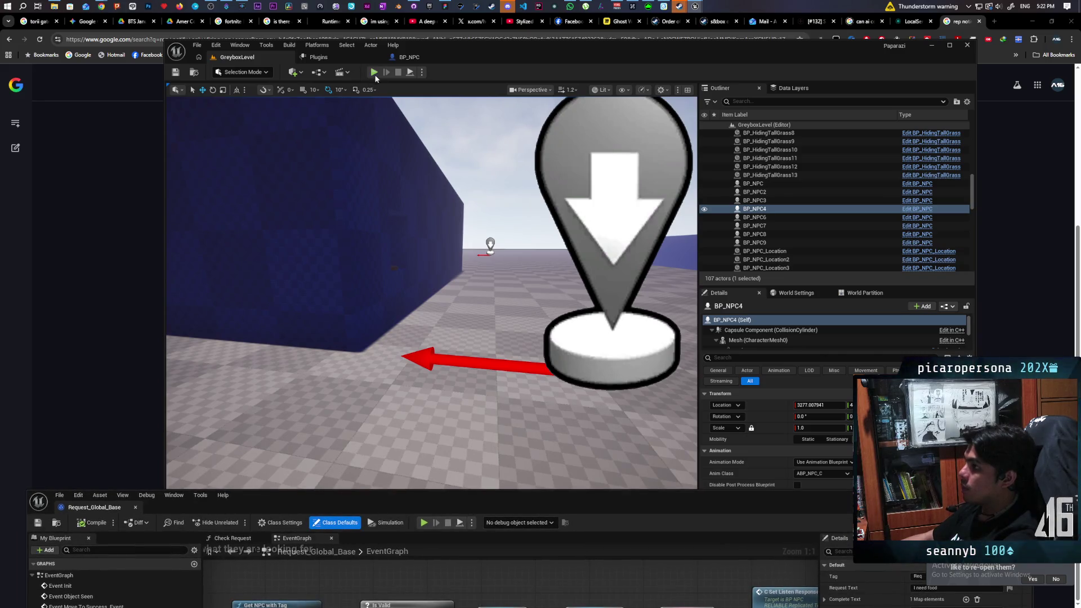
left_click(424, 522)
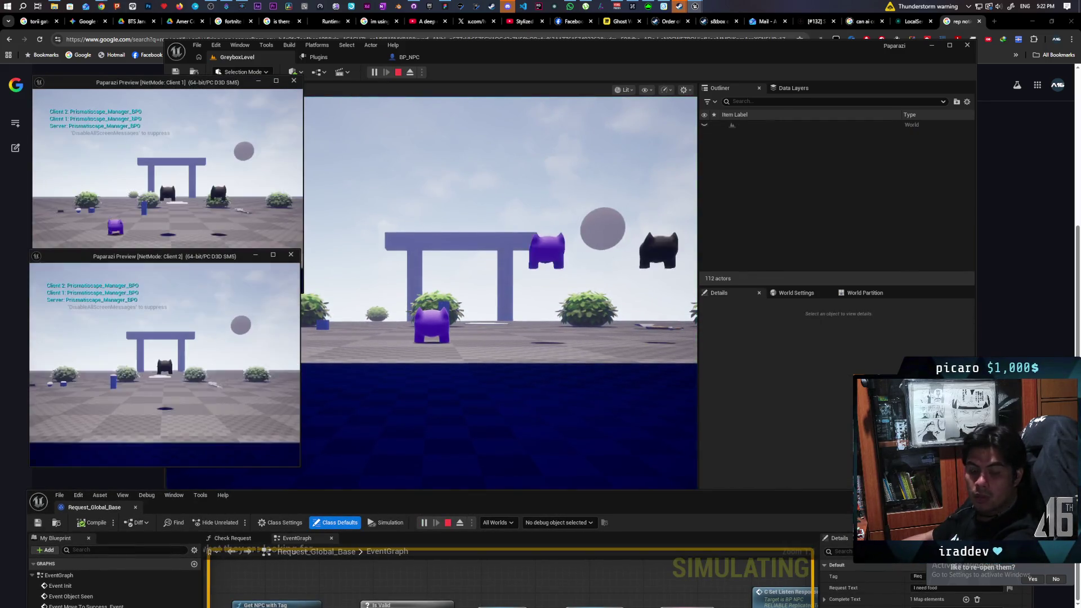
key("w")
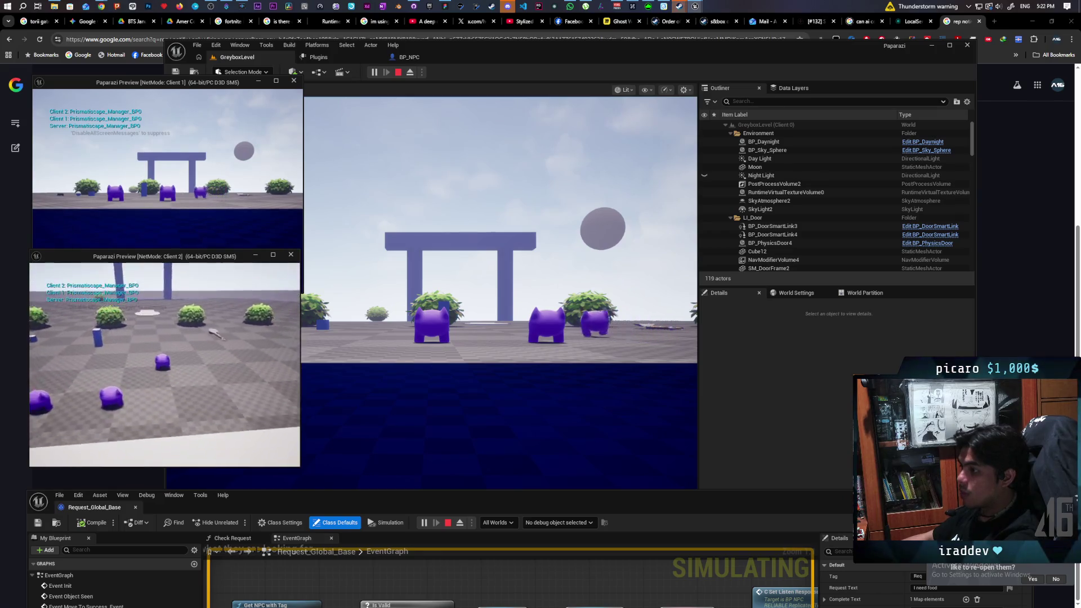
key("w")
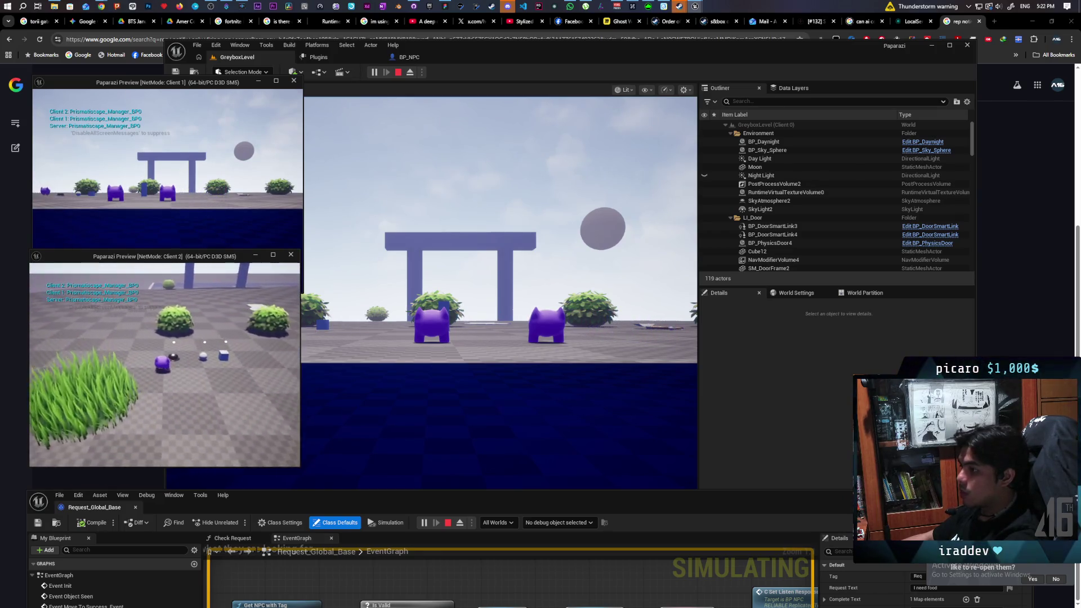
key("w")
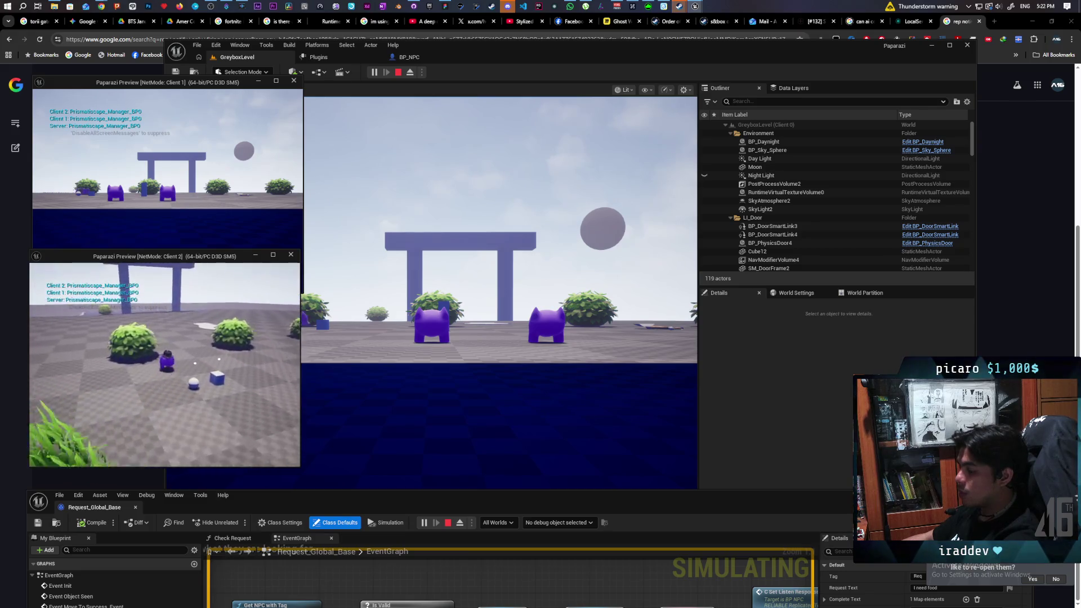
key("w")
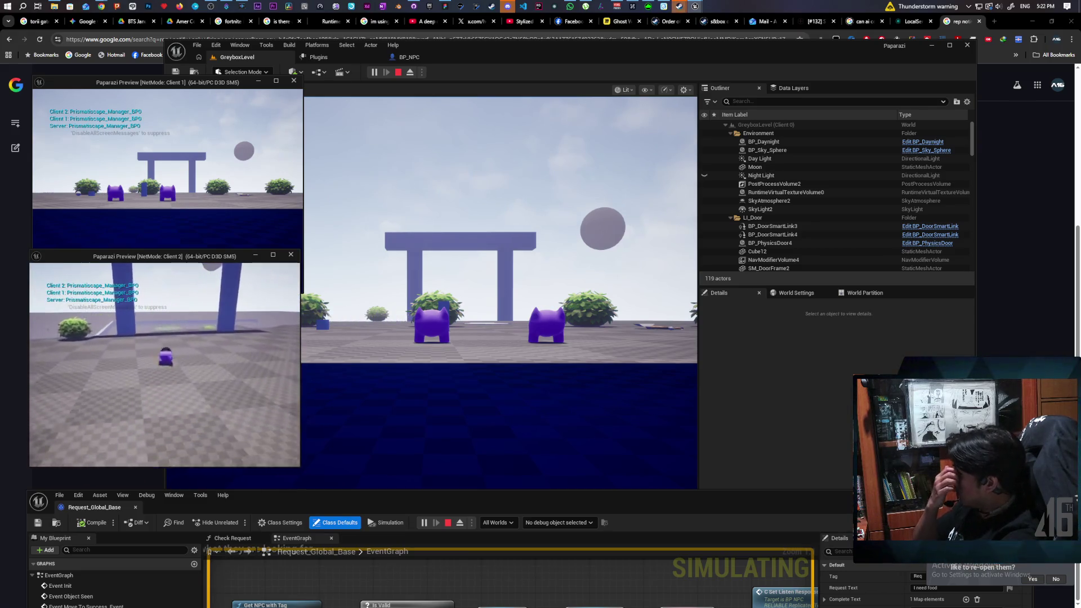
key("w")
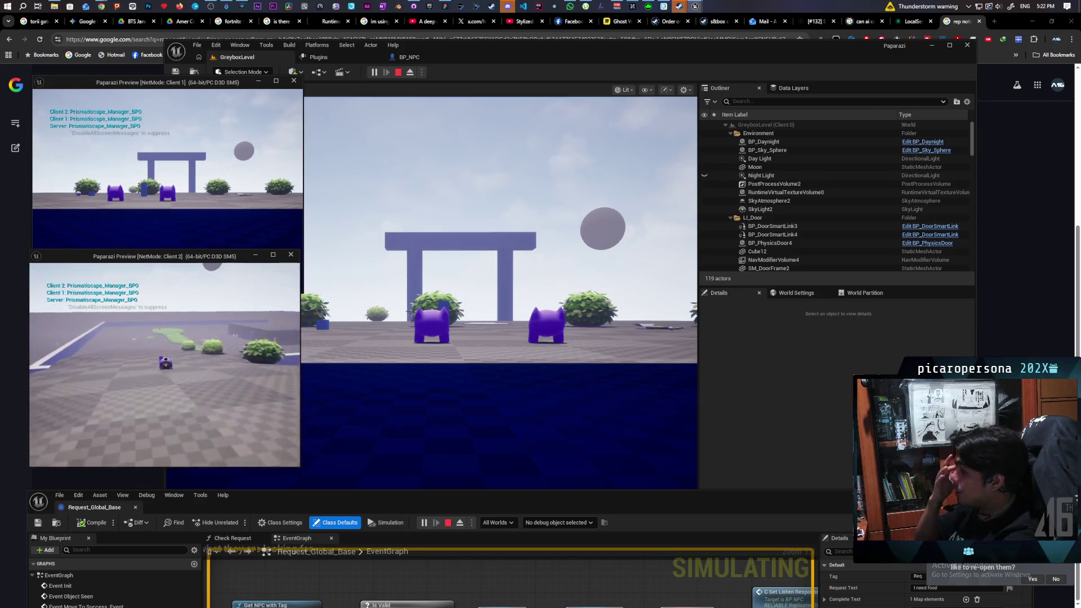
key("w")
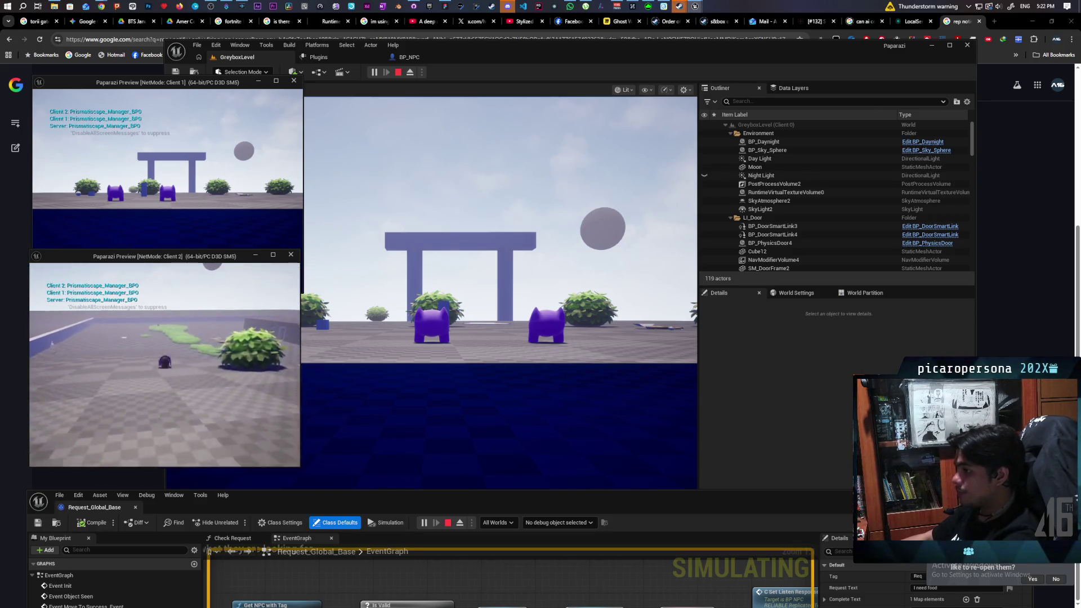
key("w")
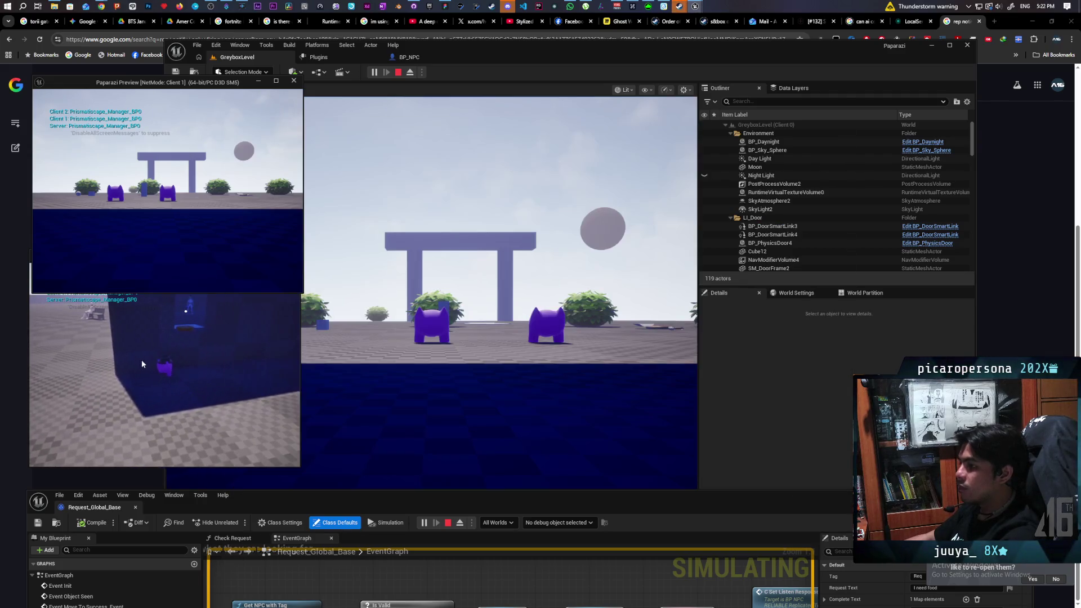
- Walk the server player past the arch and pillar toward the wall with the door
left_click(360, 338)
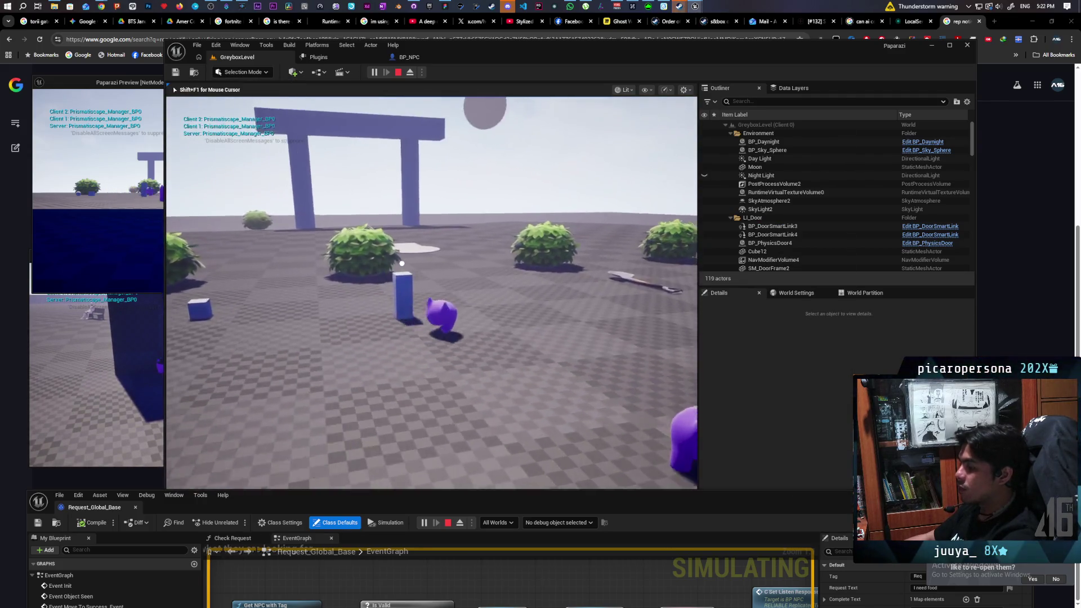
key("w")
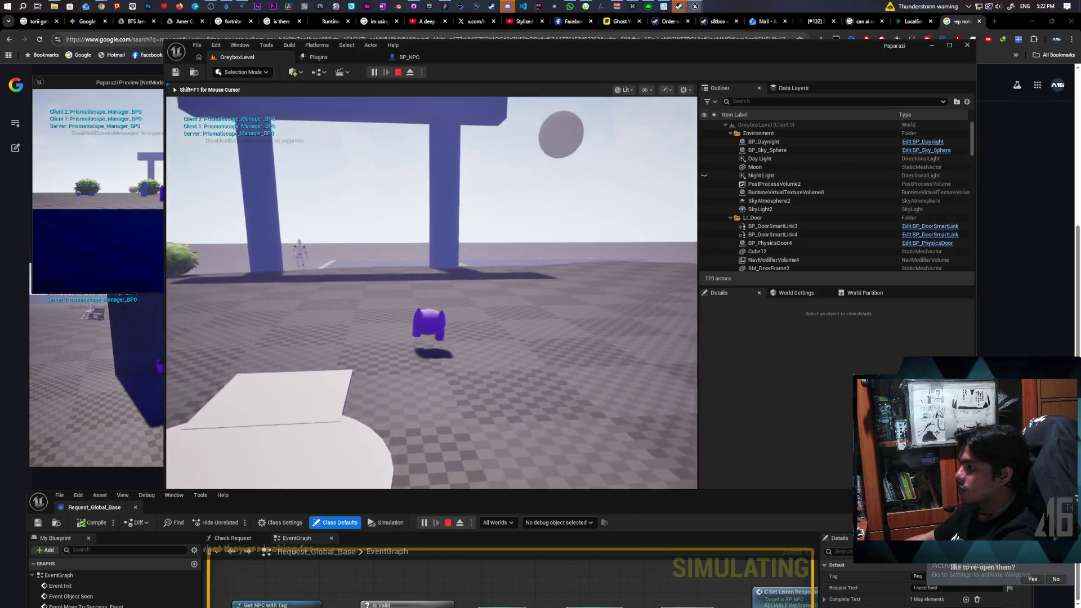
key("w")
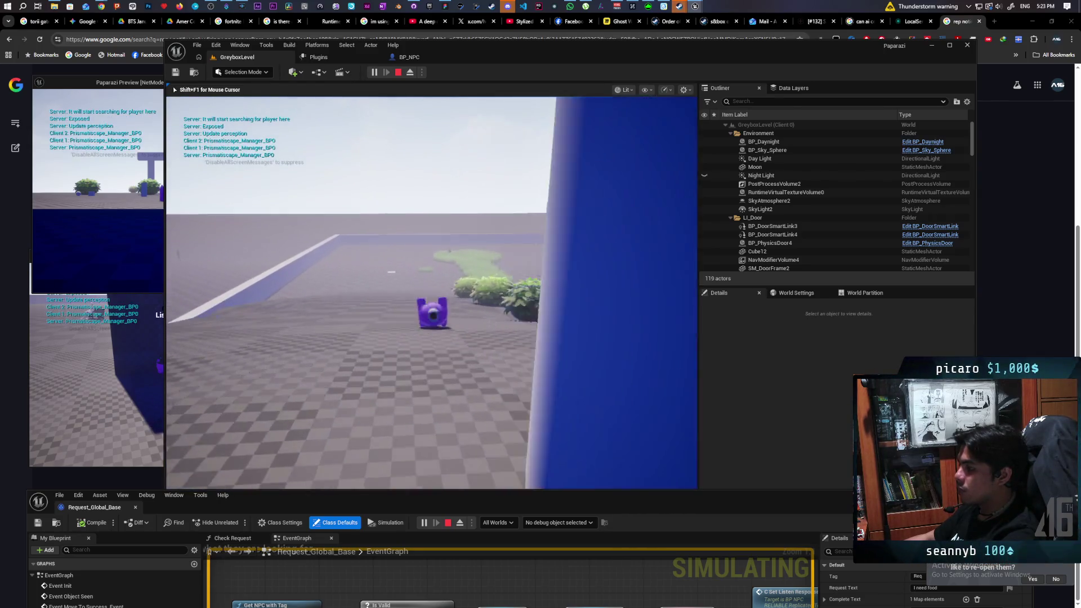
key("w")
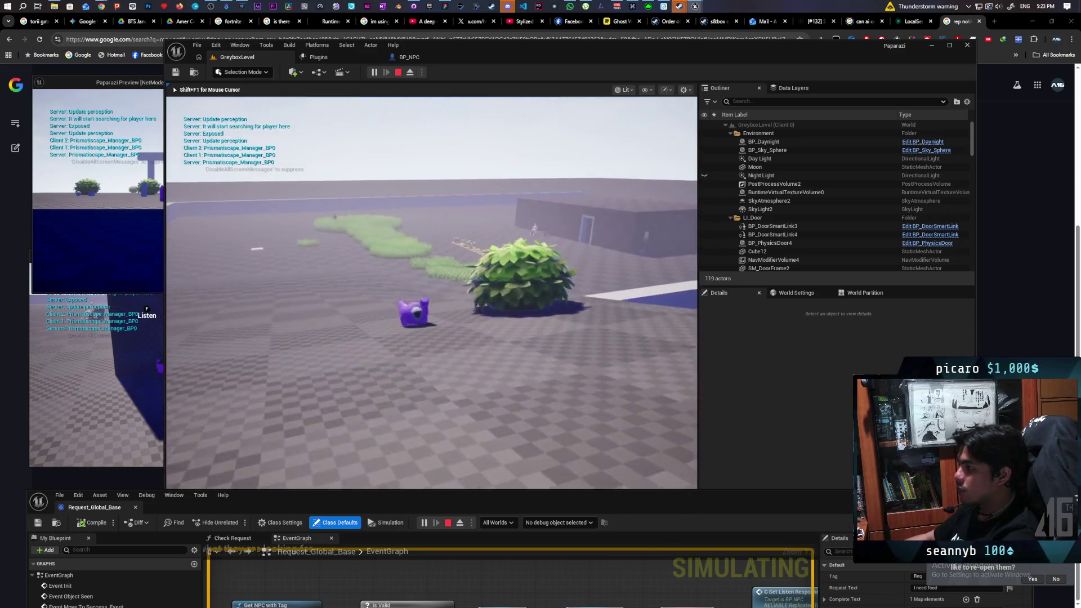
key("w")
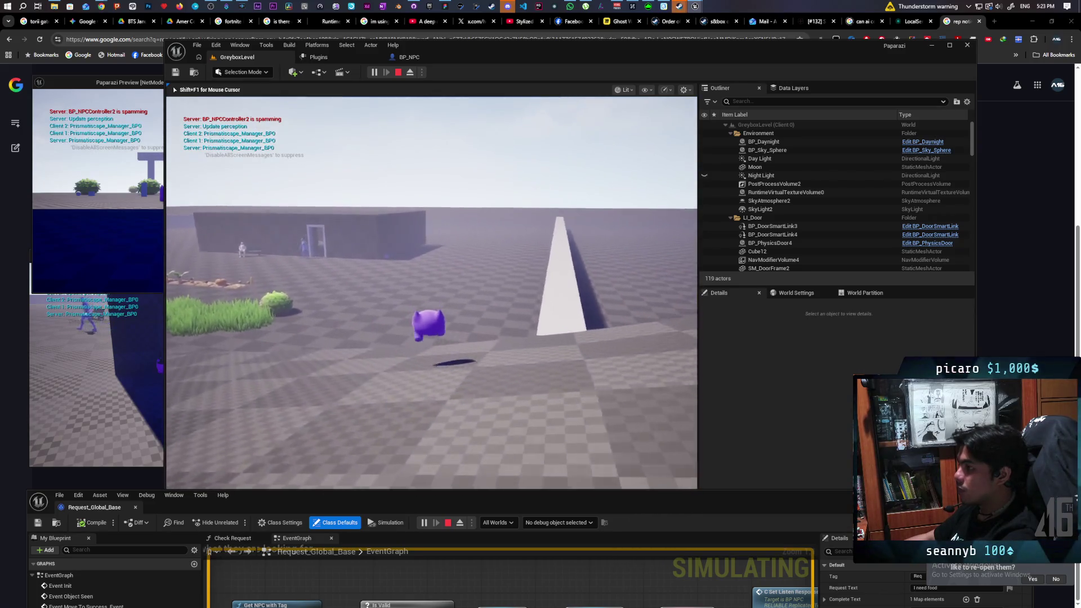
key("w")
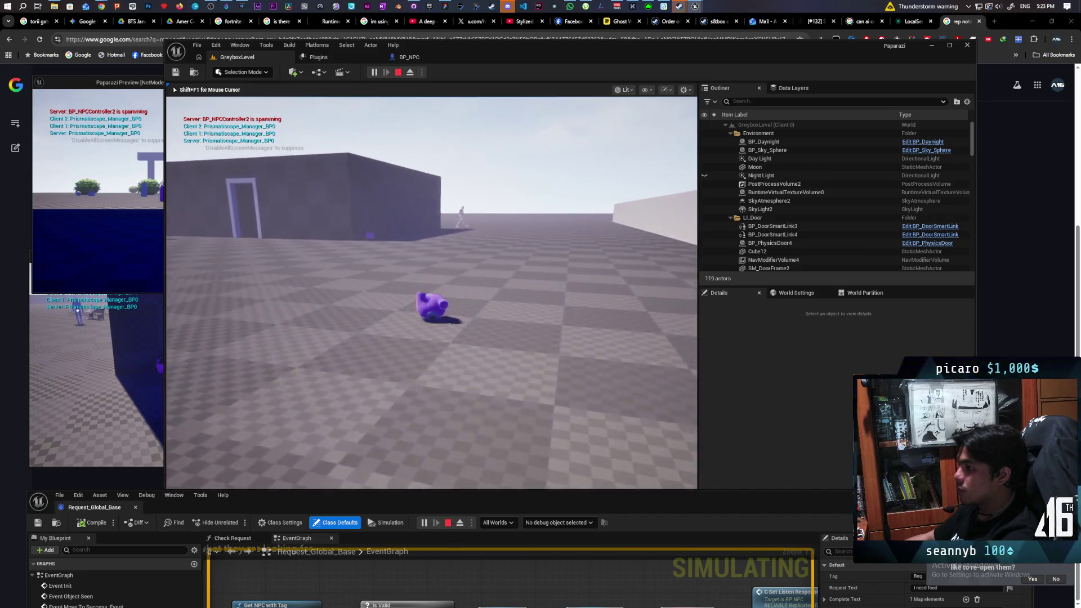
key("w")
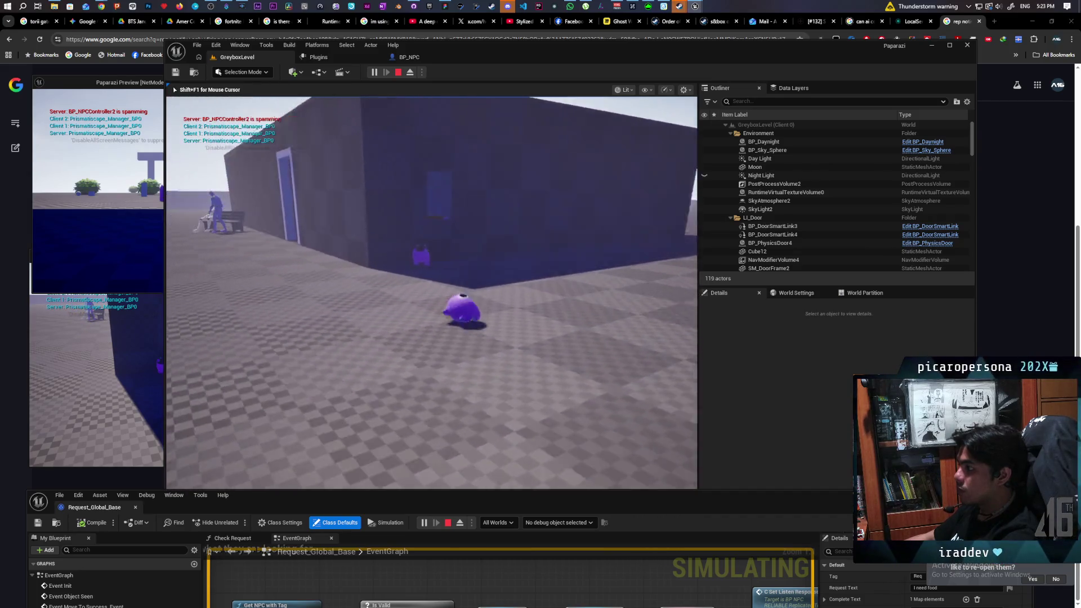
key("w")
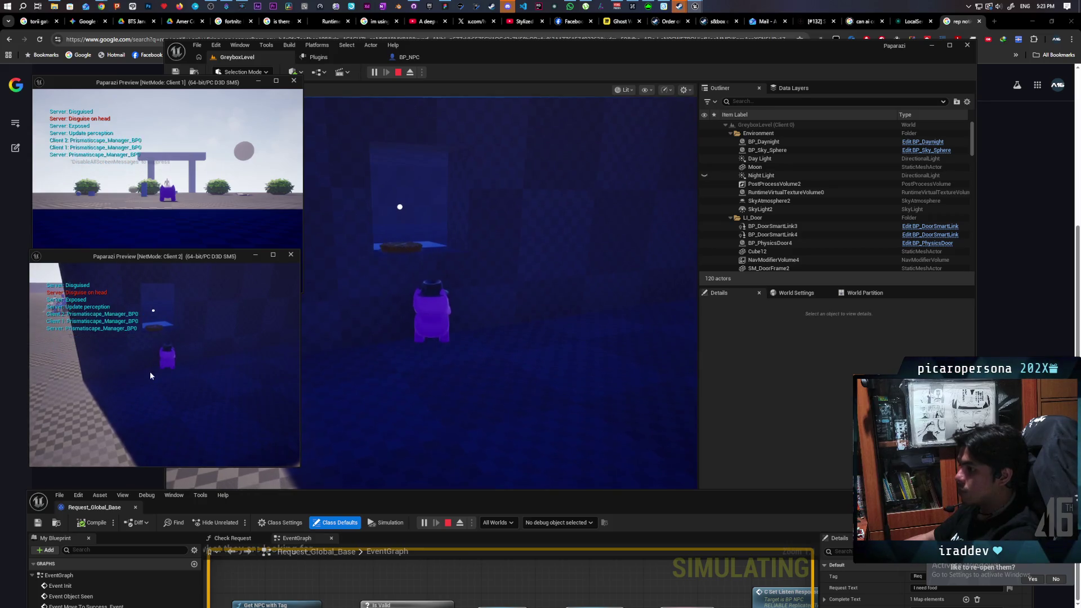
- Approach the NPC by the door to see its Listen prompt and 'I need a shovel!' bubble
left_click(514, 297)
key("w")
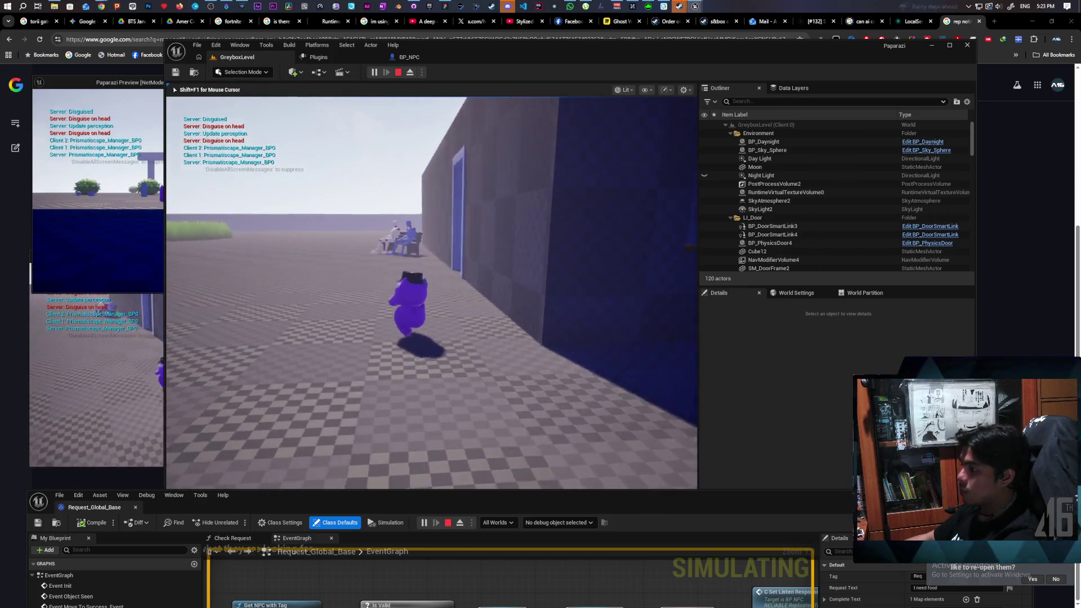
key("w")
key("f")
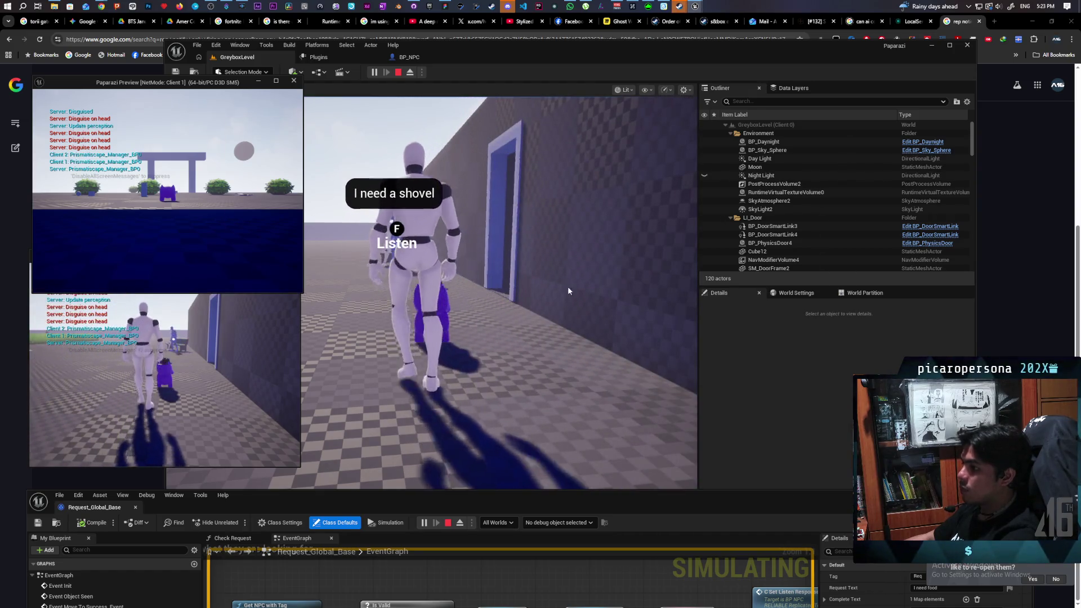
left_click(569, 288)
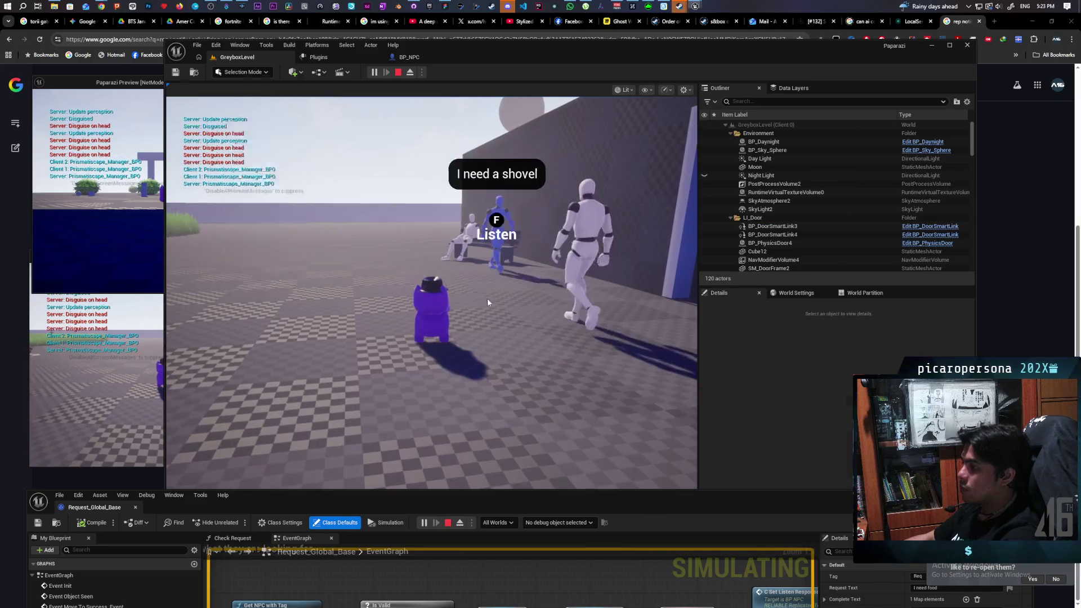
key("shift+F1")
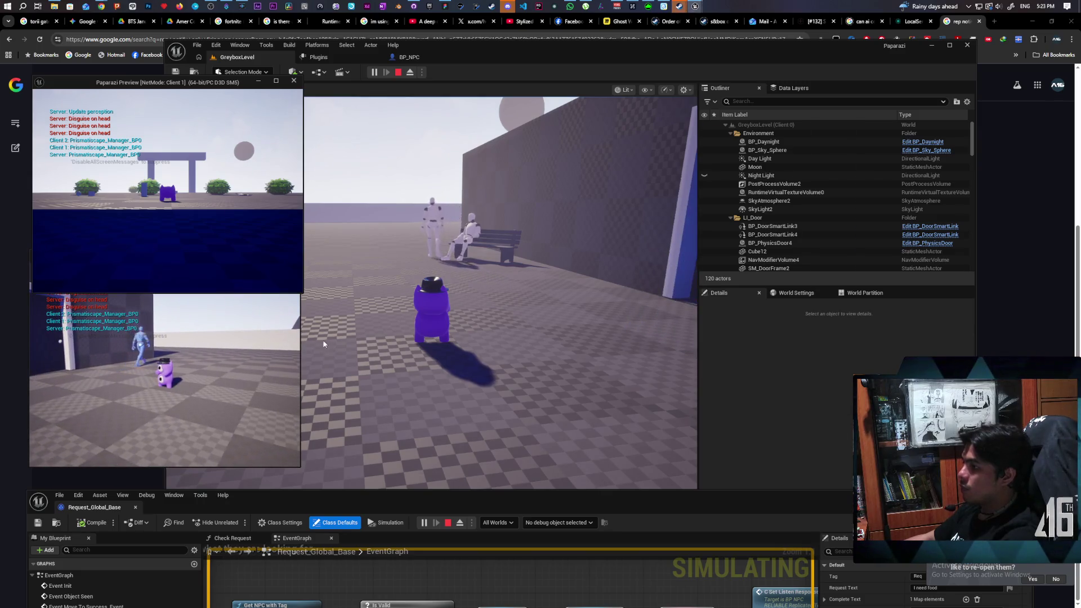
left_click(431, 282)
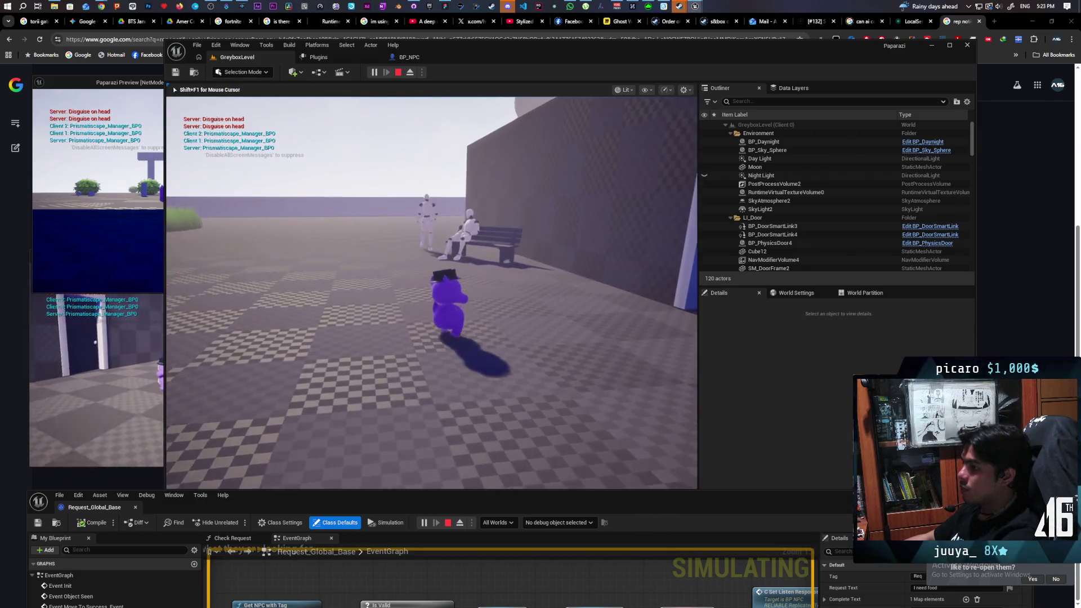
key("w")
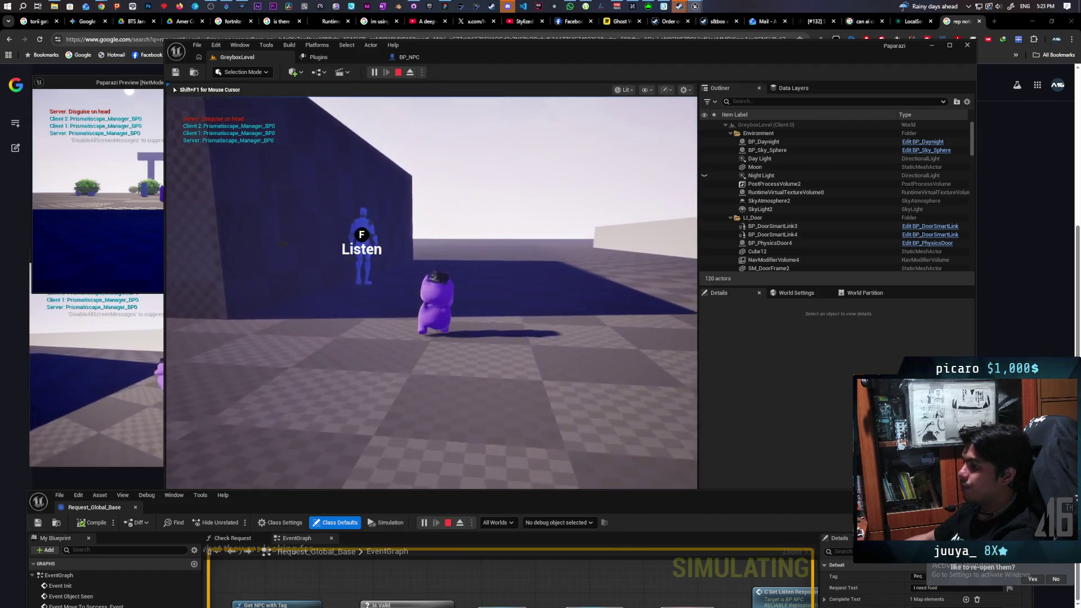
- Release input from the game view, check the client windows, and stop the play session
key("shift+F1")
left_click(572, 300)
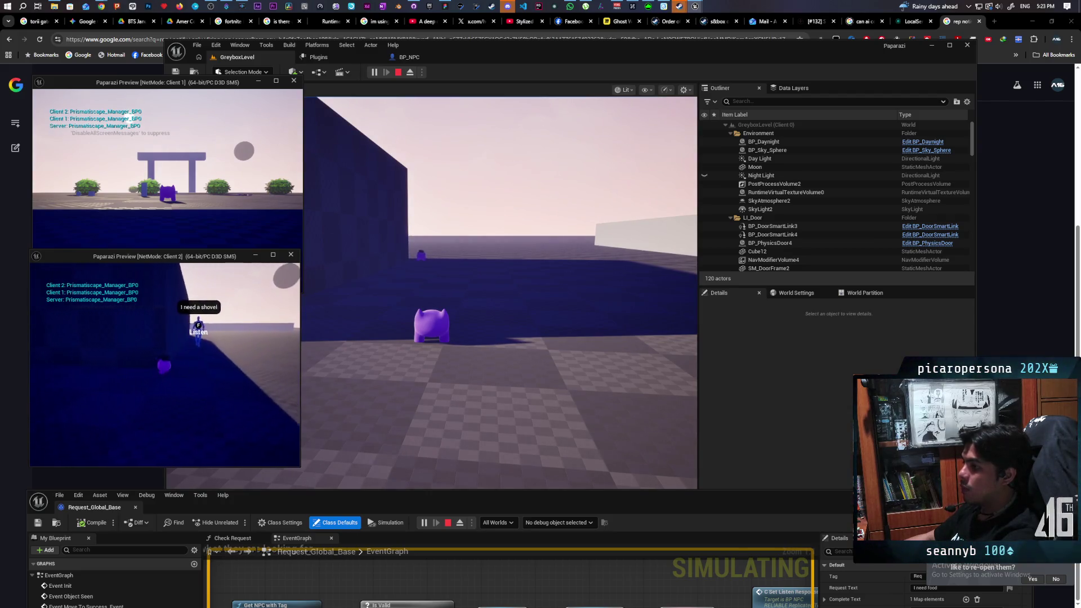
left_click(503, 332)
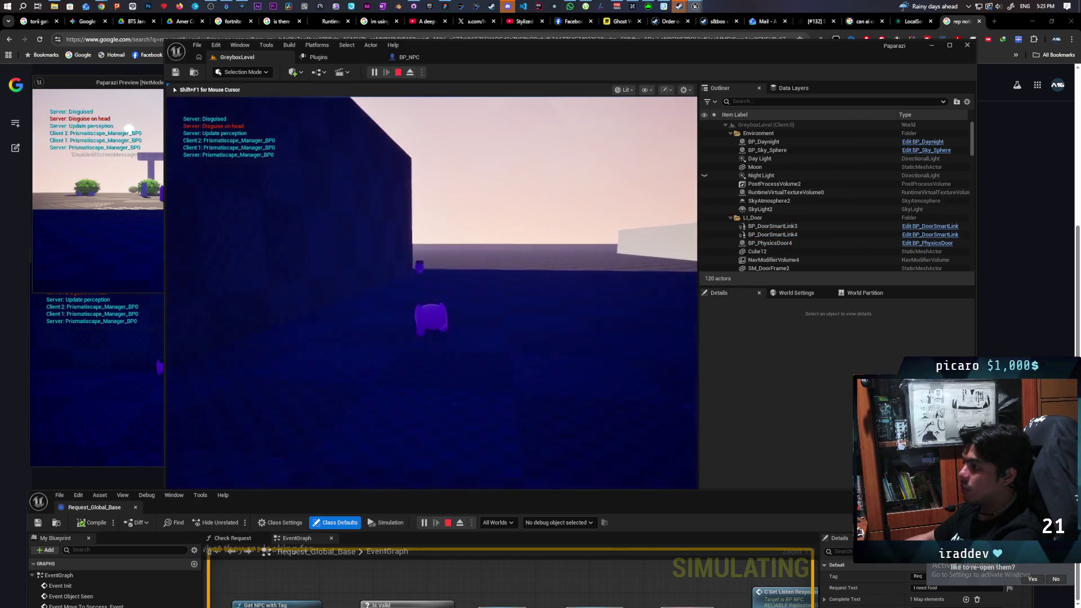
key("Escape")
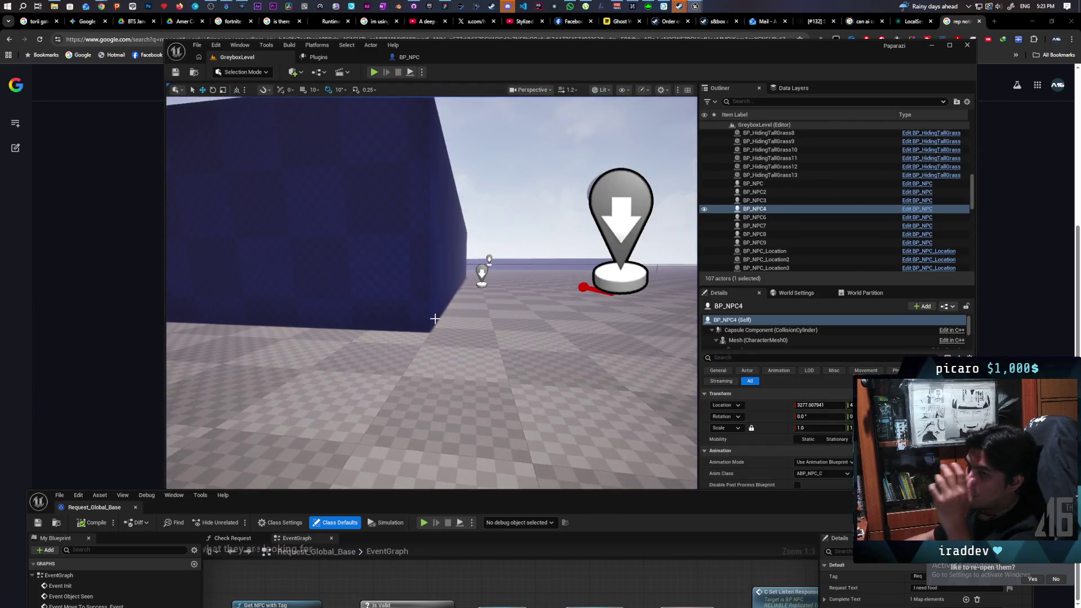
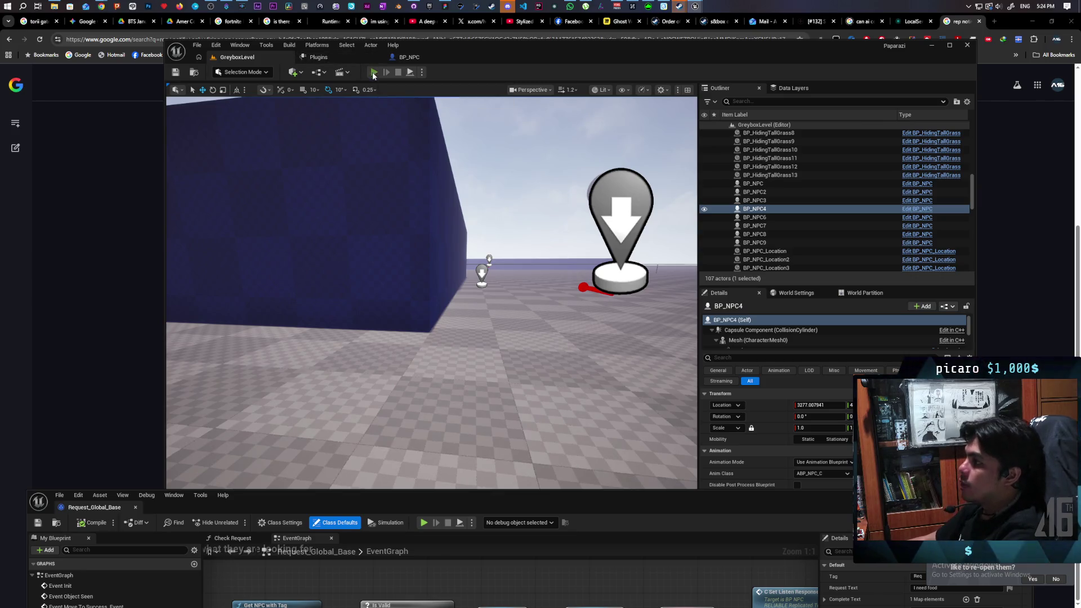
- Start a multi-client play session and walk the server player forward, checking the client previews
key("alt+p")
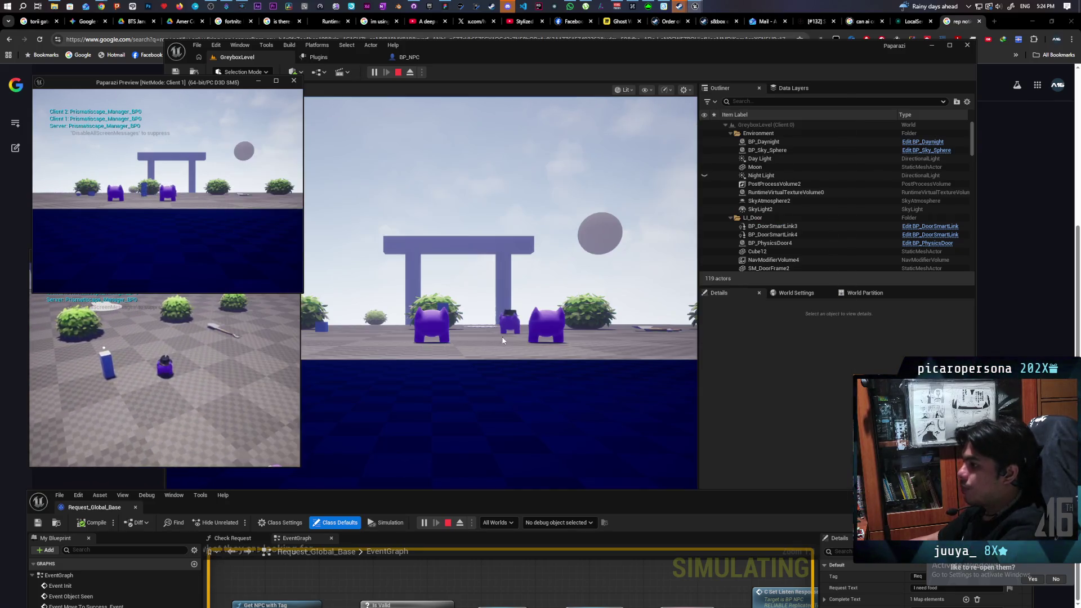
left_click(498, 226)
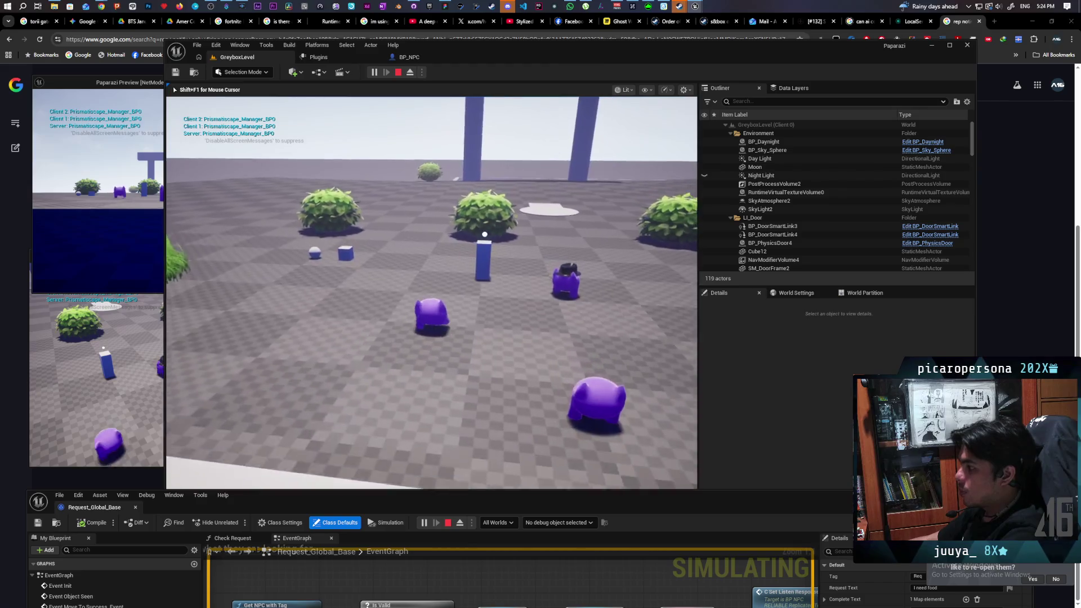
key("w")
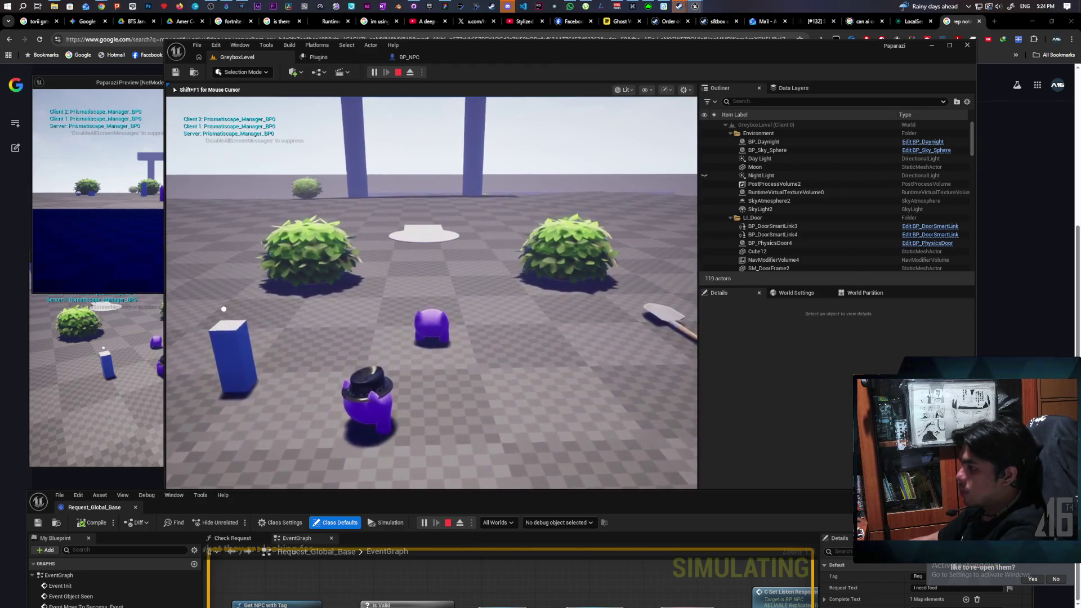
key("shift+F1")
left_click(119, 373)
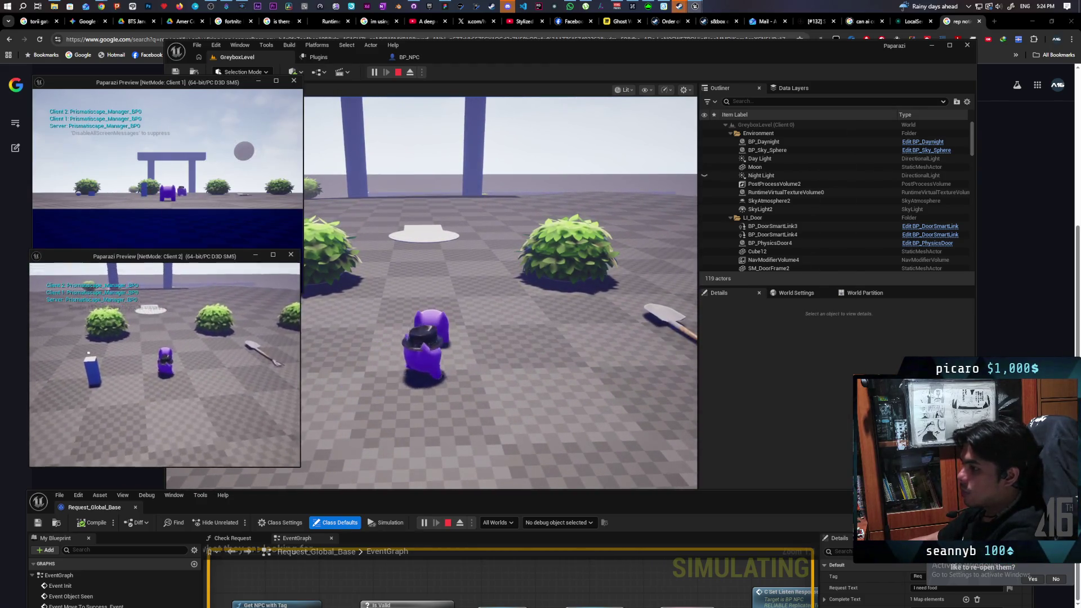
key("w")
left_click(225, 366)
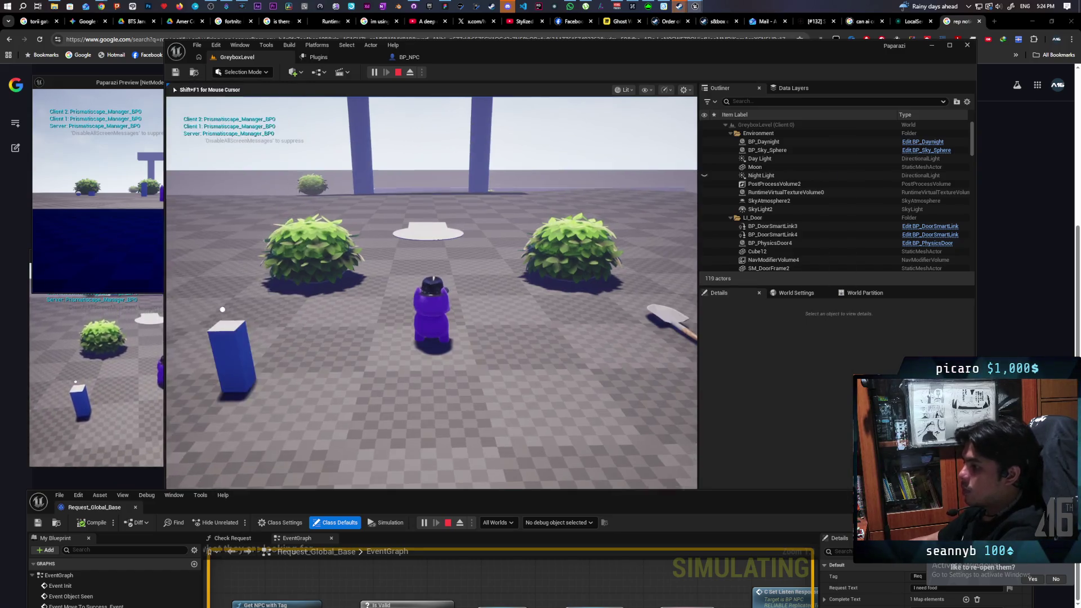
- Walk the character through the blue gate and past the bushes to the NPC's Listen prompt, then stop play
key("w")
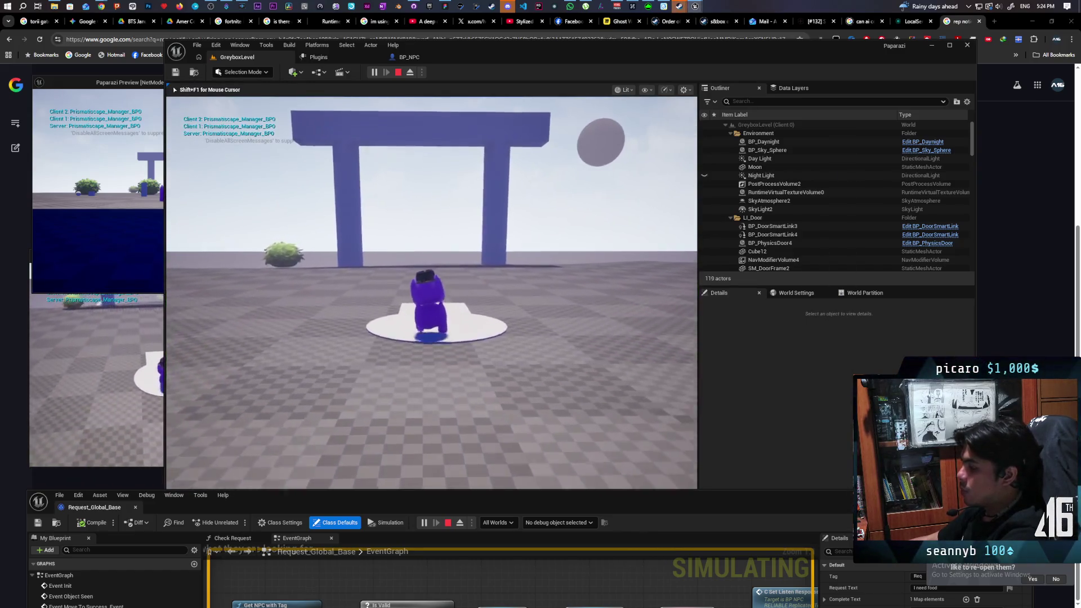
key("w")
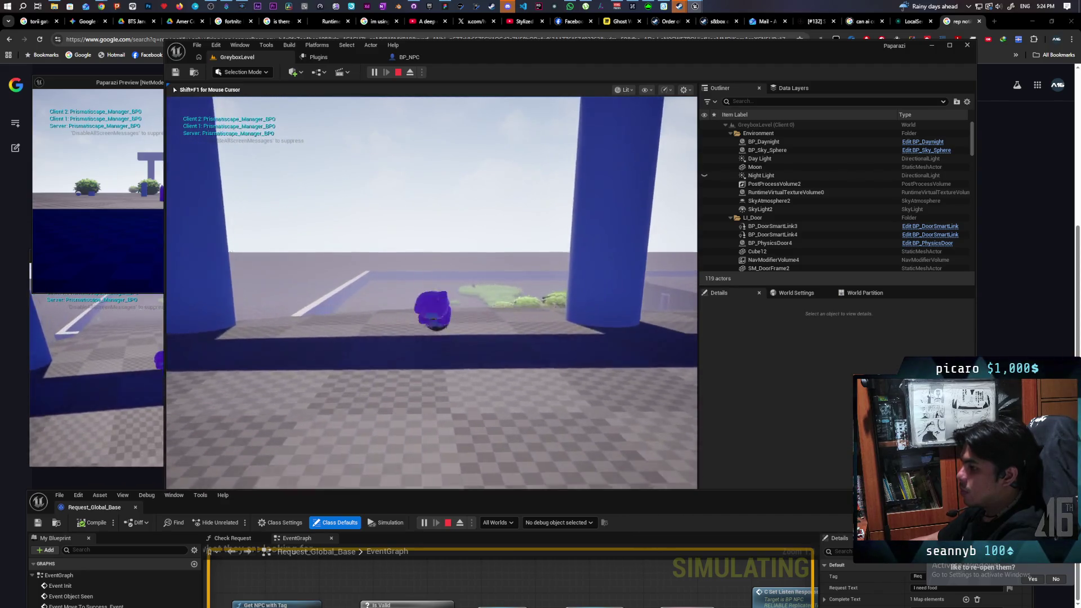
key("w")
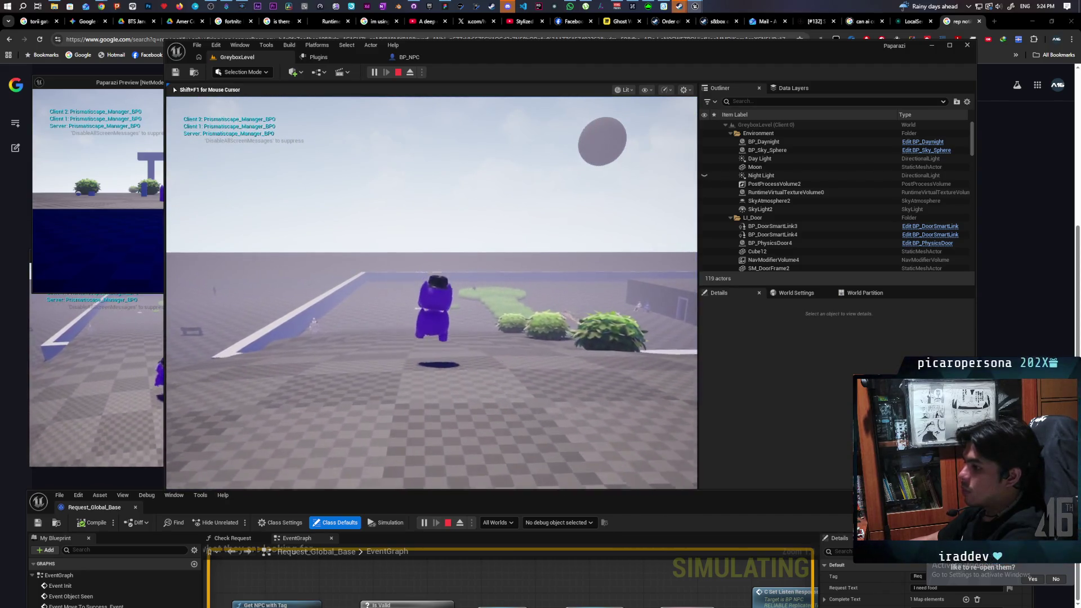
key("w")
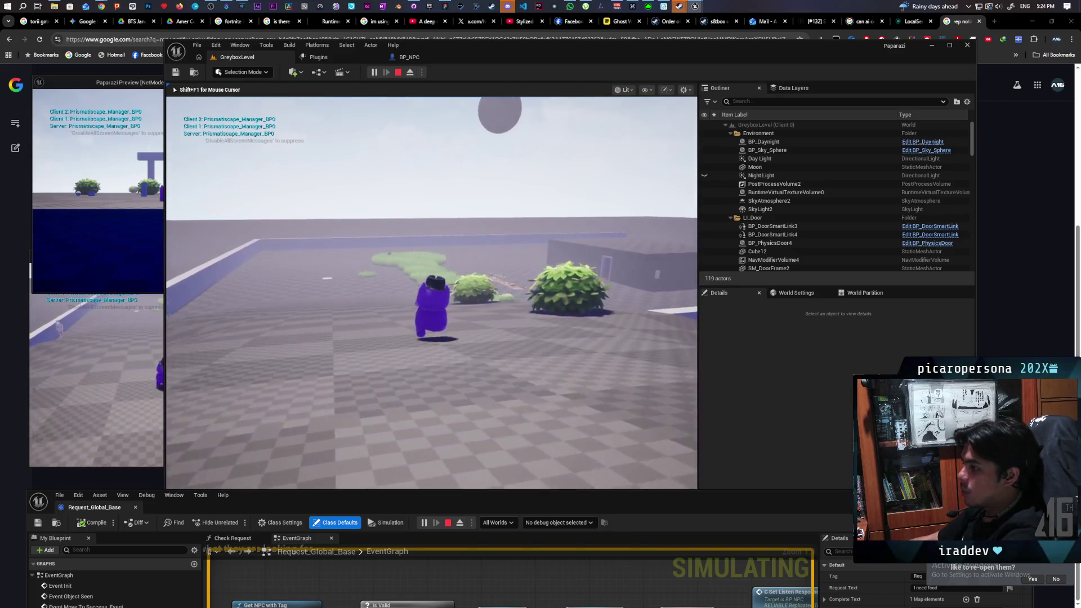
key("w")
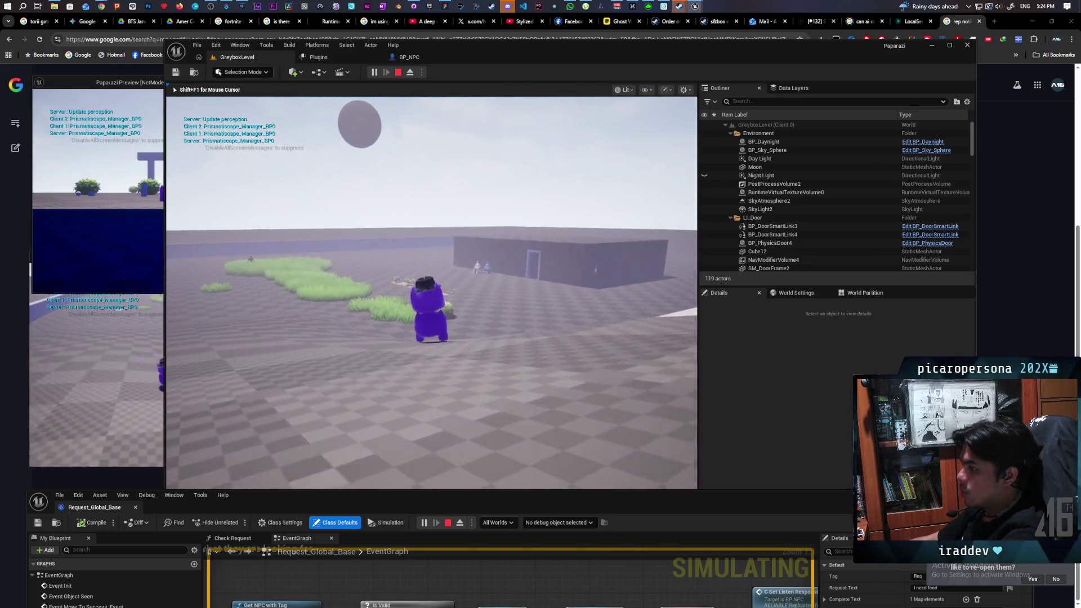
key("w")
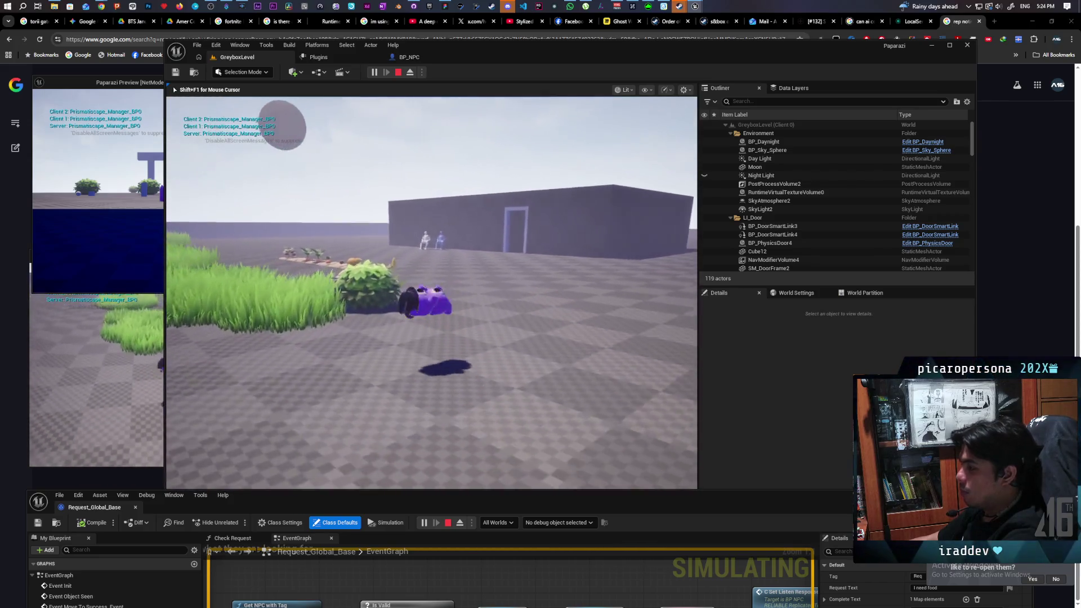
key("w")
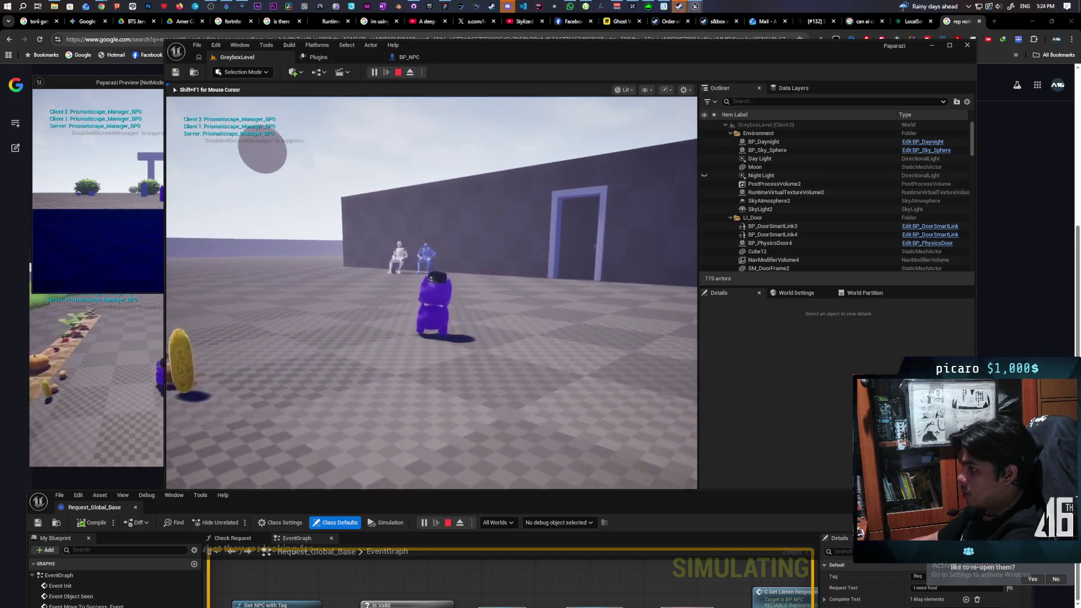
key("alt+Tab")
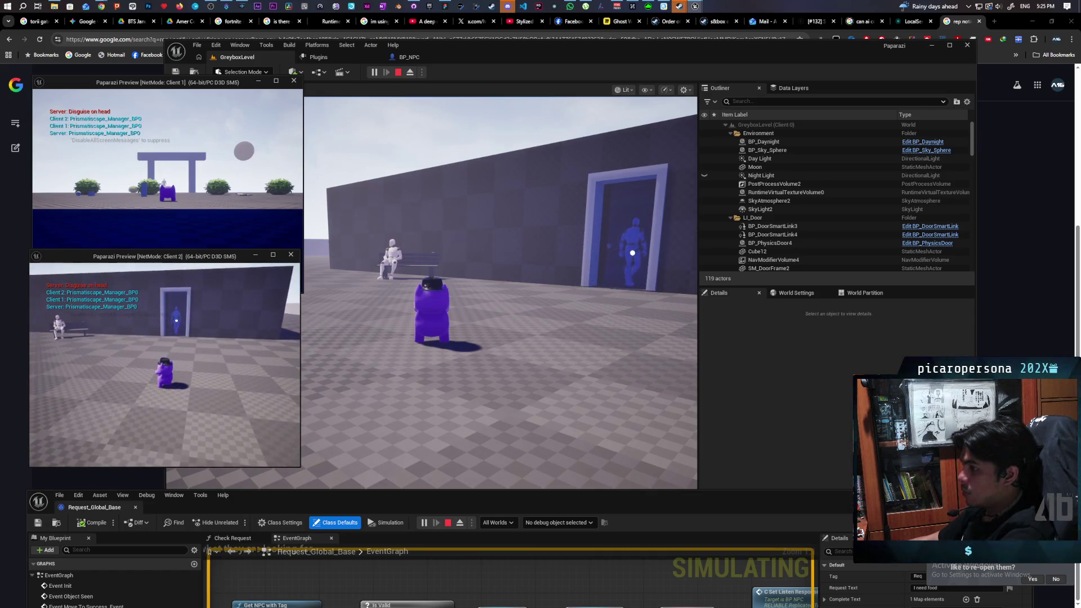
left_click(481, 317)
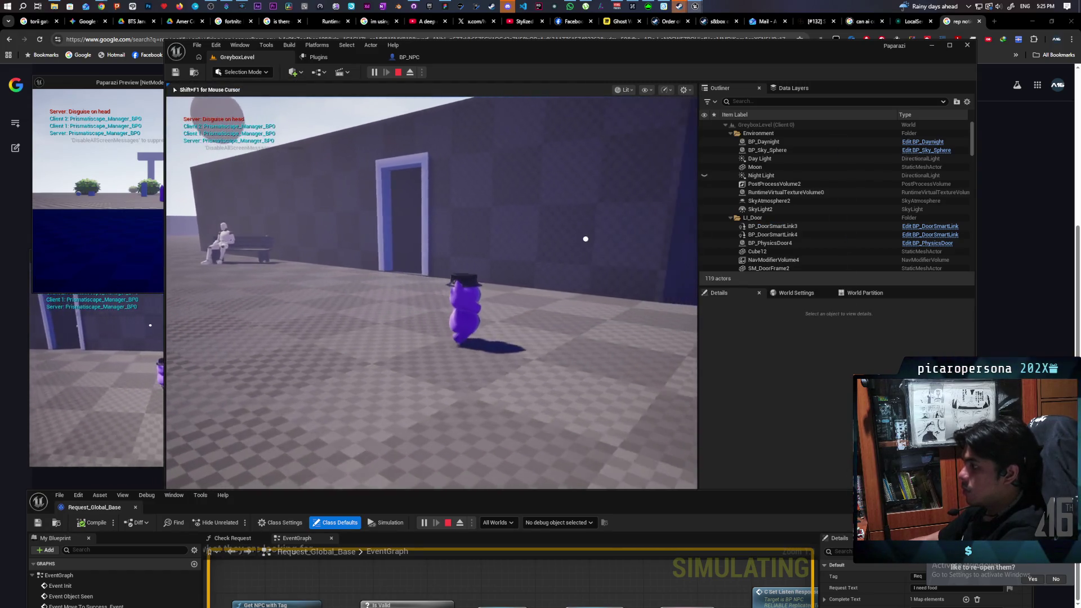
key("w")
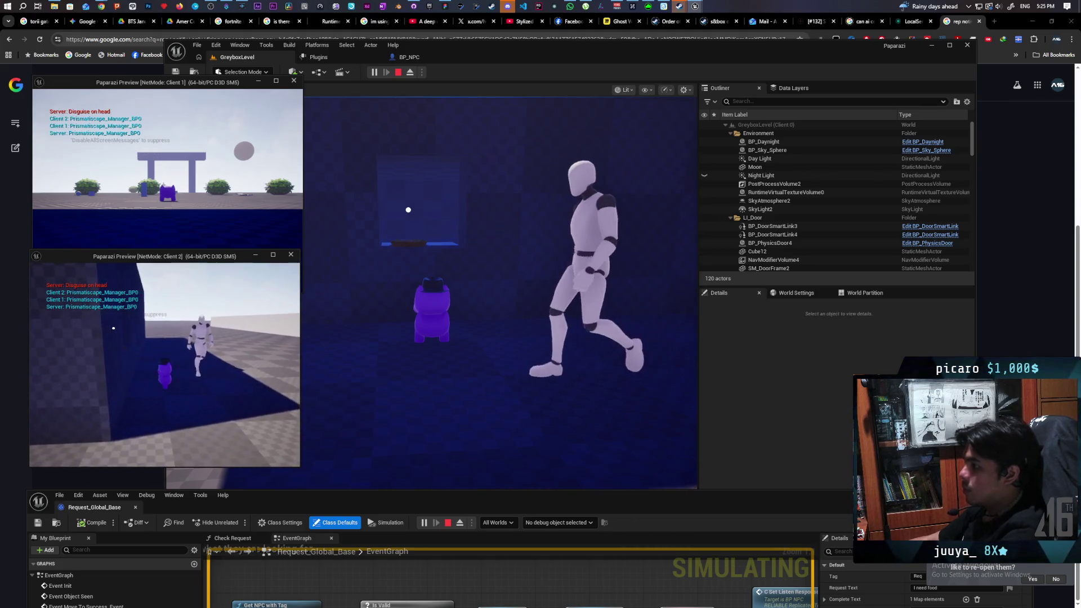
key("Escape")
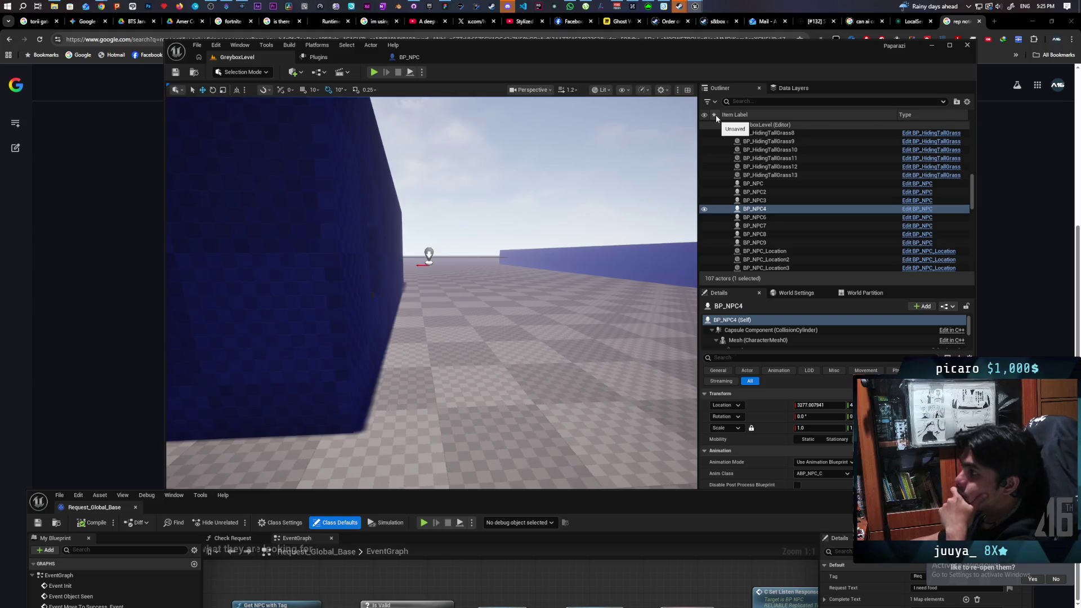
- In BP_NPC, add a breakpoint on the Branch after Event Interact in the Eavesdropping section
left_click(436, 58)
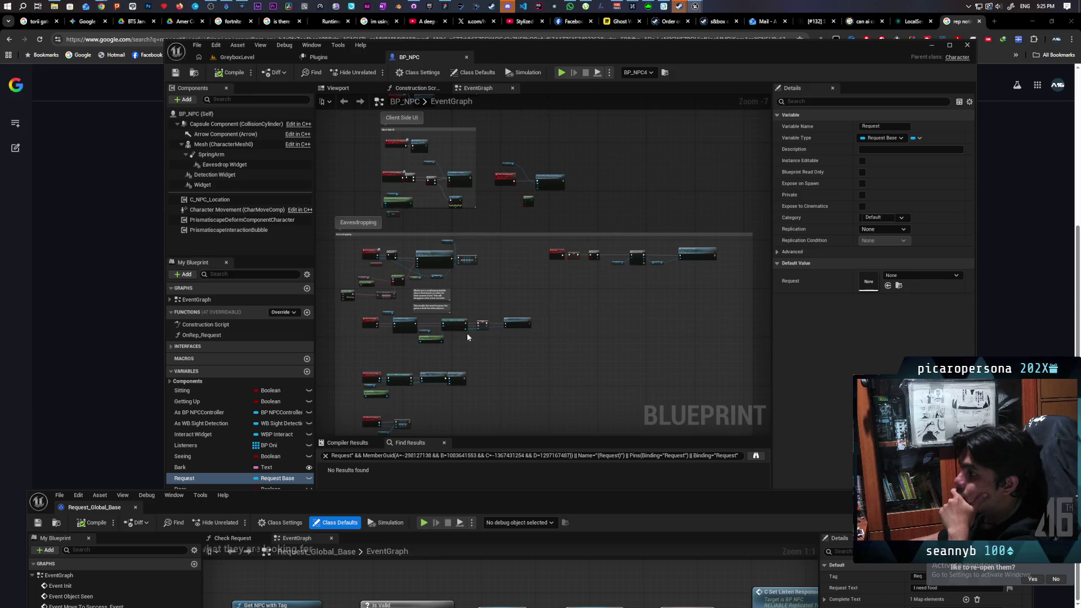
scroll(366, 275, "up", 4)
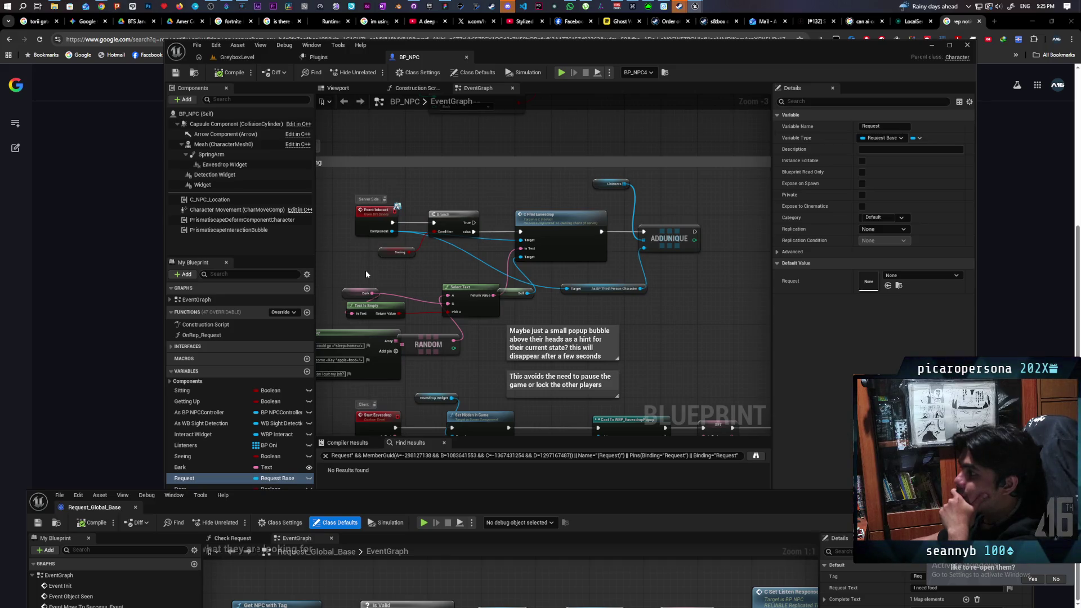
scroll(366, 274, "up", 2)
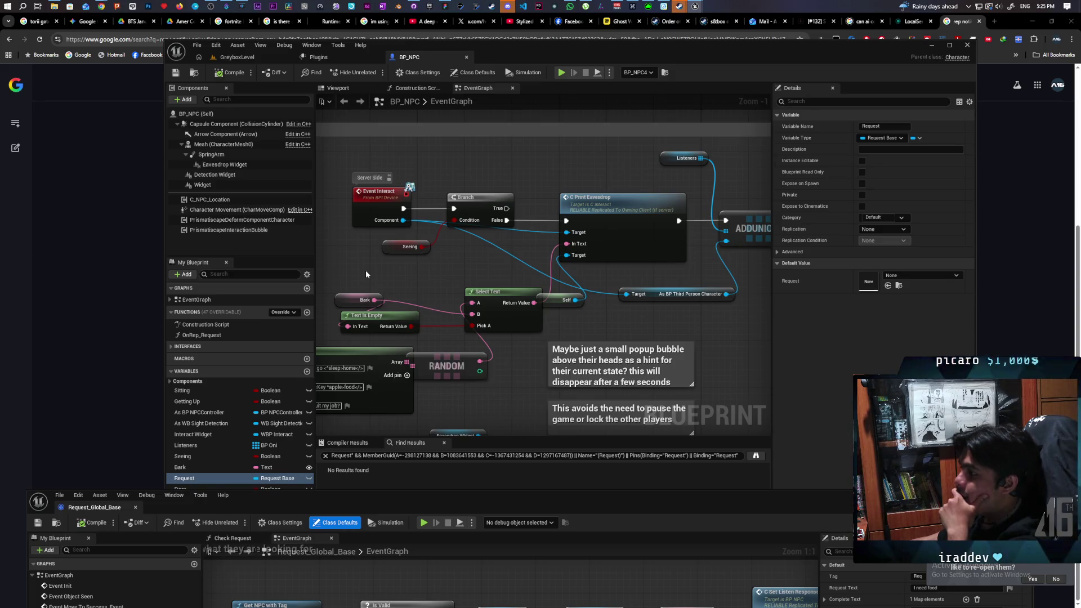
scroll(366, 275, "down", 1)
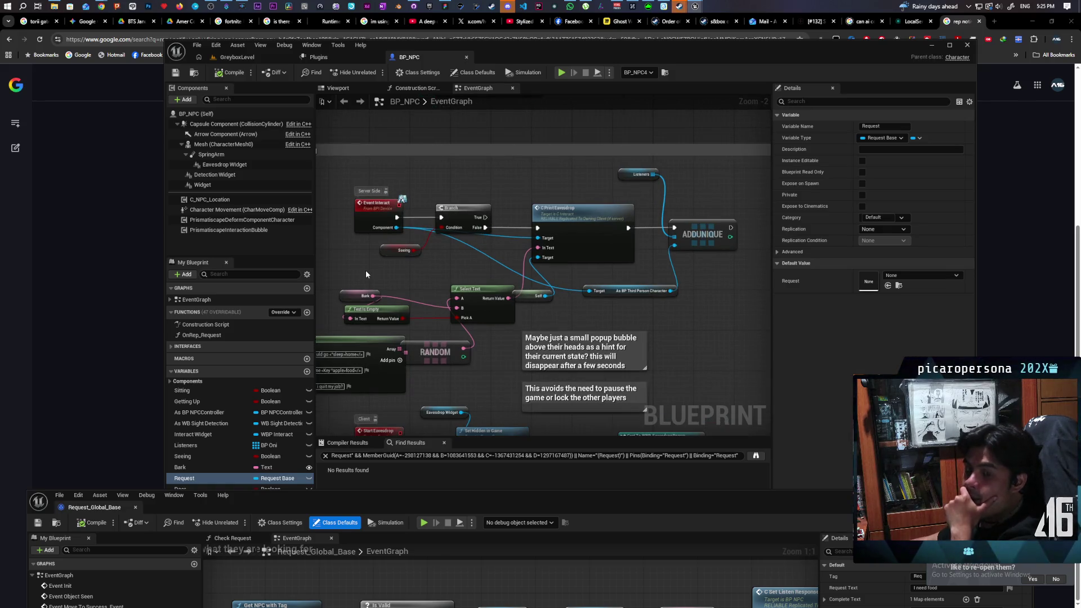
mouse_move(372, 276)
left_mouse_down()
mouse_move(512, 262)
mouse_move(468, 254)
mouse_move(456, 186)
mouse_move(447, 186)
mouse_move(416, 346)
left_mouse_up()
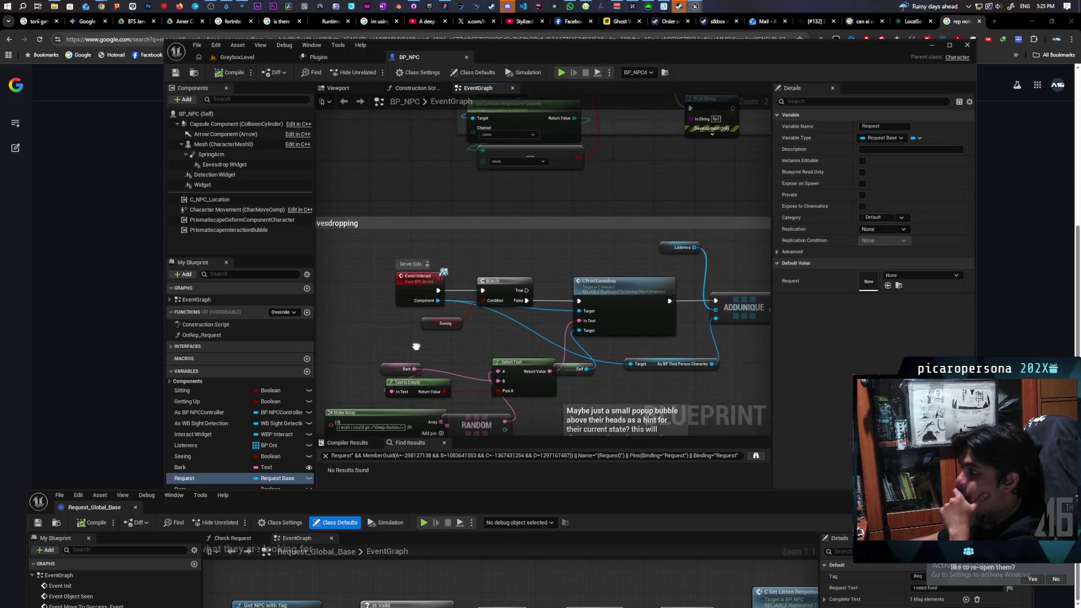
left_click(499, 282)
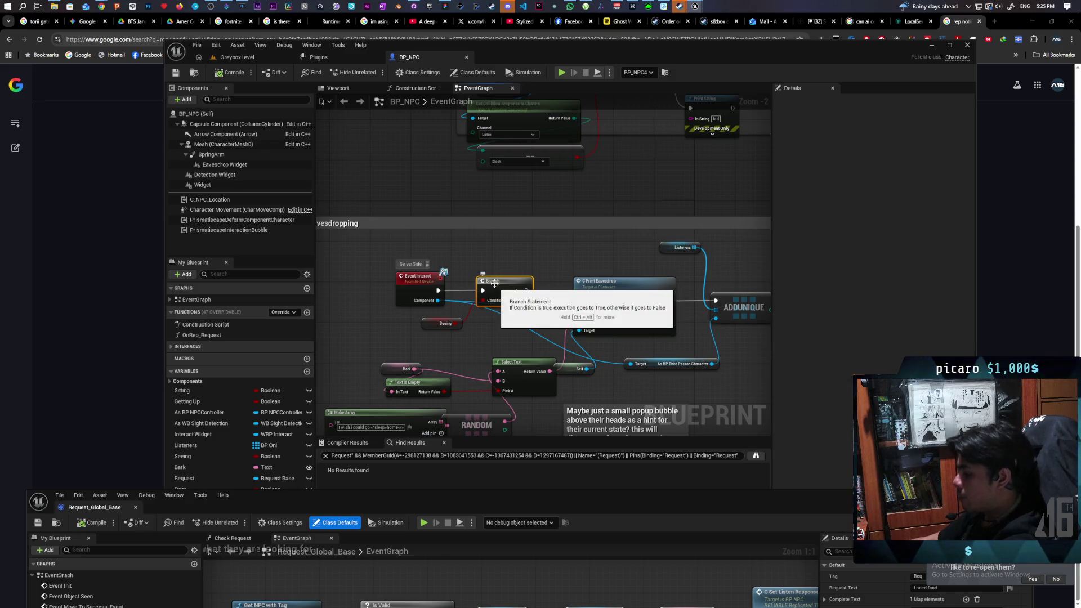
key("F9")
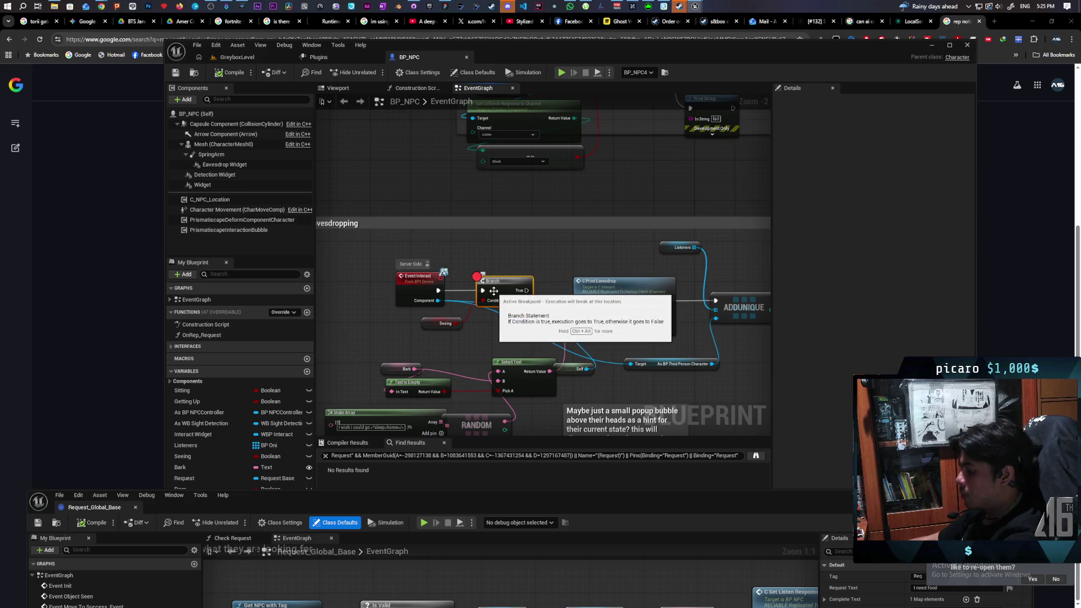
scroll(551, 304, "down", 3)
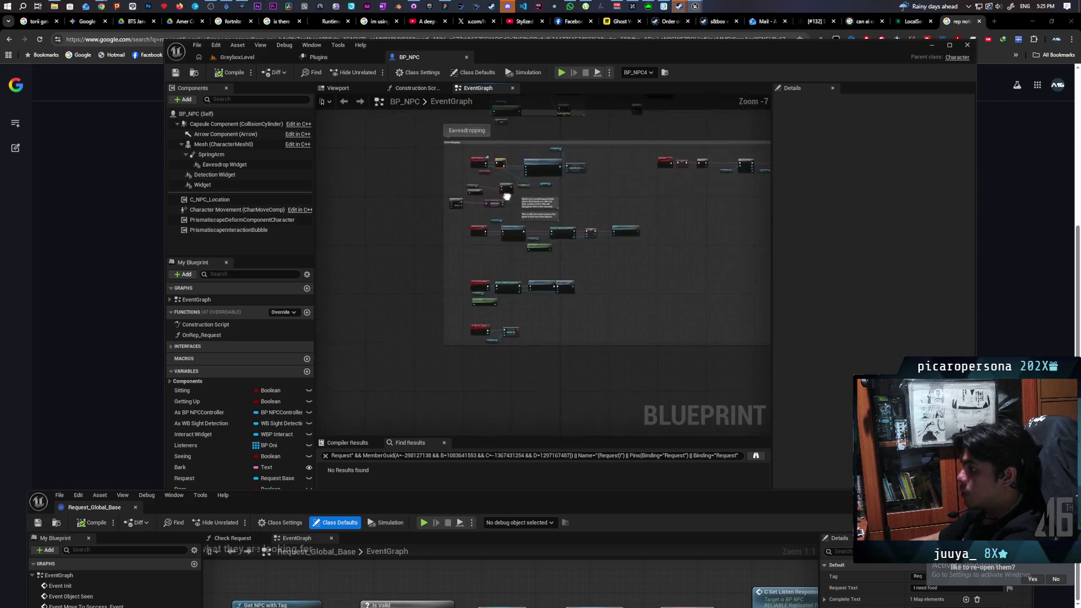
- Pan to the Client Side UI section to inspect the Interact Widget, Event Set Active and Show nodes
scroll(545, 232, "up", 3)
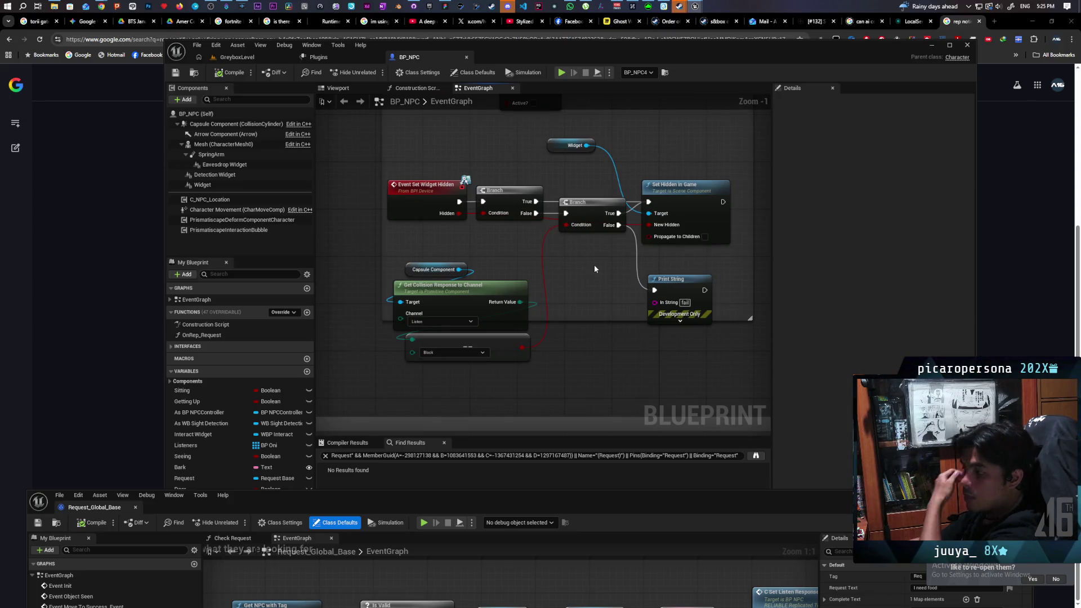
left_click_drag(606, 188, 581, 324)
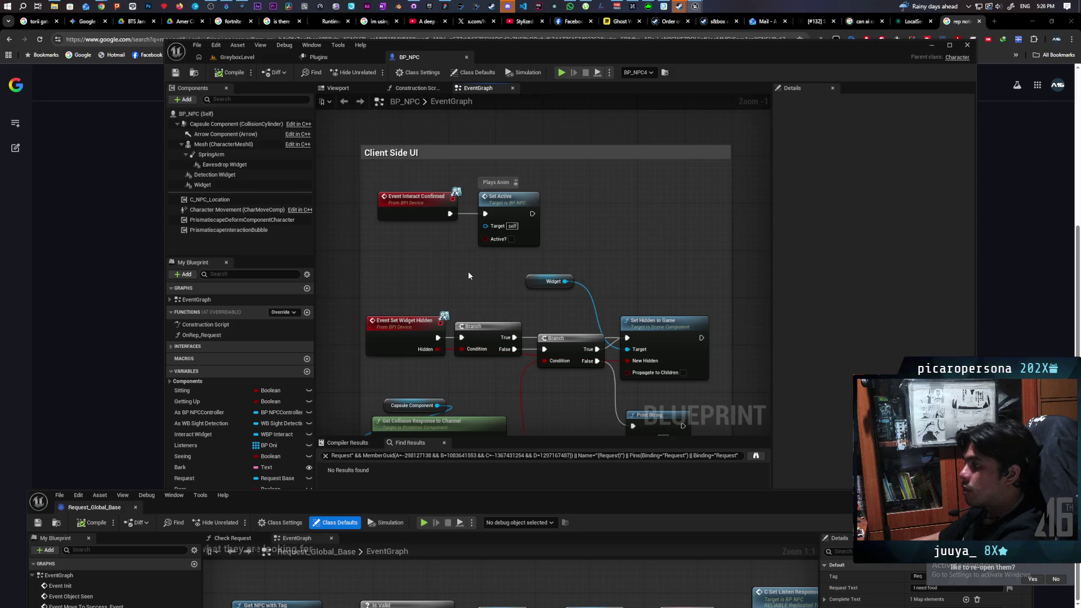
scroll(467, 275, "down", 4)
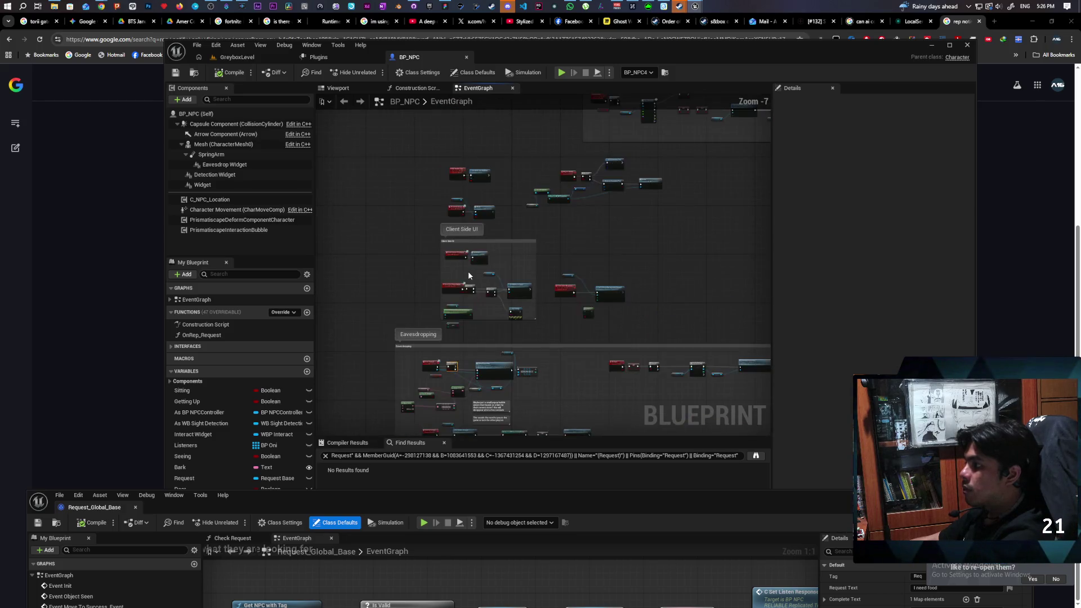
scroll(462, 259, "up", 6)
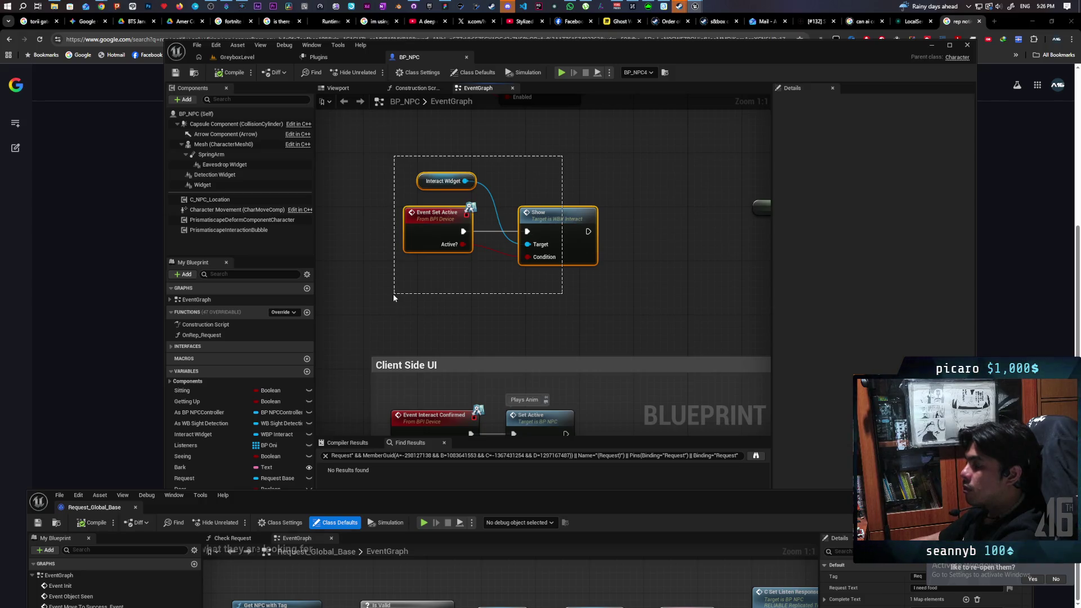
left_click_drag(393, 294, 394, 294)
left_click_drag(546, 191, 442, 303)
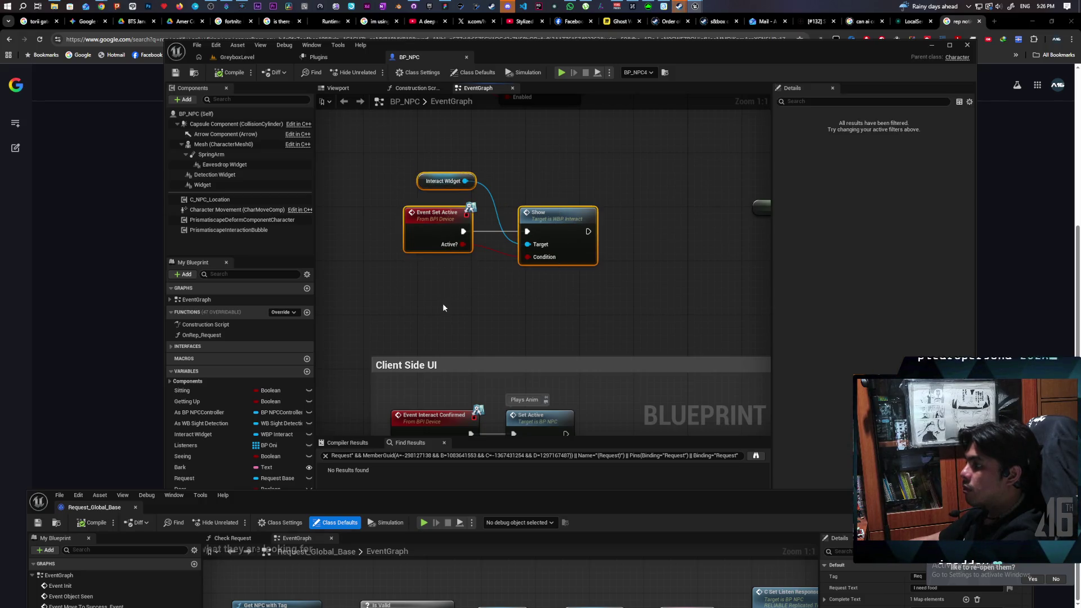
left_click(444, 308)
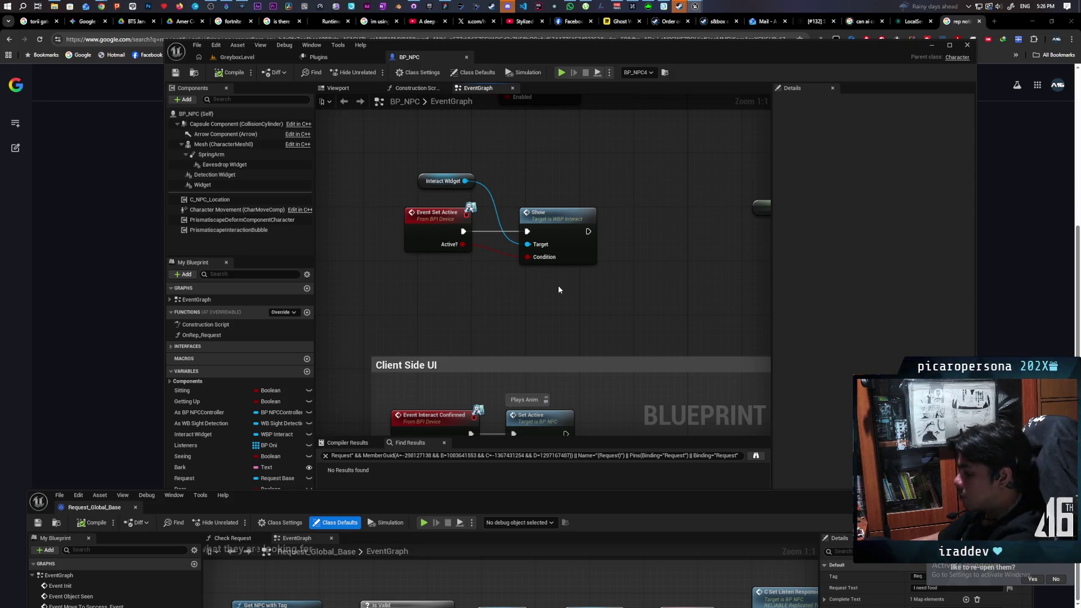
- Paste a Print String after Show, wired to print Active?, and return to GreyboxLevel
key("ctrl+v")
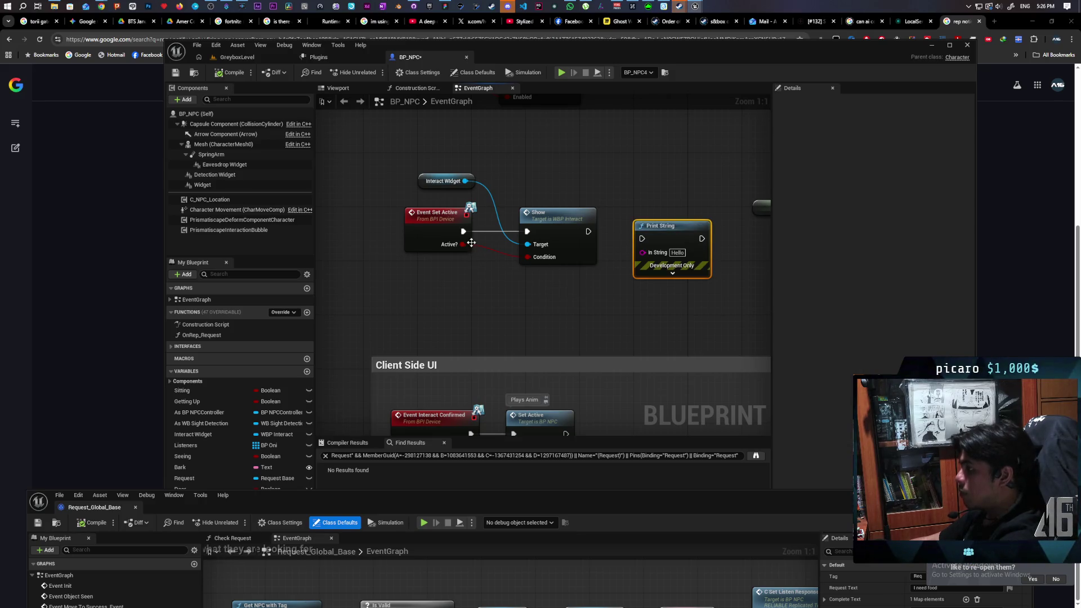
left_click_drag(585, 234, 638, 239)
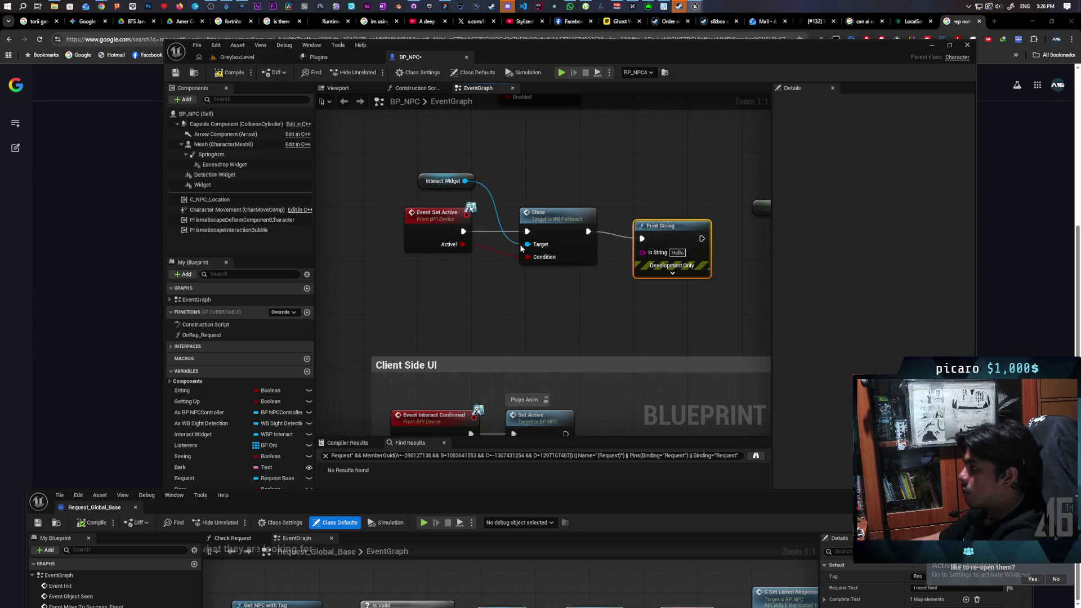
left_click_drag(462, 245, 642, 252)
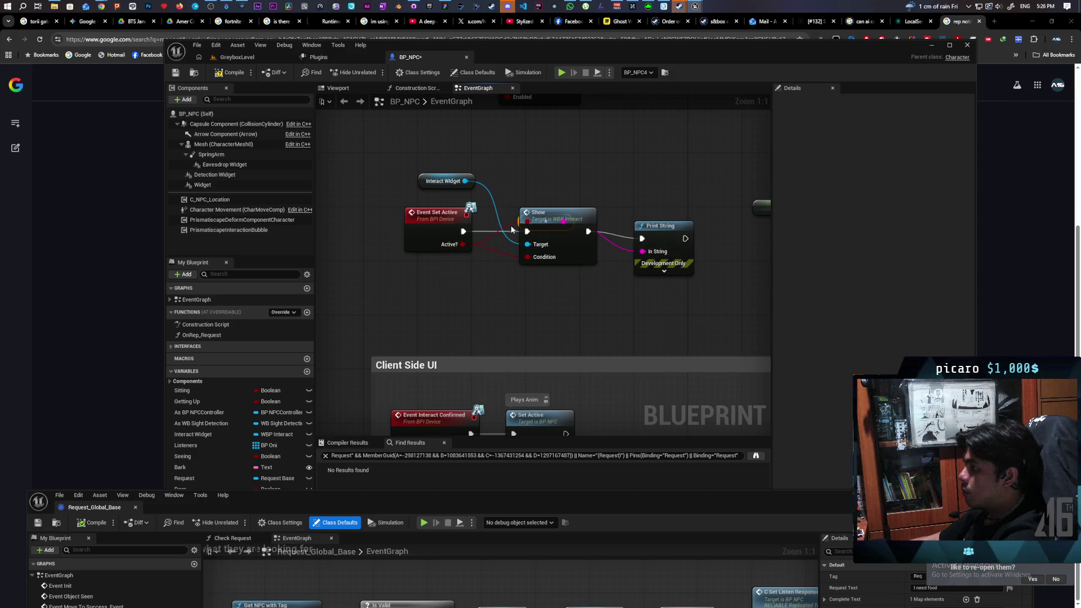
left_click(248, 58)
- Start multi-client play and walk the Client 2 player through the grass toward the purple NPCs
key("alt+p")
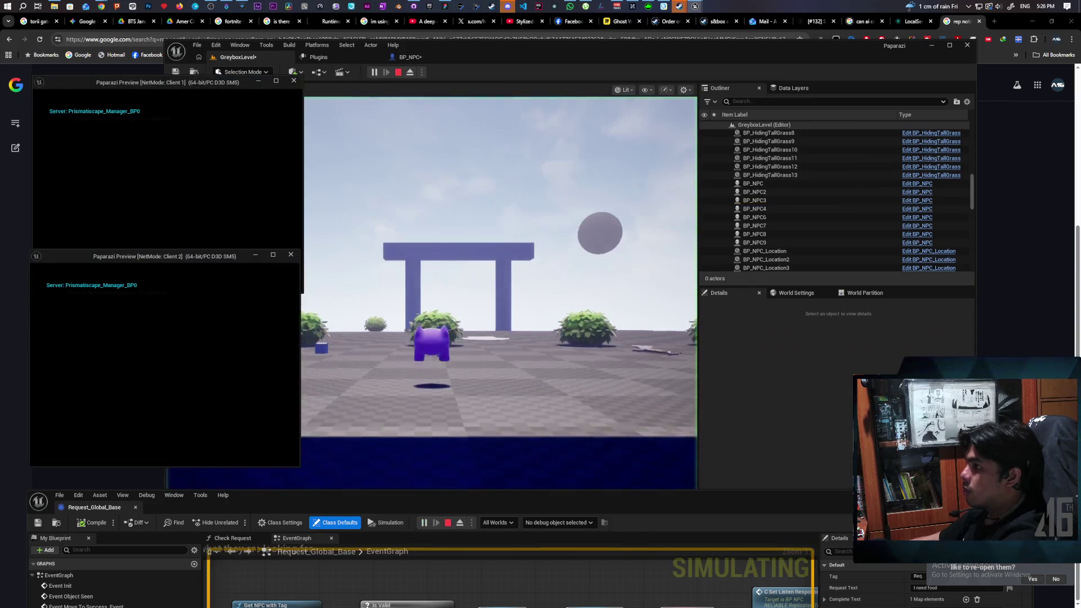
key("alt+Tab")
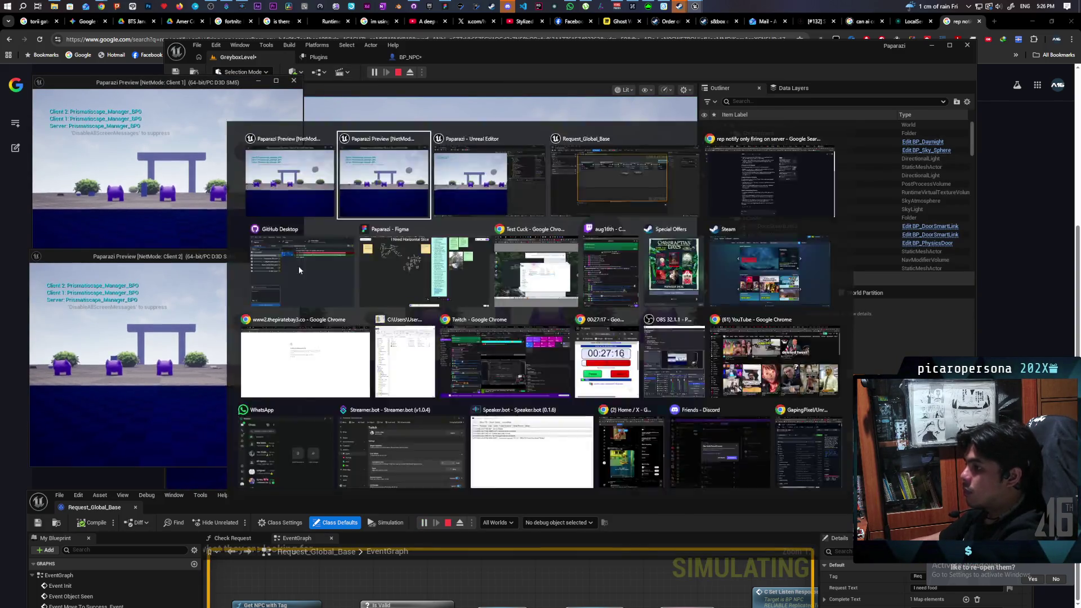
left_click(189, 338)
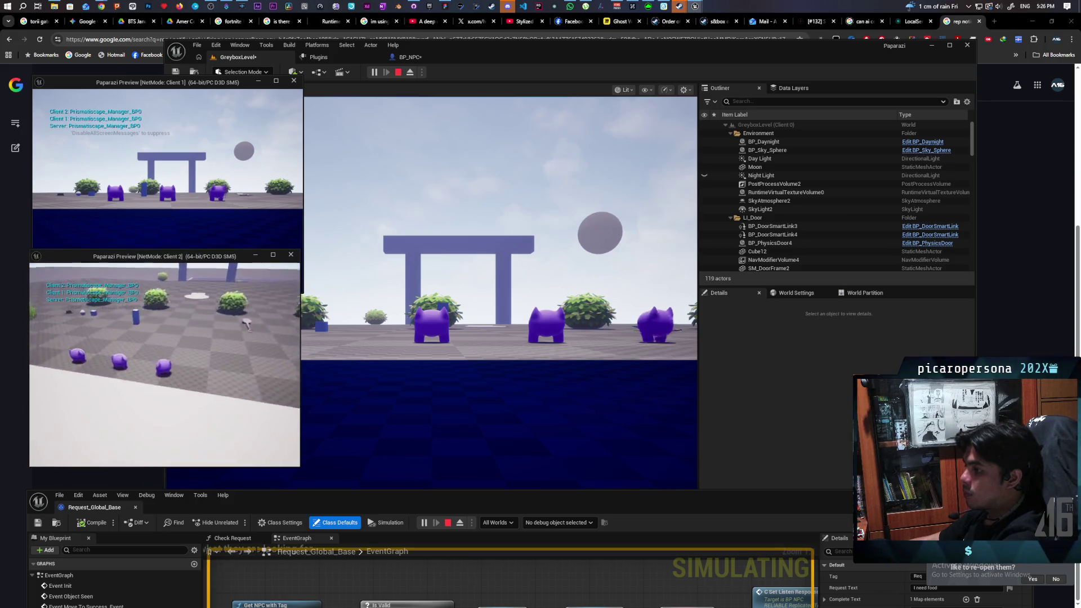
key("w")
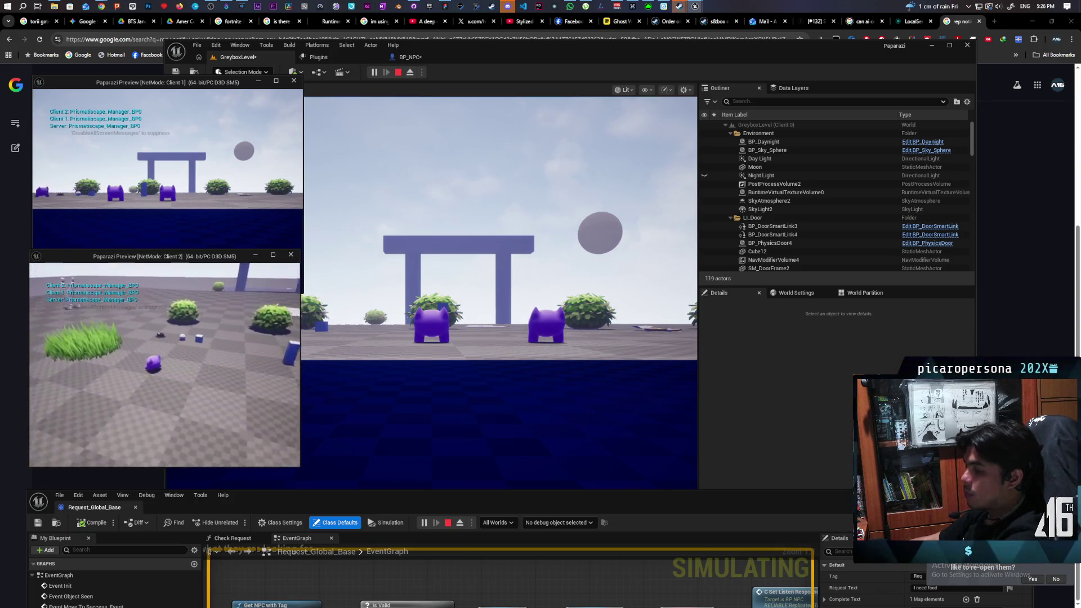
key("w")
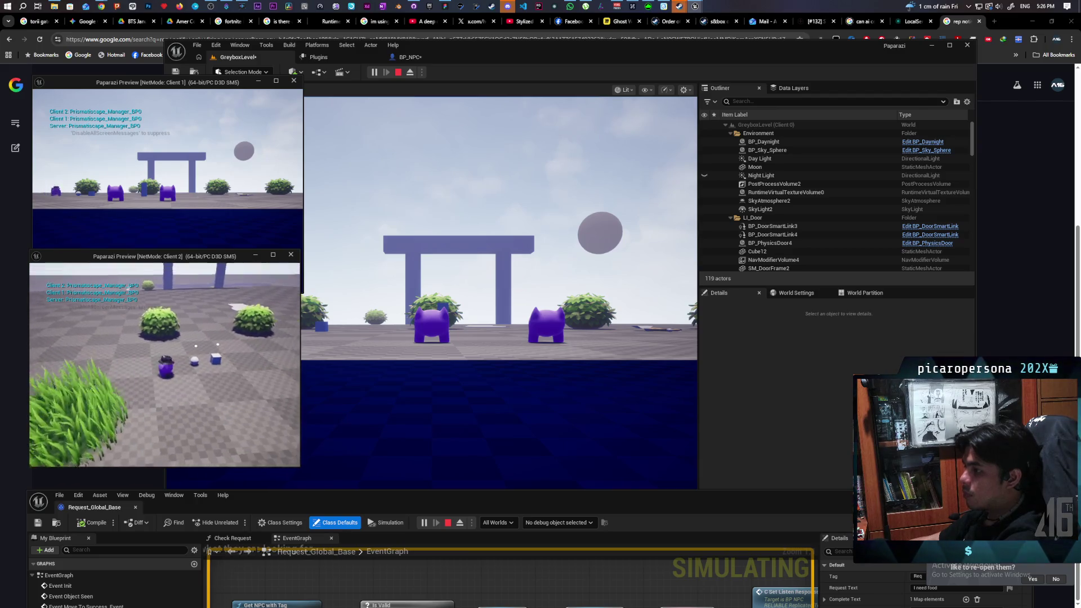
key("w")
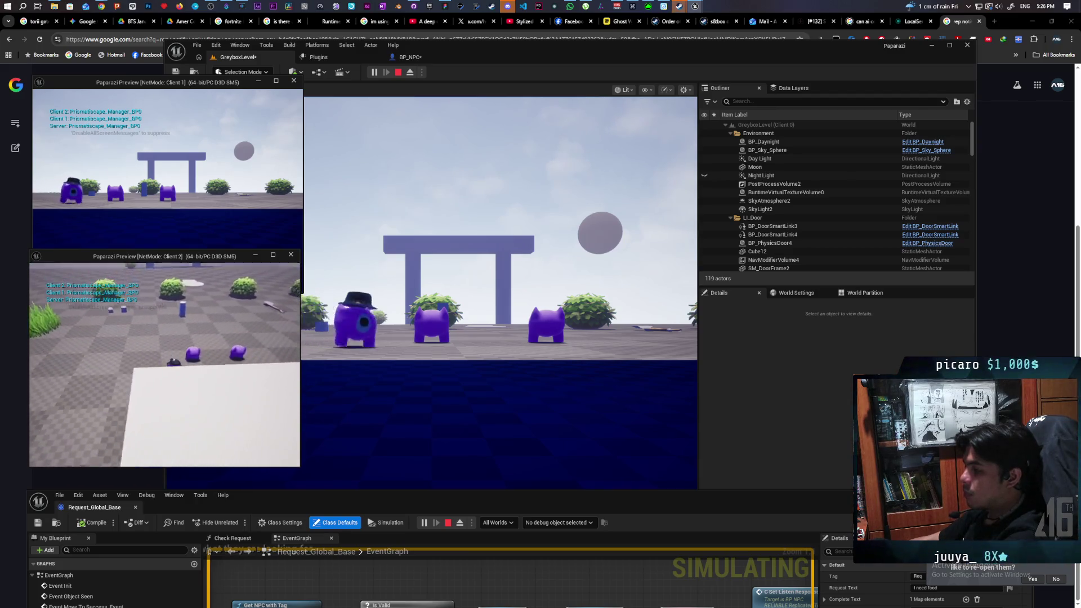
key("w")
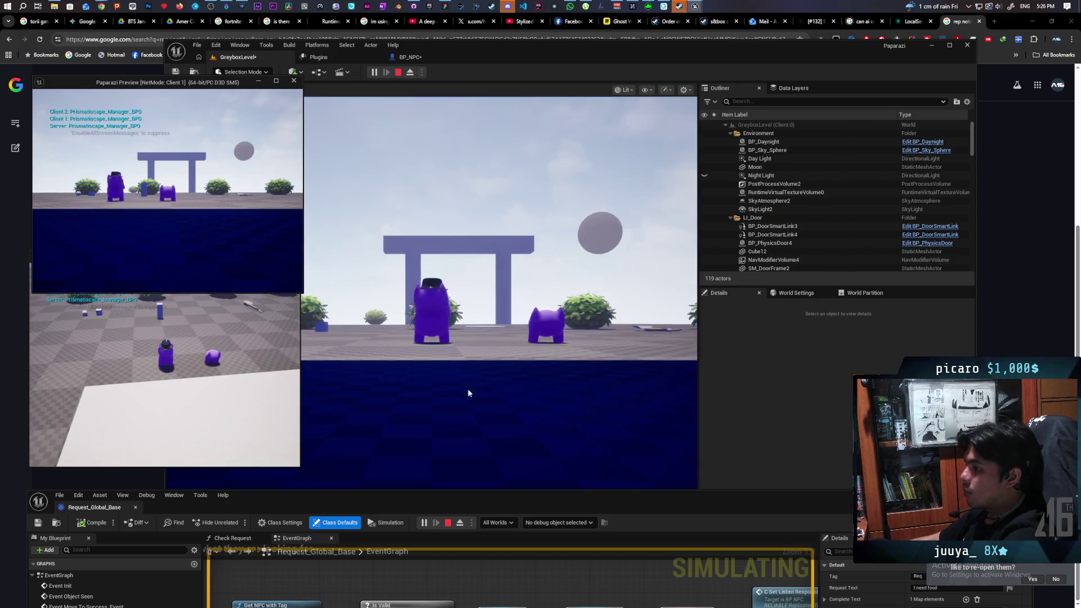
- Walk the main viewport's character under the arch and through the tall grass to the window NPC
left_click(467, 388)
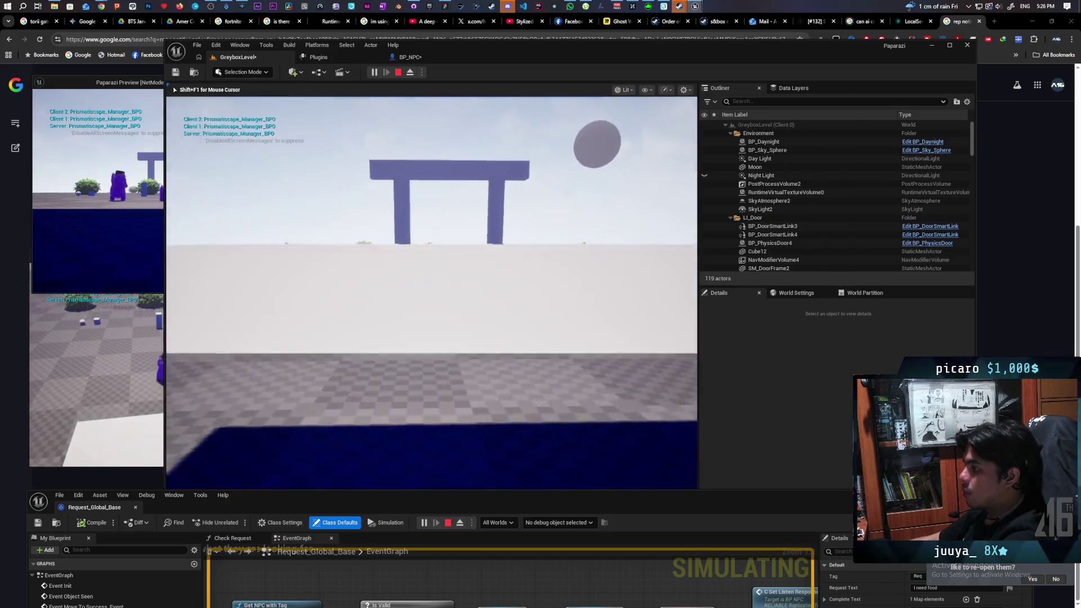
key("w")
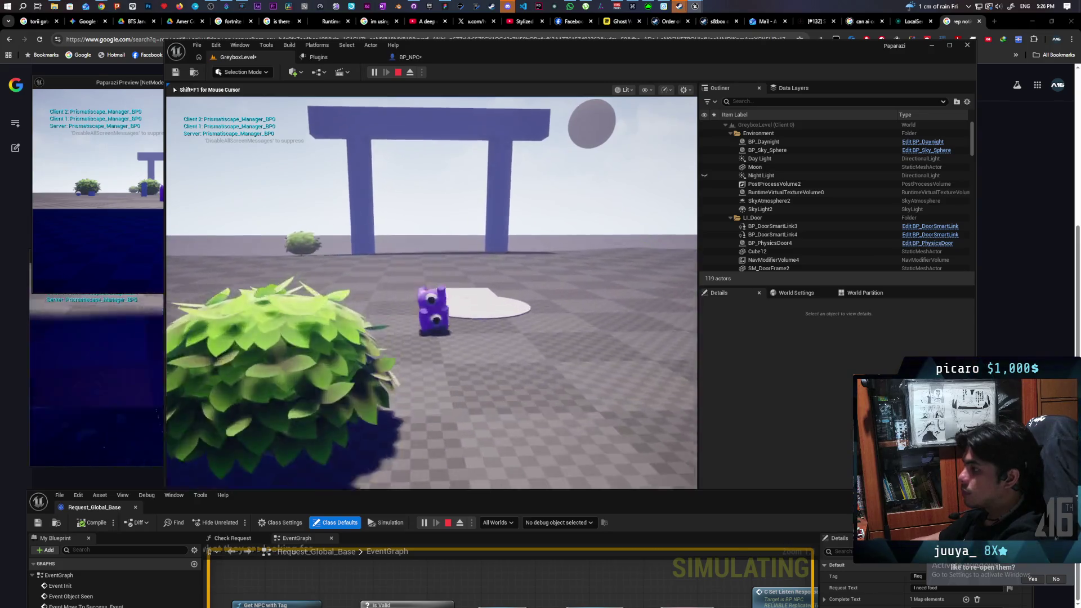
key("w")
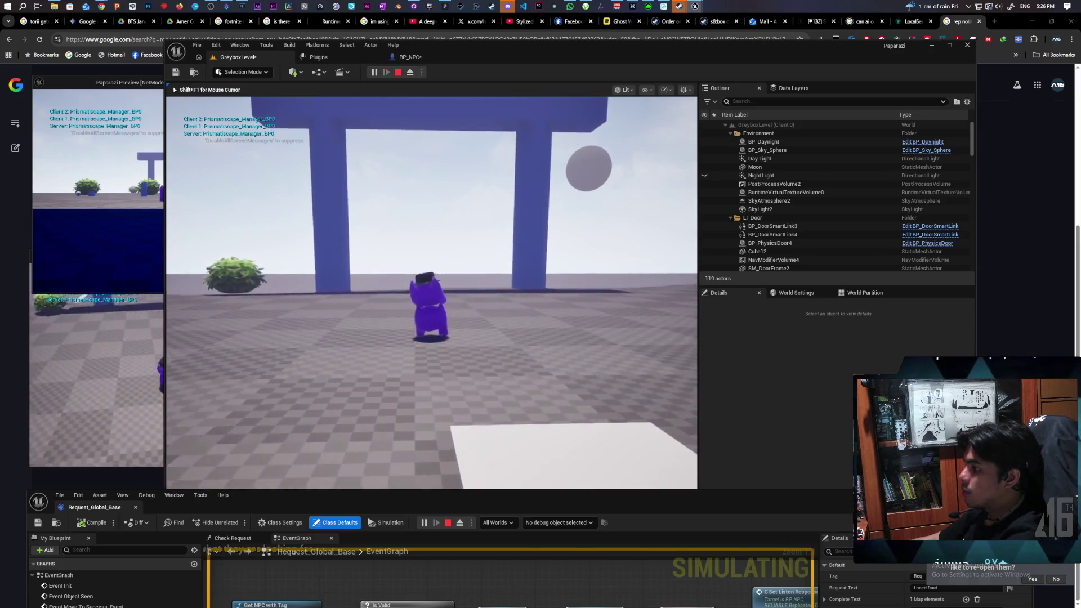
key("w")
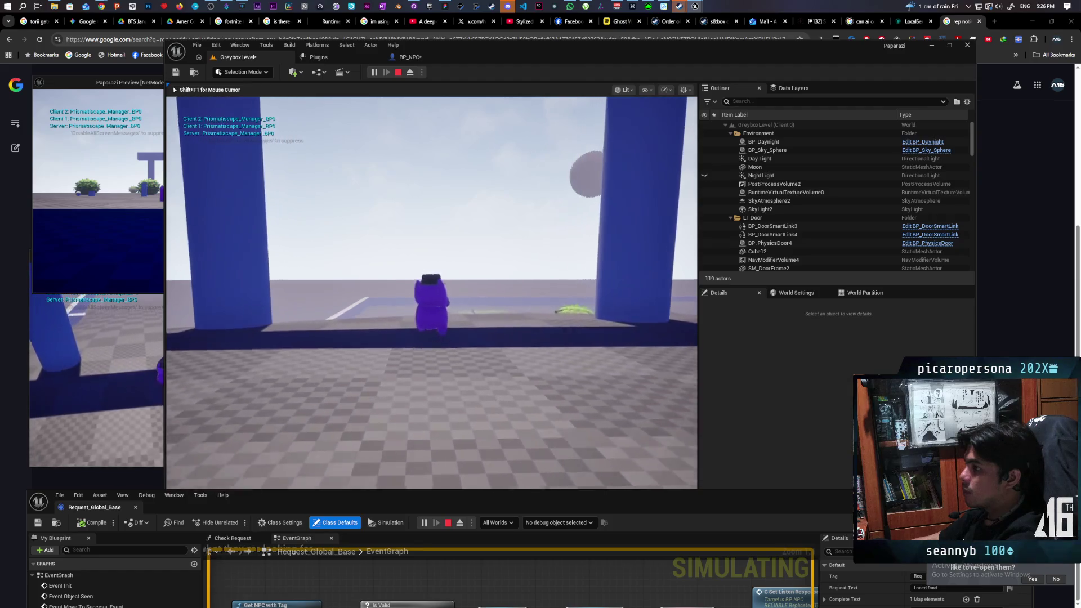
key("w")
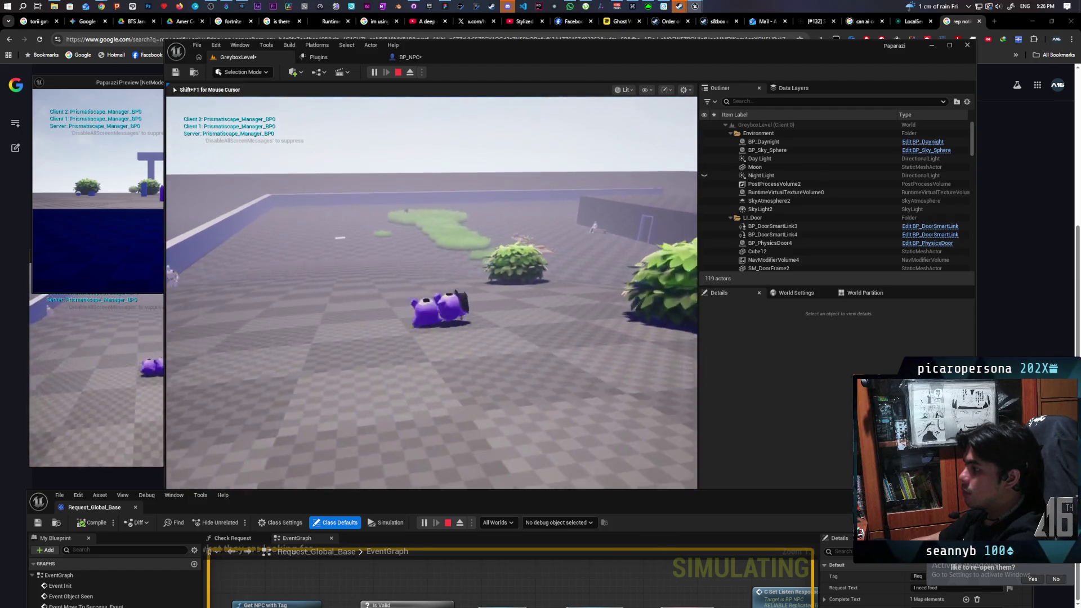
key("w")
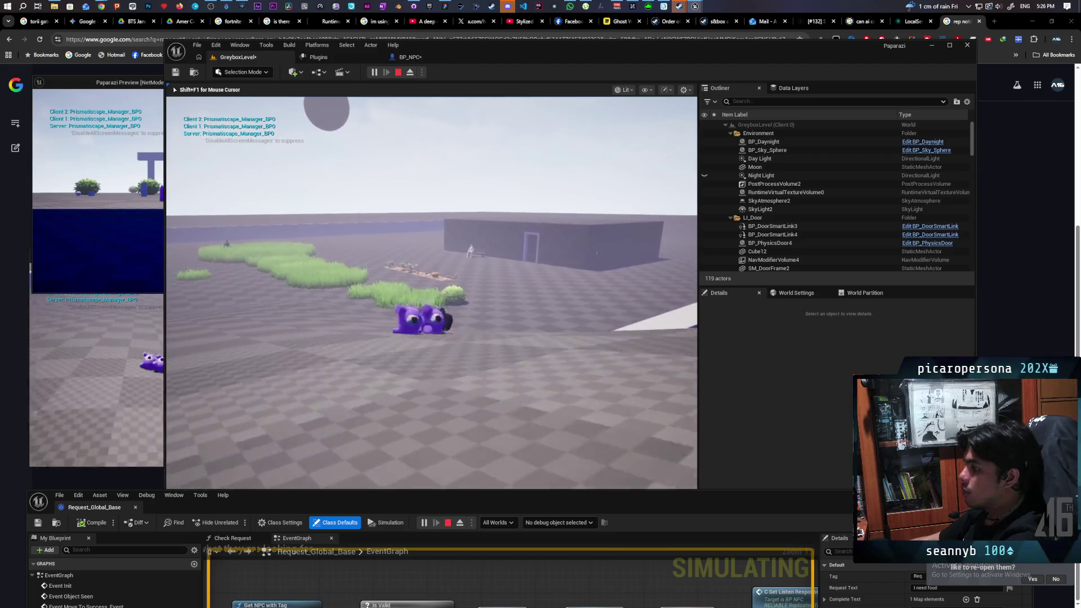
key("w")
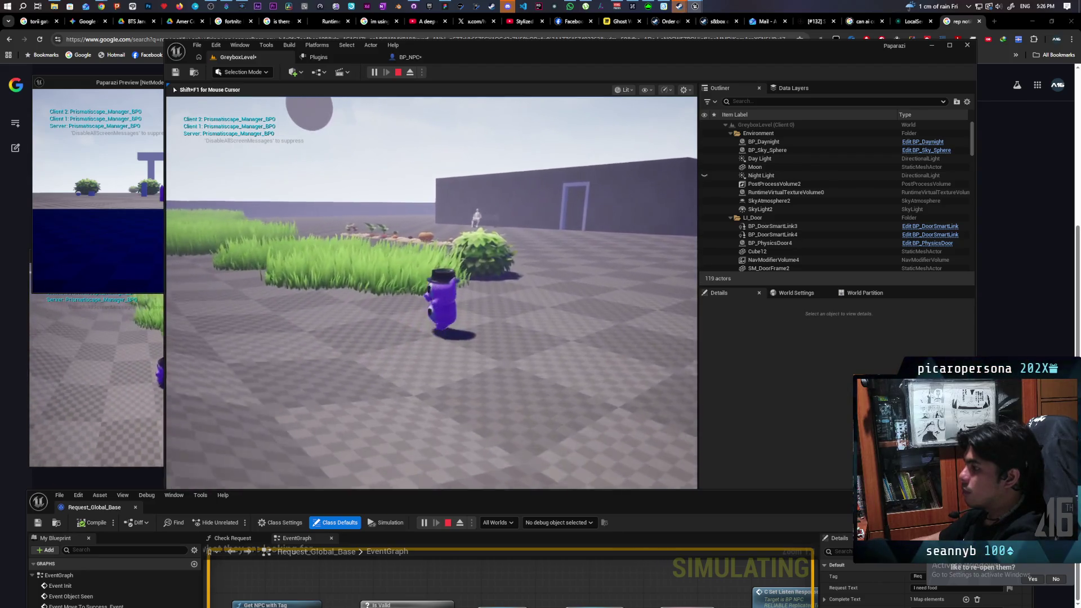
key("w")
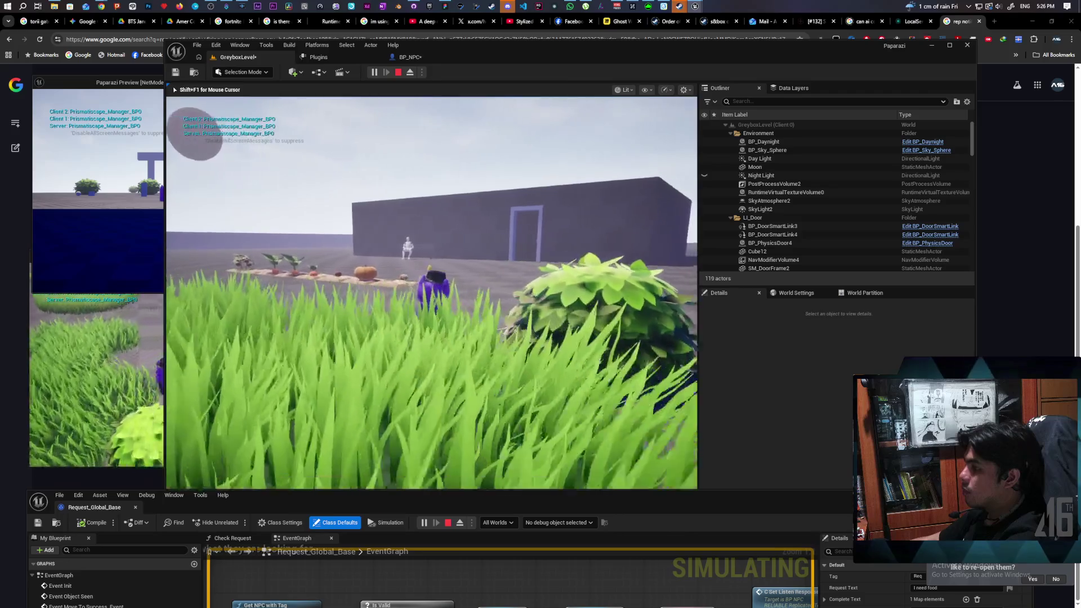
key("w")
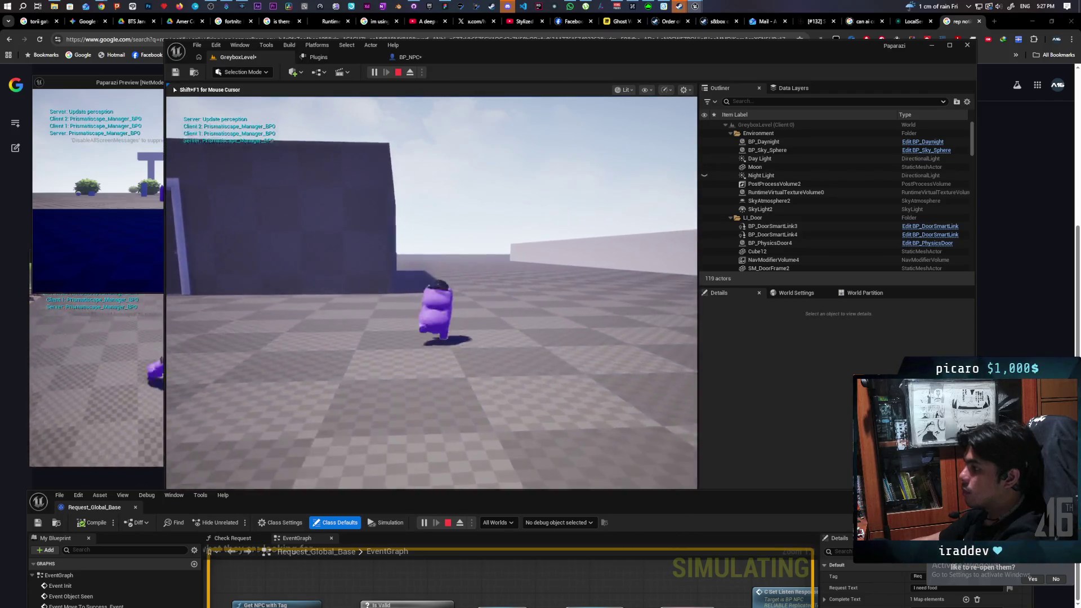
key("w")
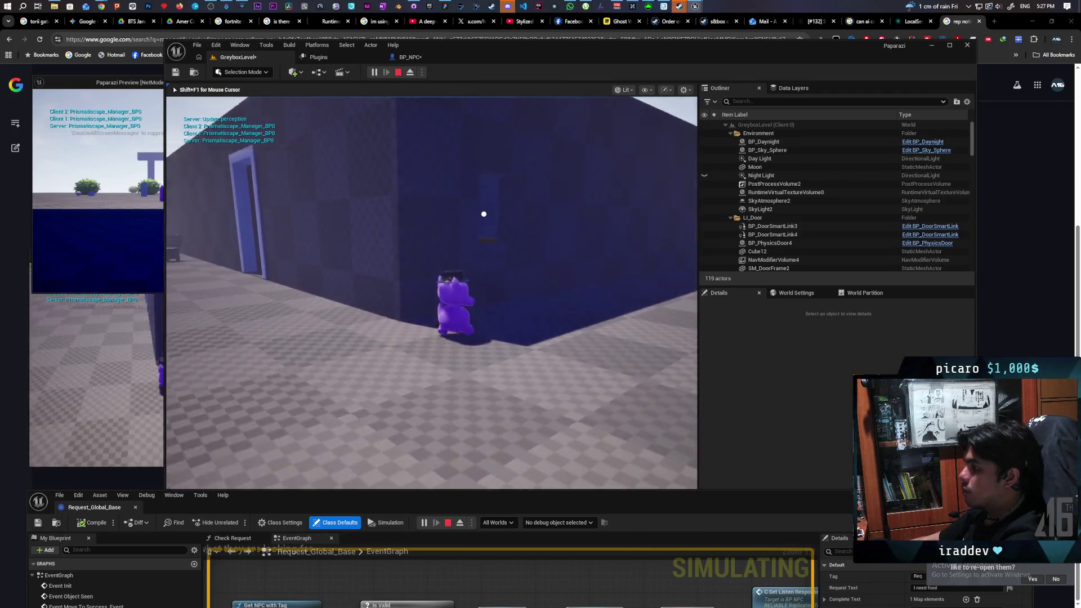
key("w")
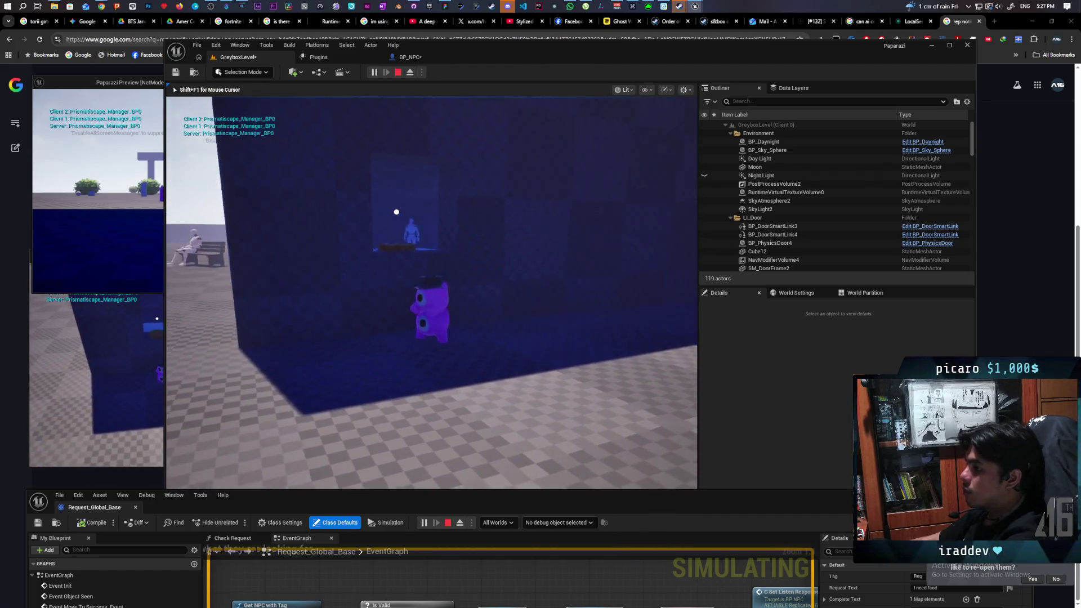
key("w")
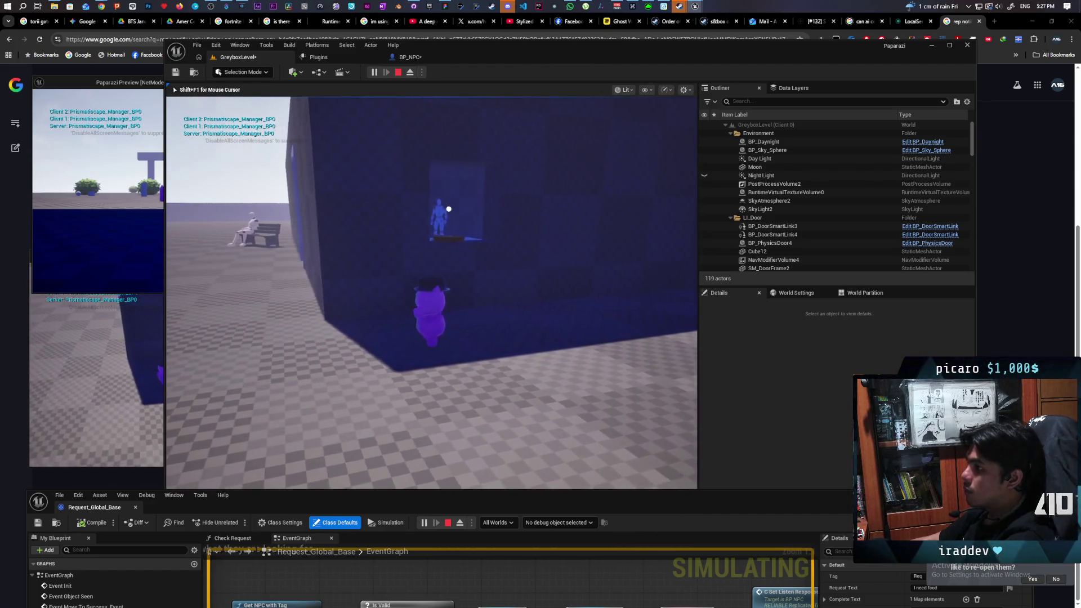
key("w")
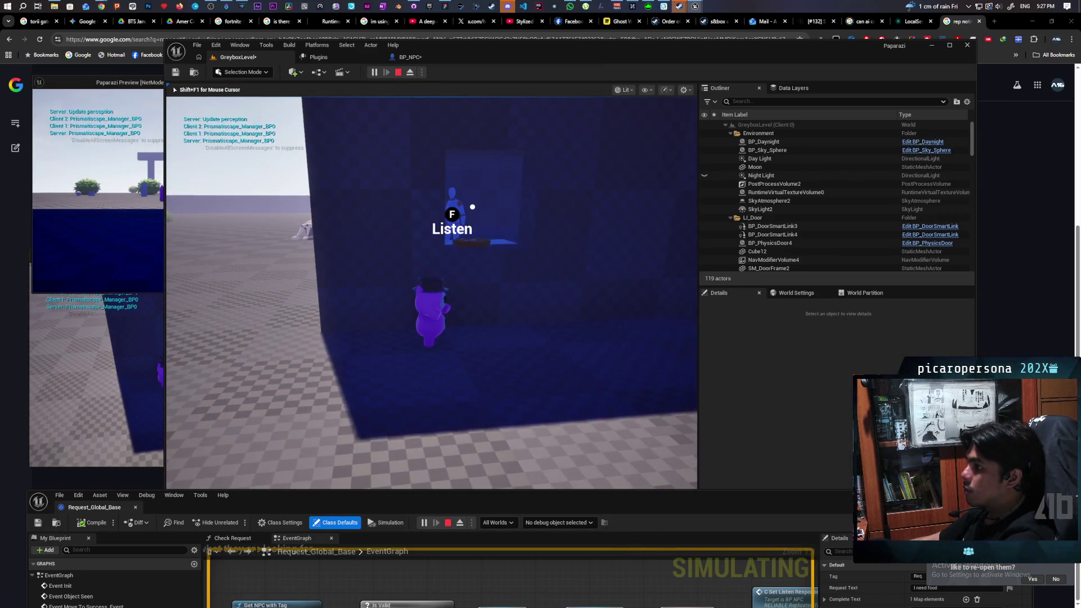
- Walk toward and away from the blue NPC to check the Listen prompt's range, then stop play
key("w")
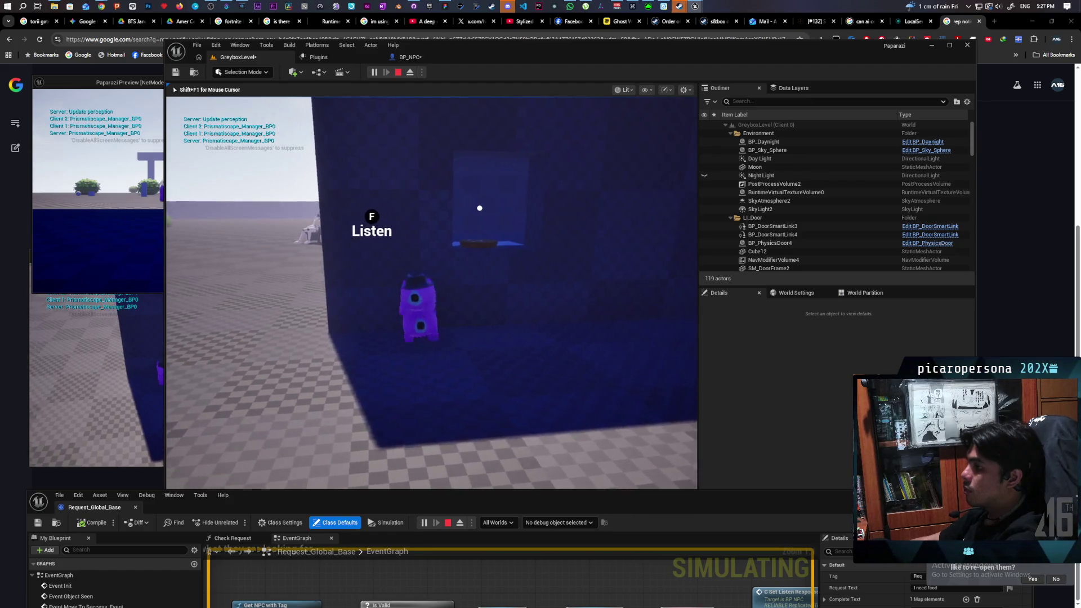
key("w")
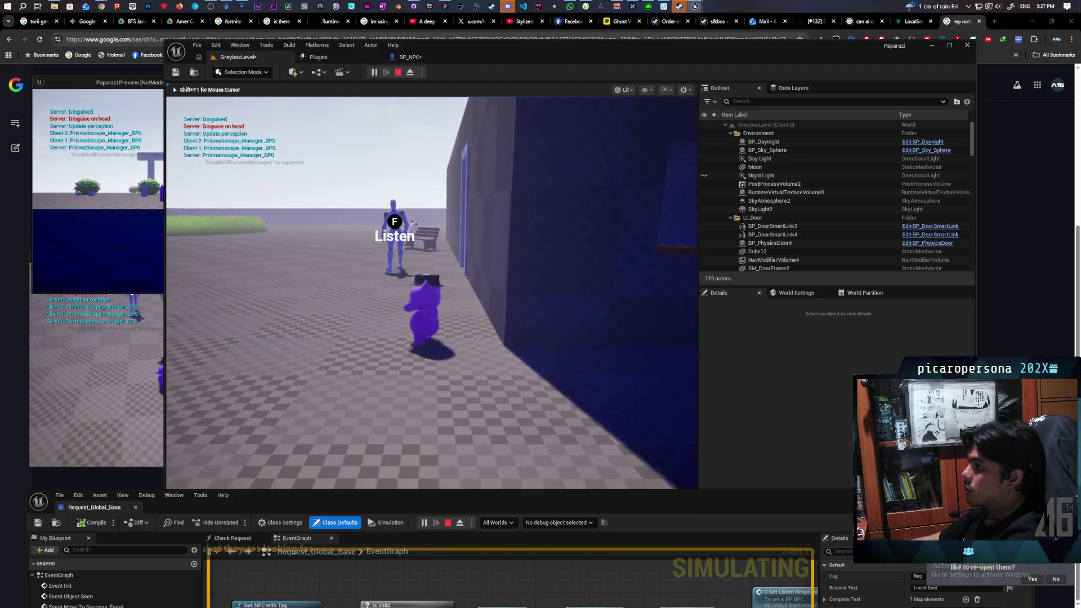
key("w")
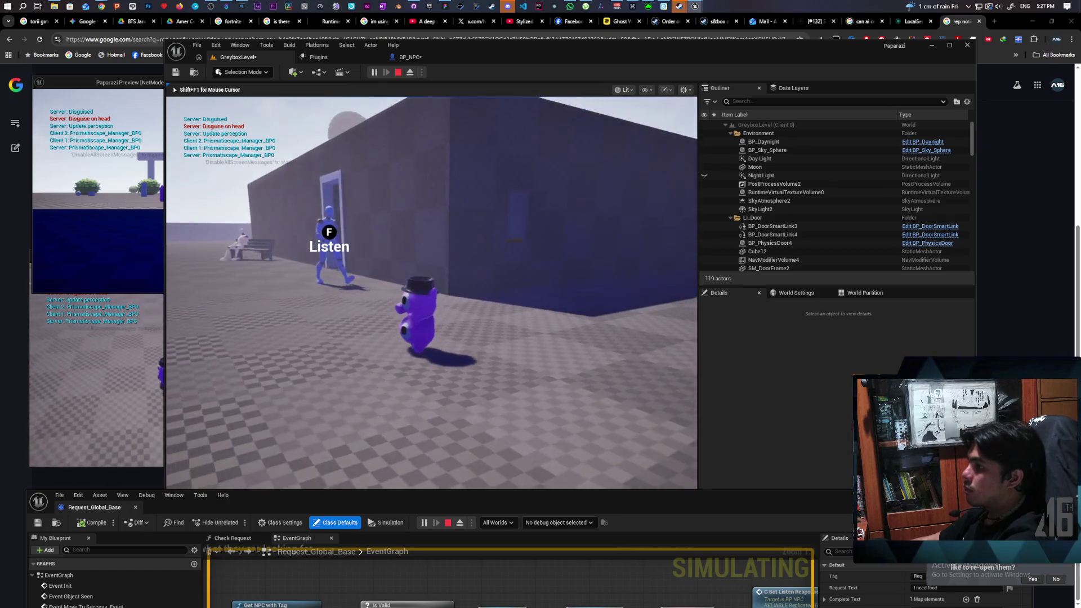
key("w")
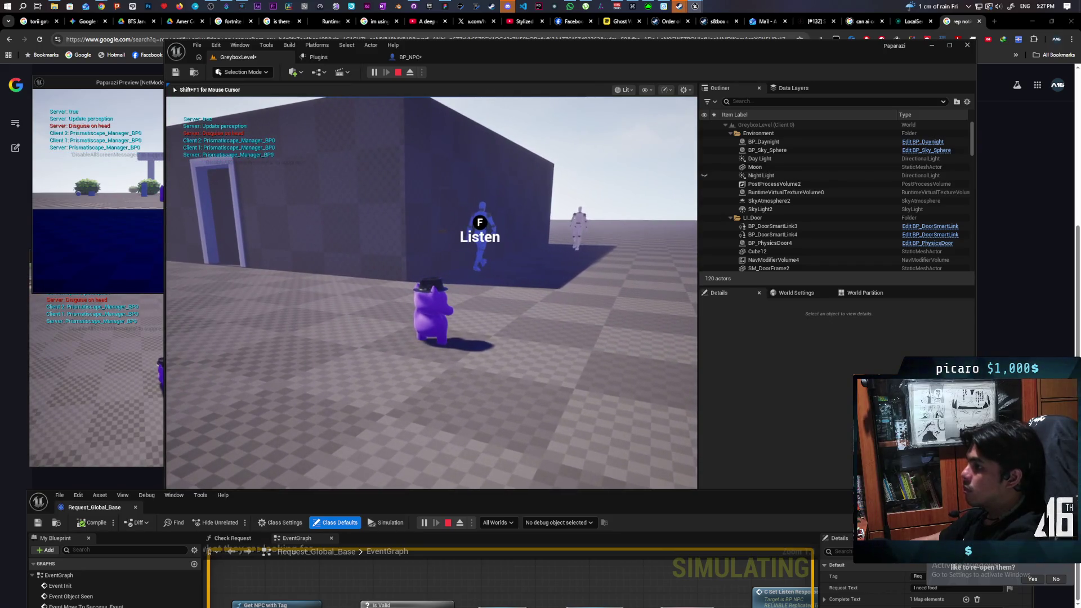
key("Escape")
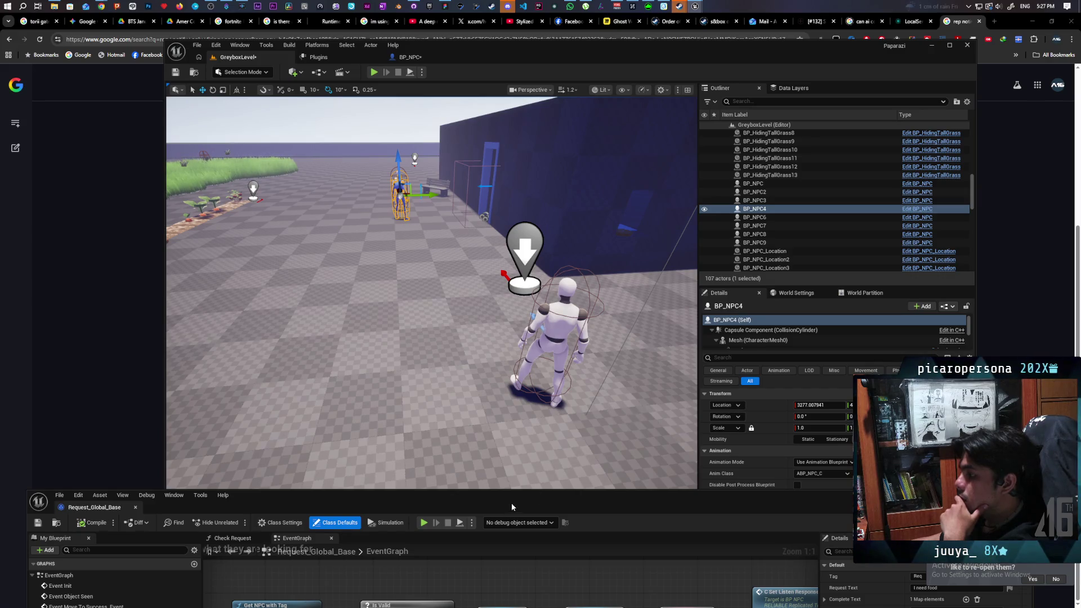
- Reopen BP_NPC's EventGraph and pan up from the Interact Widget Show nodes to MC Enable Tick
mouse_move(511, 502)
left_mouse_down()
mouse_move(502, 336)
mouse_move(505, 463)
left_mouse_up()
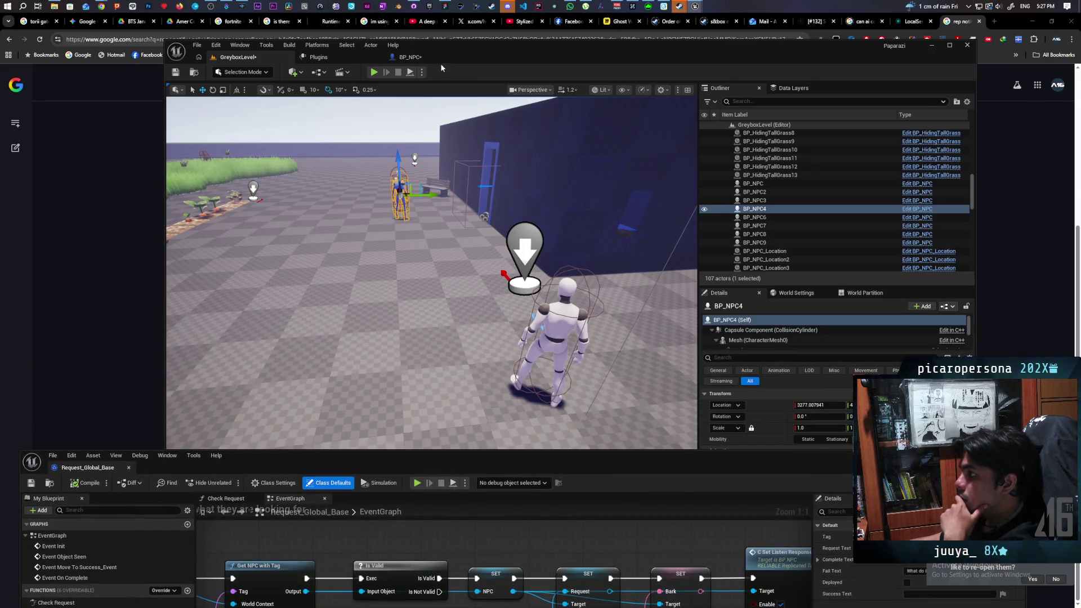
left_click(424, 58)
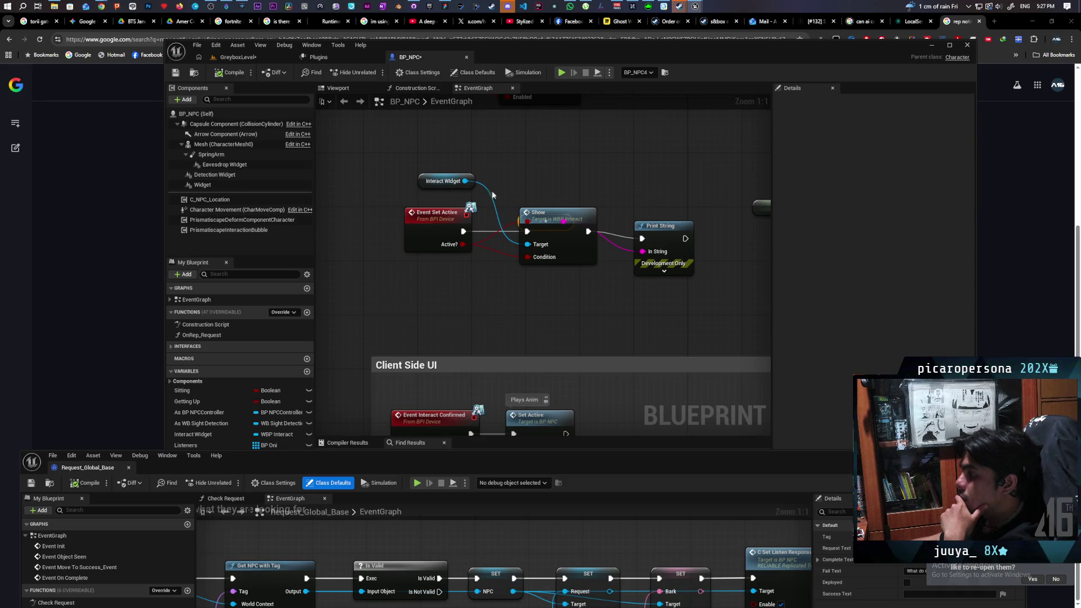
mouse_move(492, 190)
left_mouse_down()
mouse_move(529, 231)
mouse_move(526, 256)
mouse_move(532, 217)
left_mouse_up()
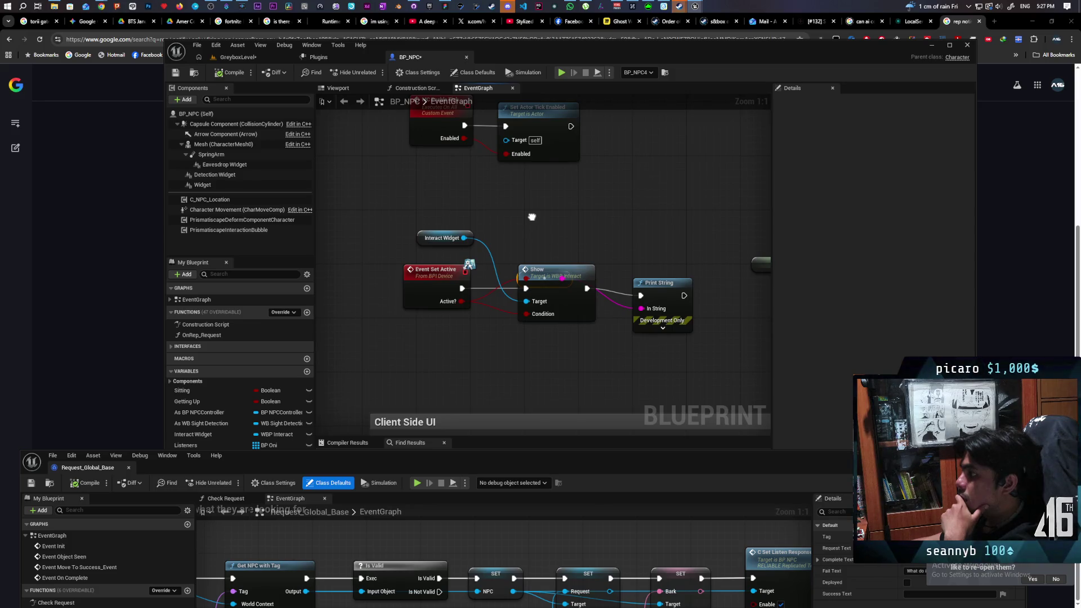
mouse_move(531, 217)
left_mouse_down()
mouse_move(523, 311)
mouse_move(541, 258)
left_mouse_up()
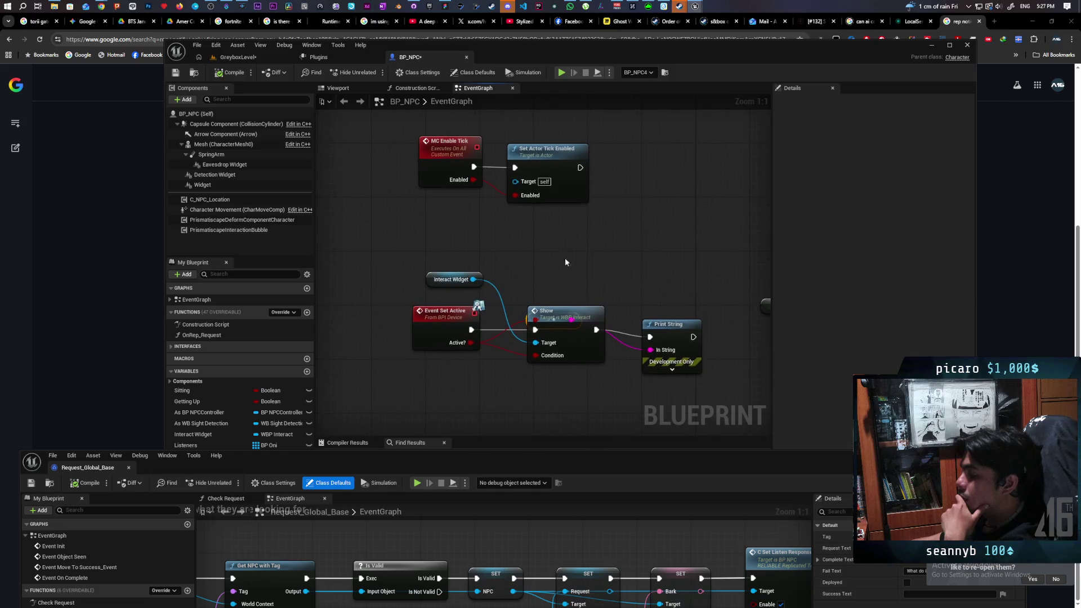
mouse_move(663, 256)
left_mouse_down()
mouse_move(468, 357)
mouse_move(448, 383)
left_mouse_up()
left_click(458, 364)
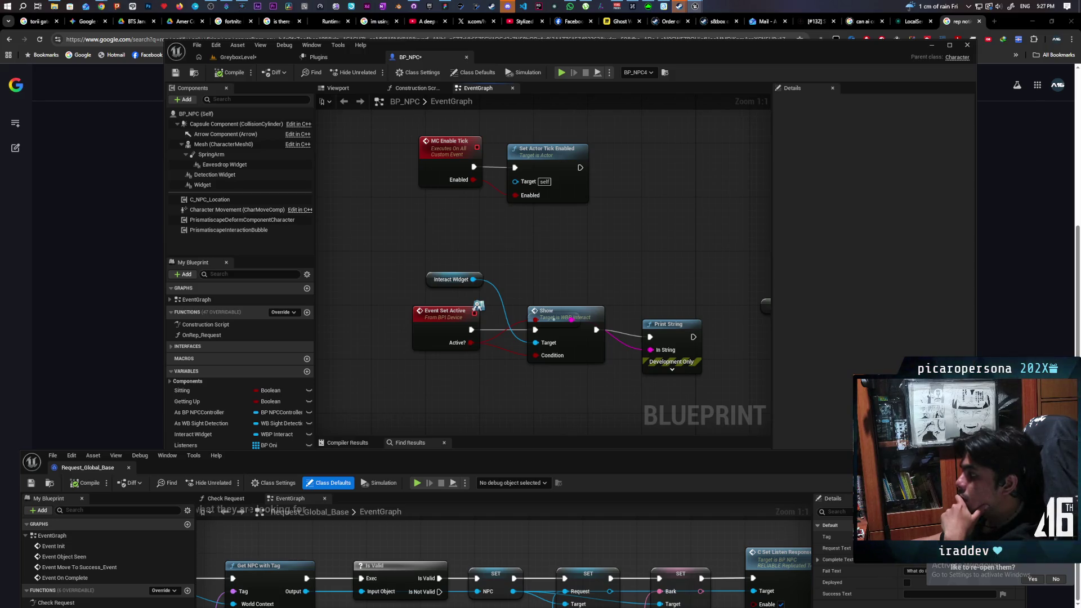
left_click(350, 259)
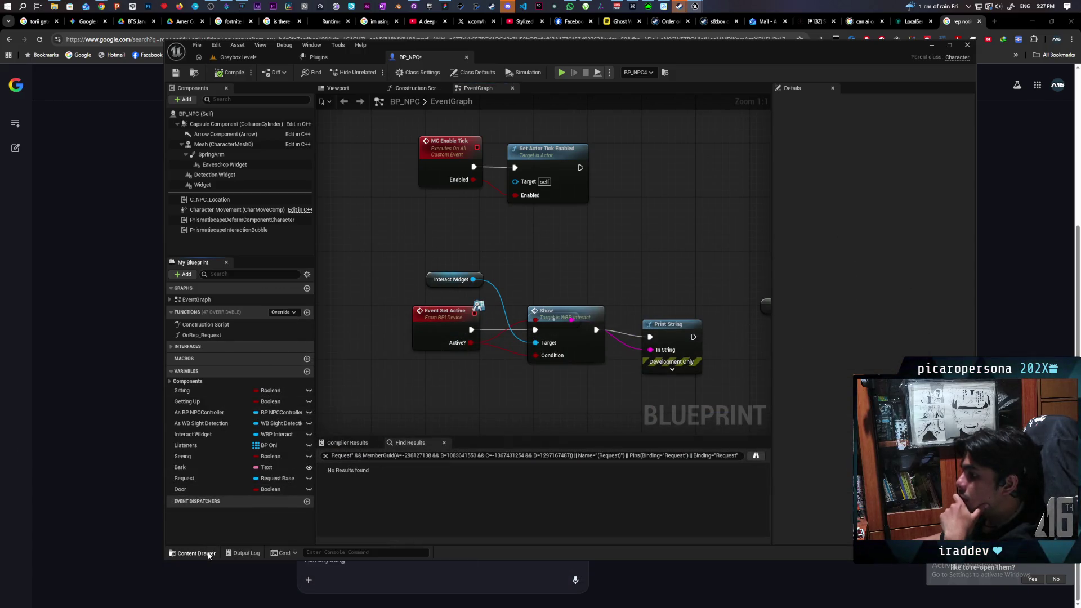
- In the Content Drawer, browse the Content, Core and Interactables folders
left_click(208, 551)
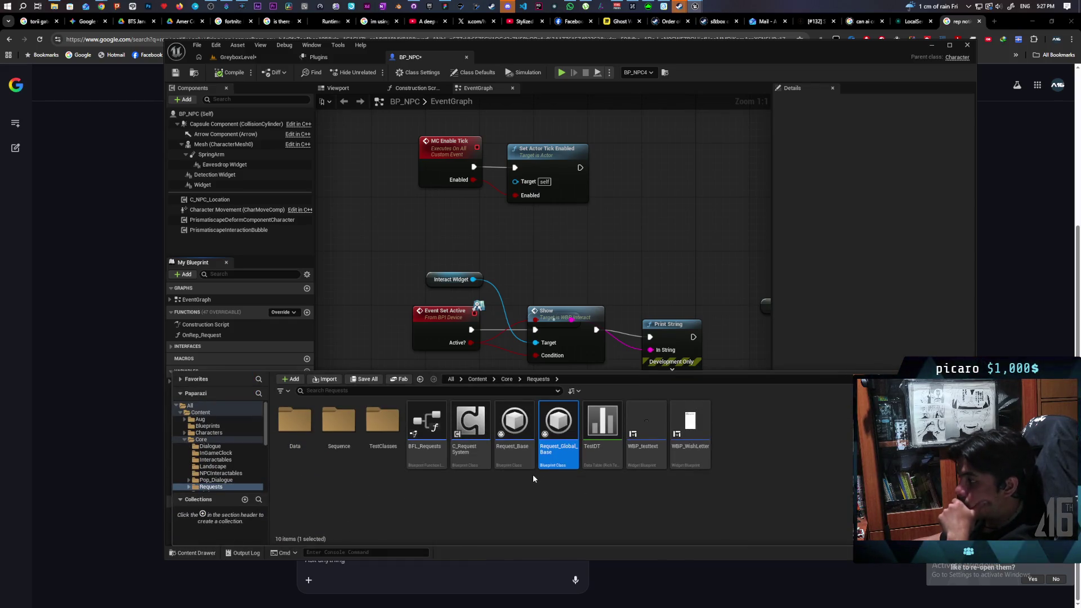
mouse_move(521, 469)
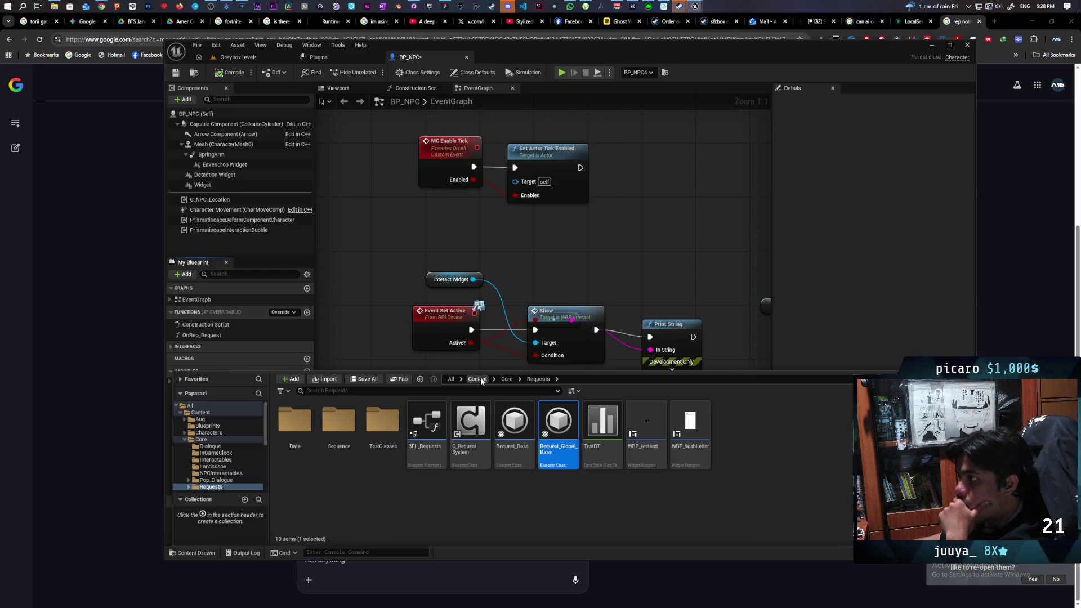
left_click(477, 380)
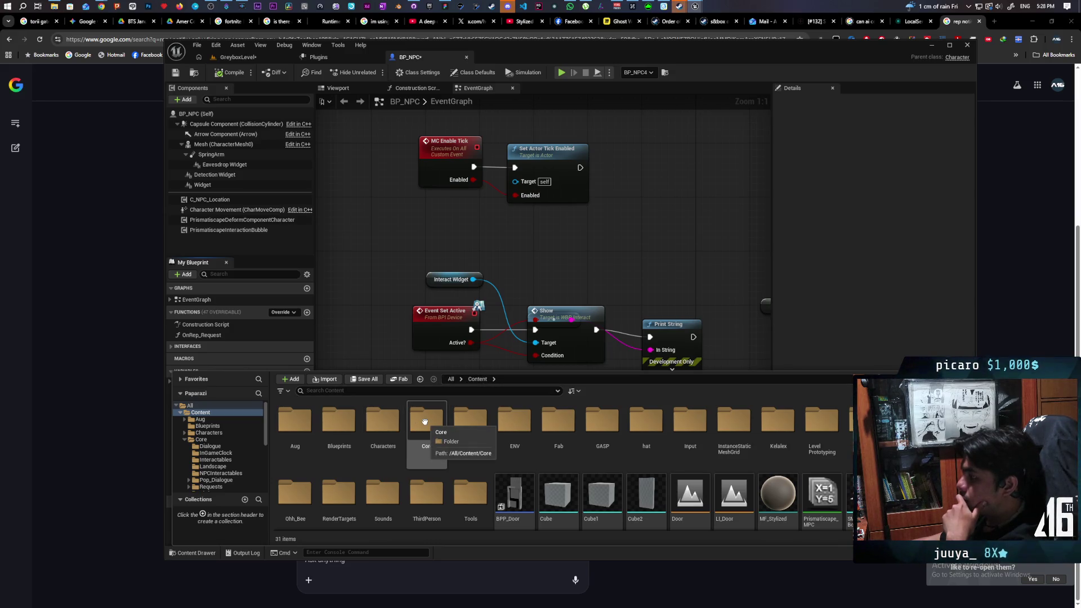
double_click(424, 422)
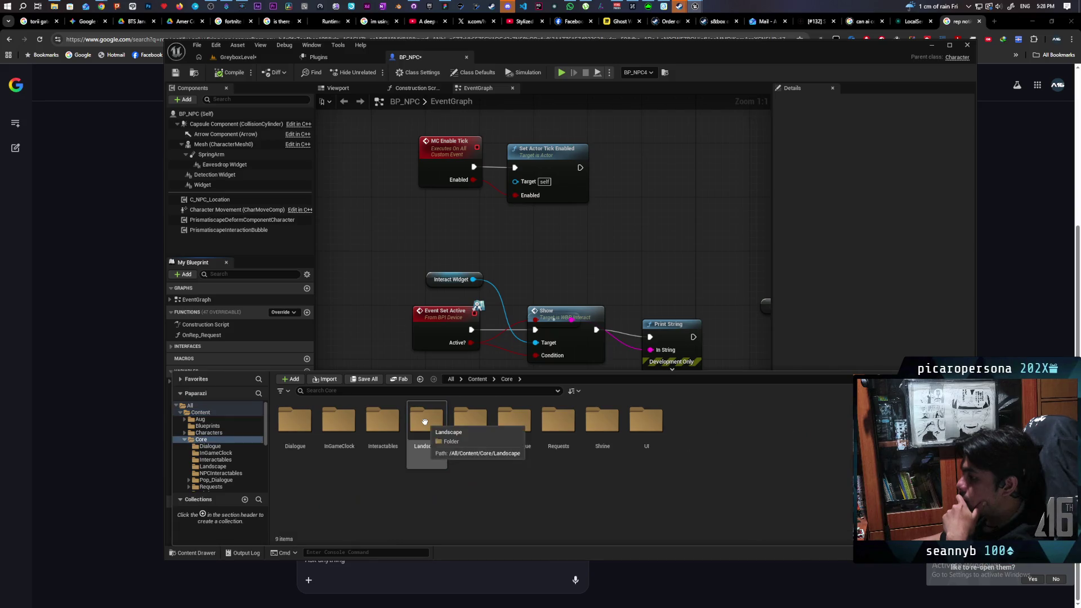
double_click(383, 422)
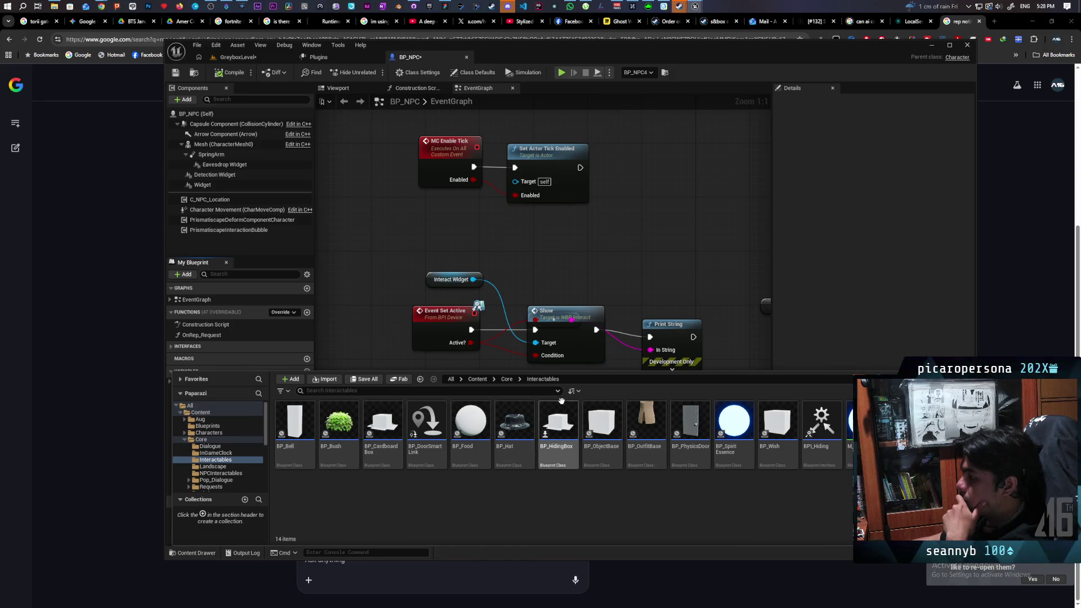
left_click(506, 380)
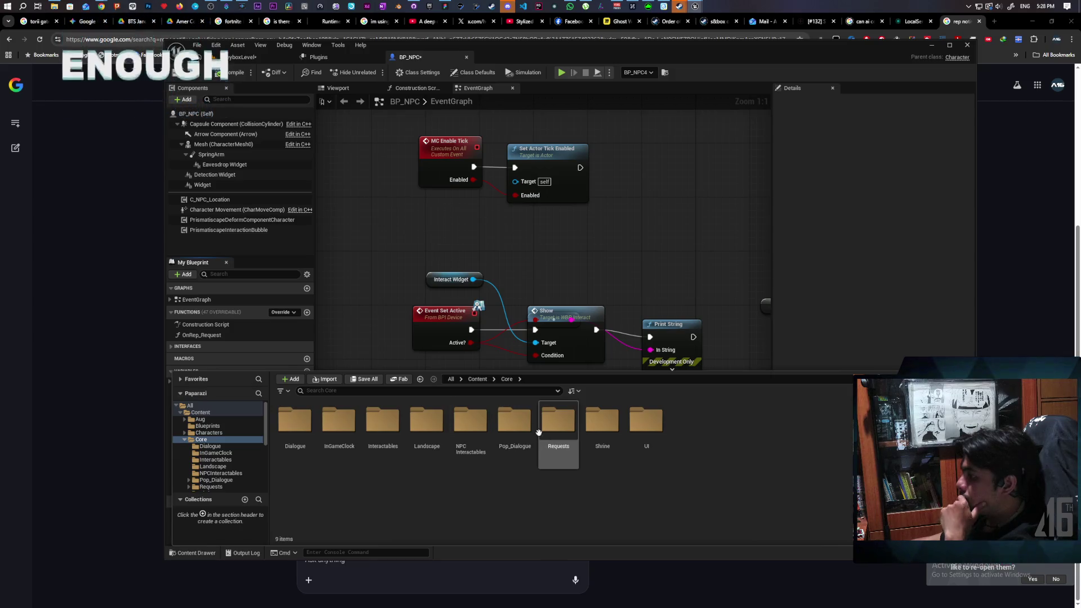
left_click(477, 379)
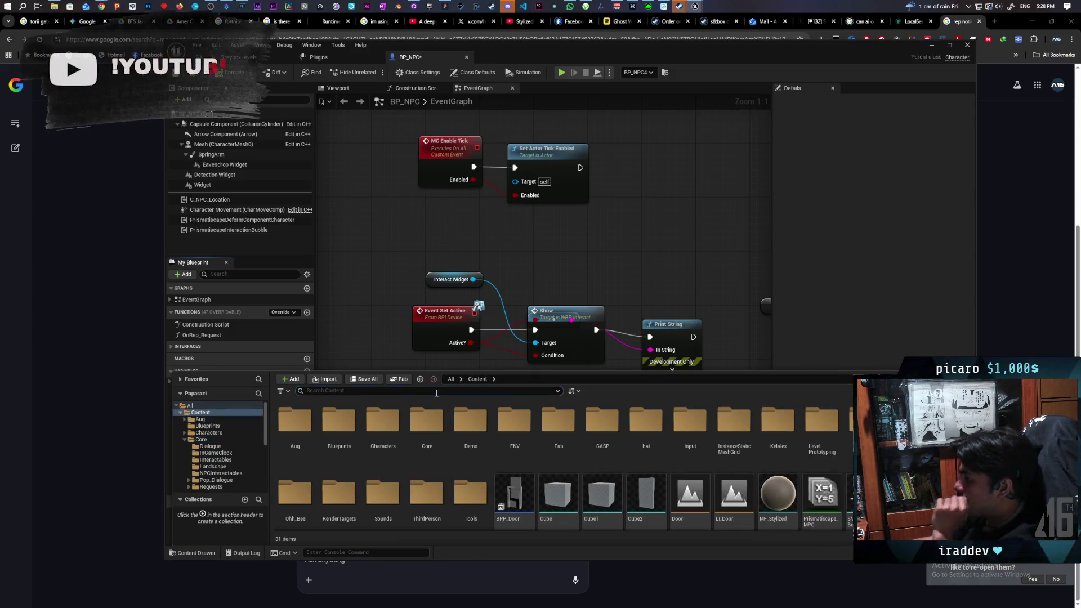
- Search 'c interact', locate C_Interact in its folder and open its blueprint
left_click(394, 391)
type("c inter")
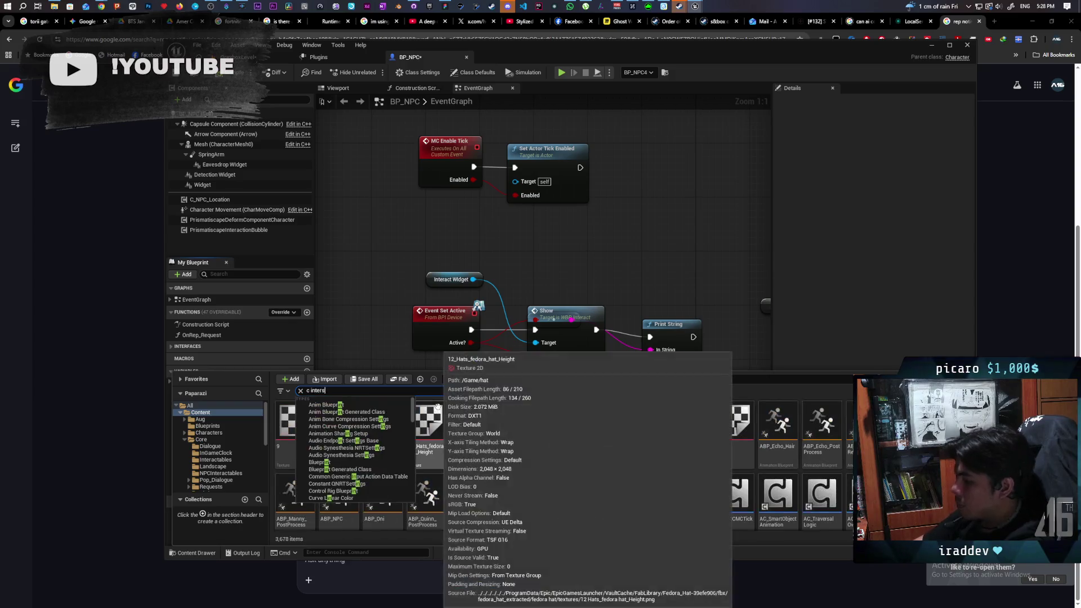
type("a")
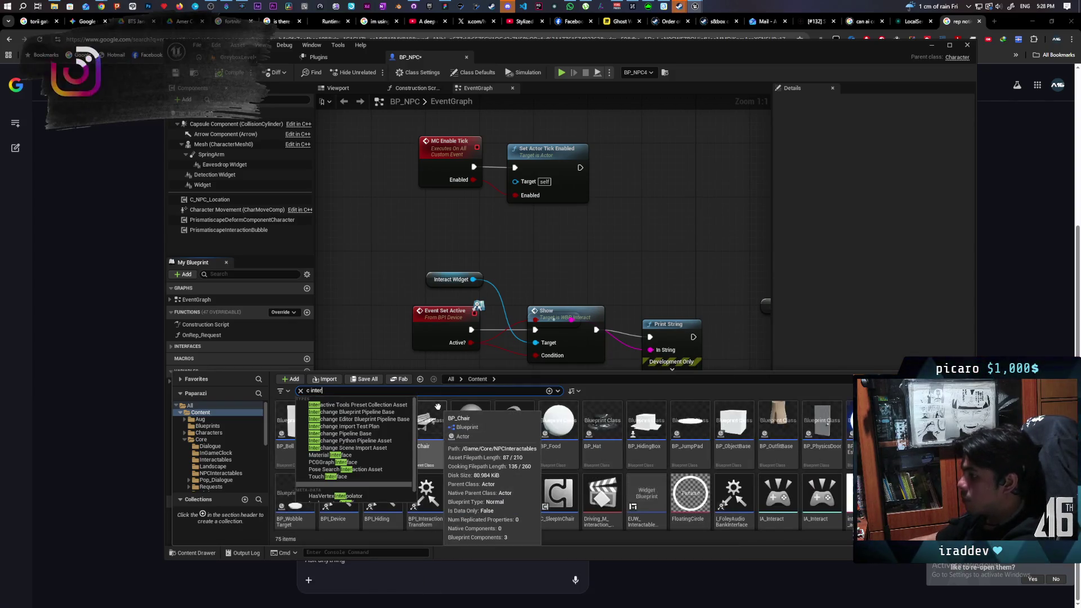
type("ct")
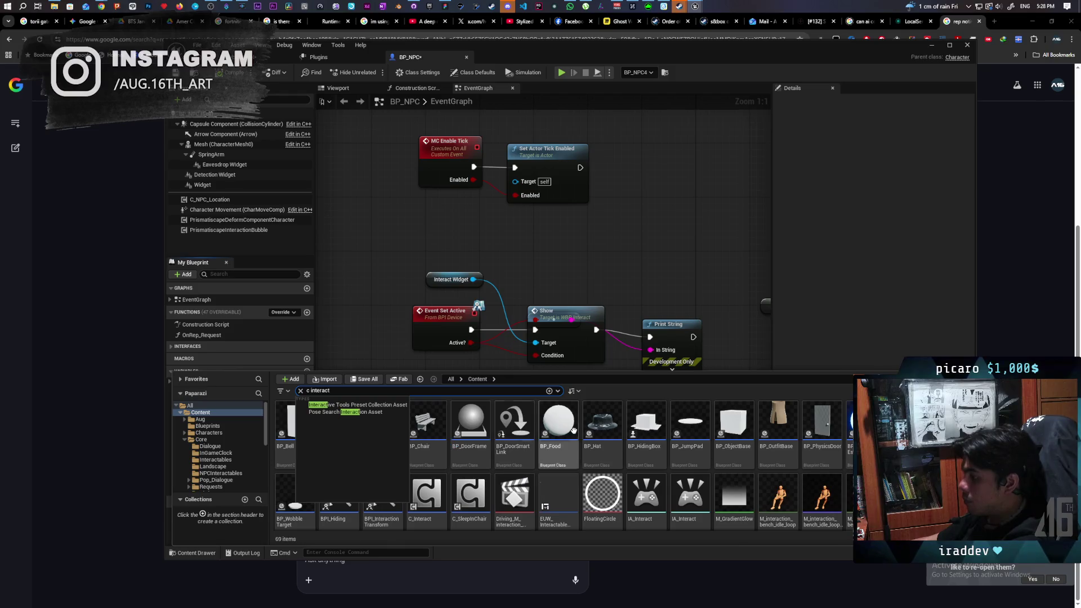
left_click(424, 494)
key("ctrl+b")
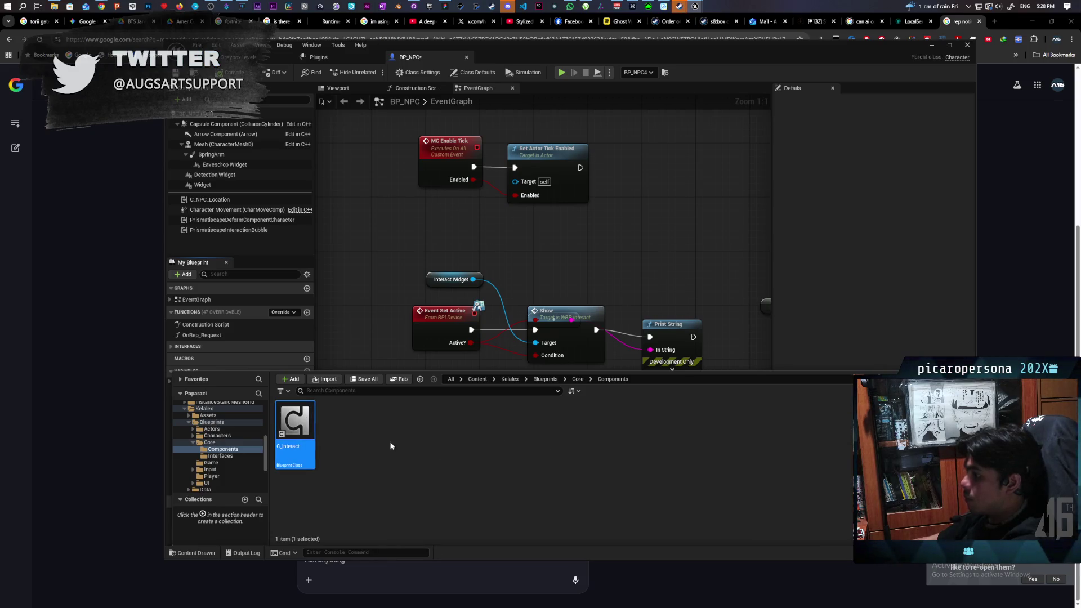
key("Return")
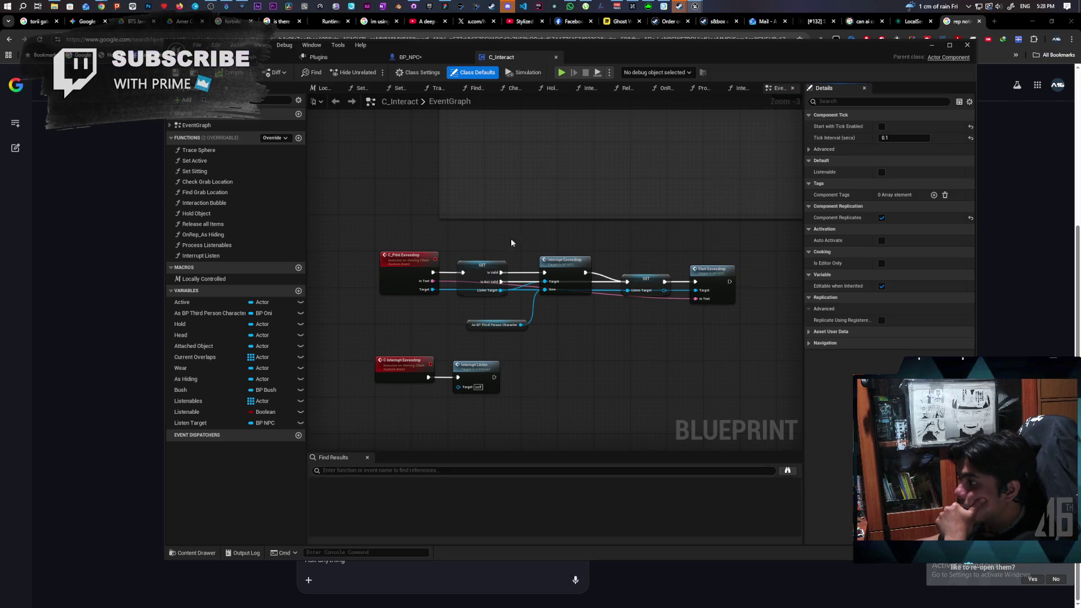
scroll(488, 230, "down", 8)
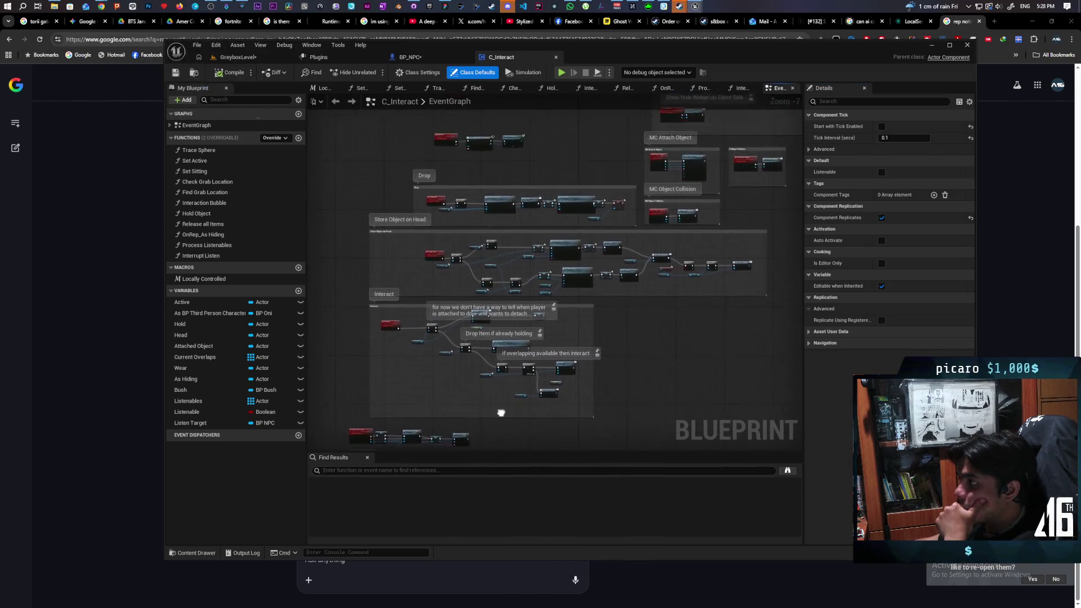
left_click_drag(560, 236, 537, 311)
scroll(484, 208, "up", 8)
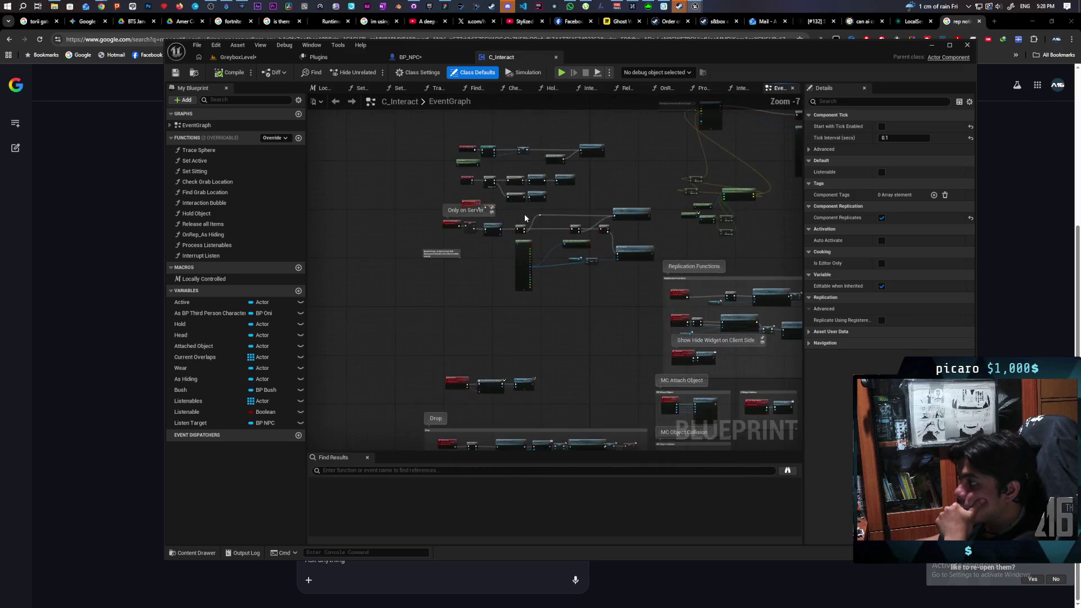
mouse_move(438, 310)
left_mouse_down()
mouse_move(596, 280)
mouse_move(526, 295)
left_mouse_up()
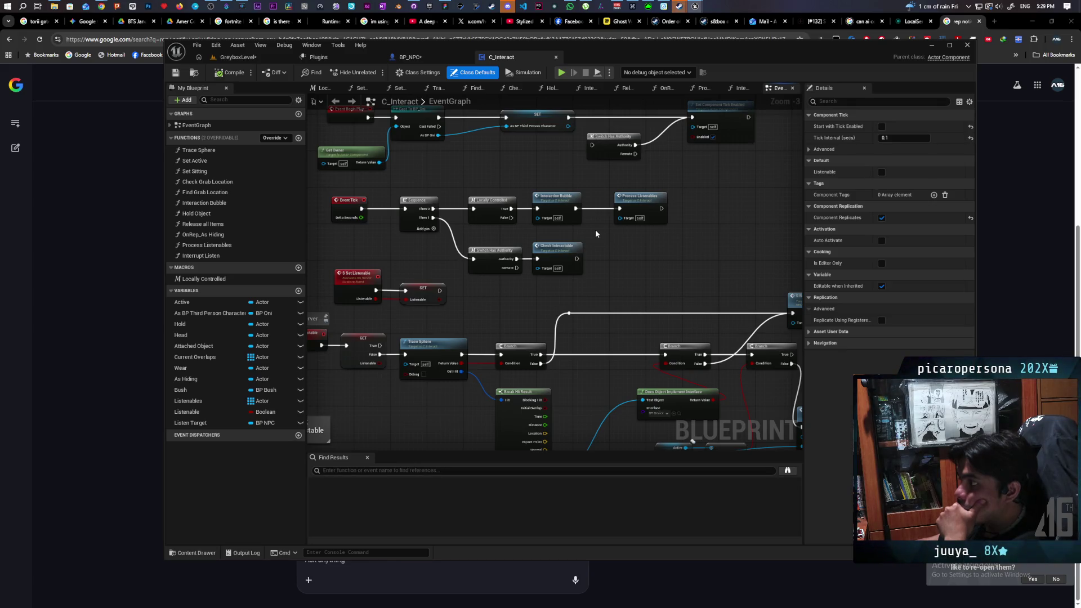
scroll(596, 234, "up", 2)
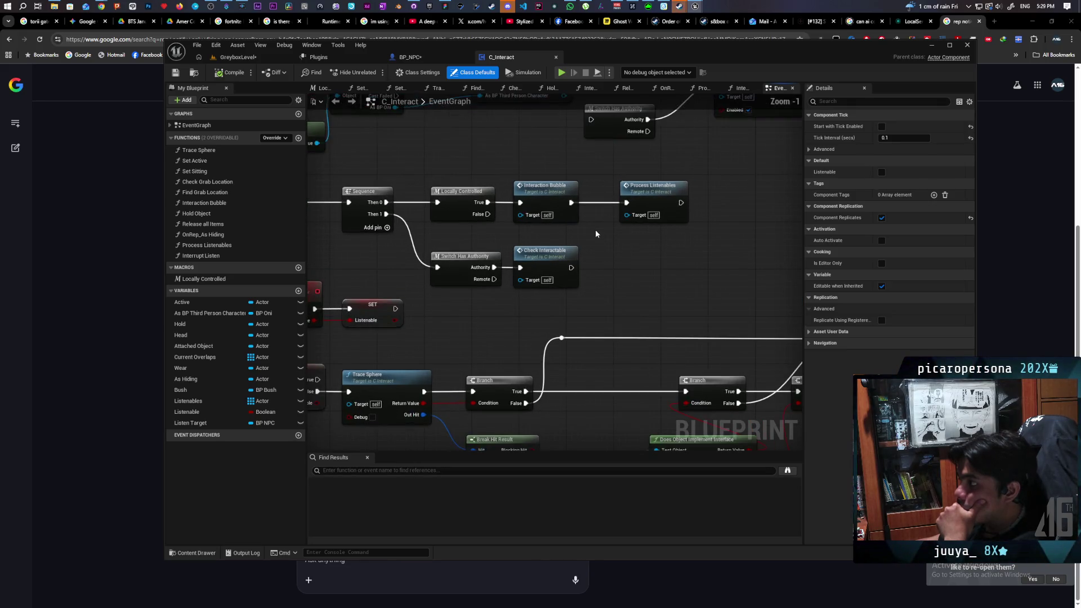
left_click_drag(584, 253, 627, 300)
left_click_drag(689, 250, 552, 269)
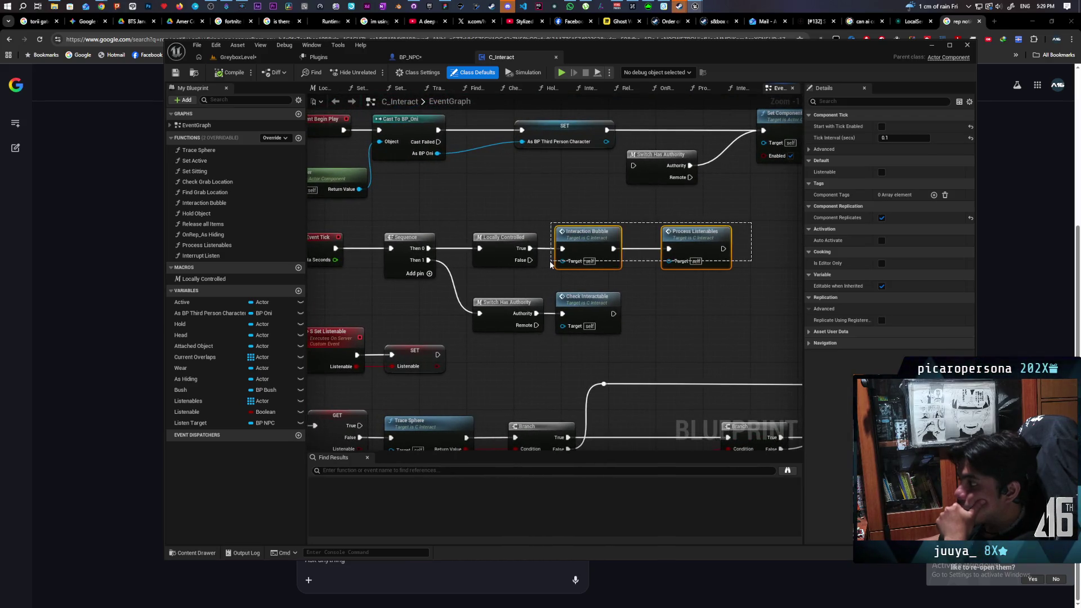
left_click_drag(651, 284, 504, 345)
scroll(632, 309, "down", 3)
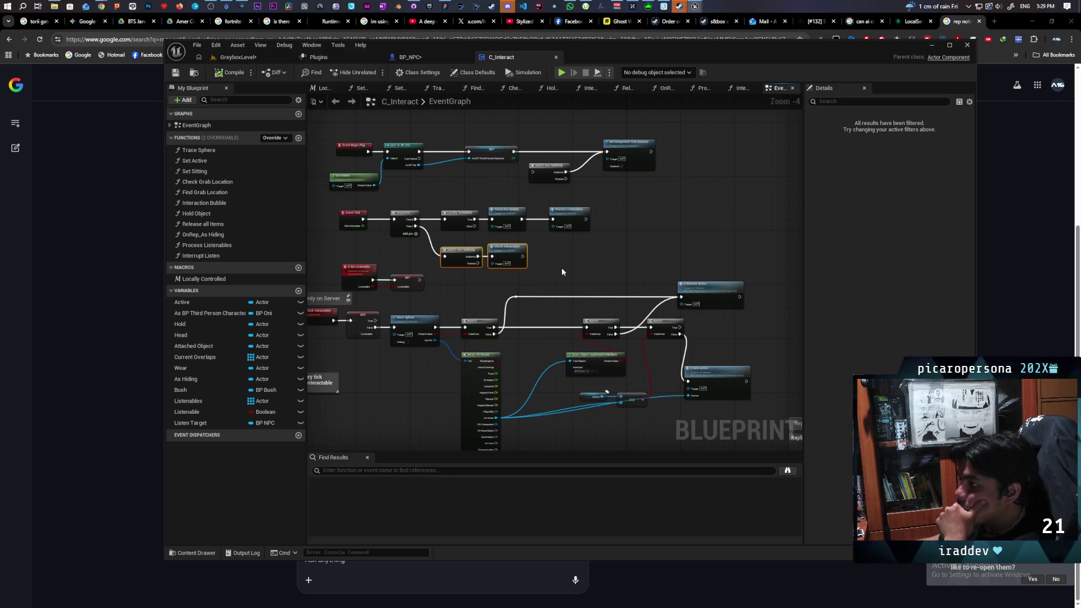
scroll(463, 294, "up", 1)
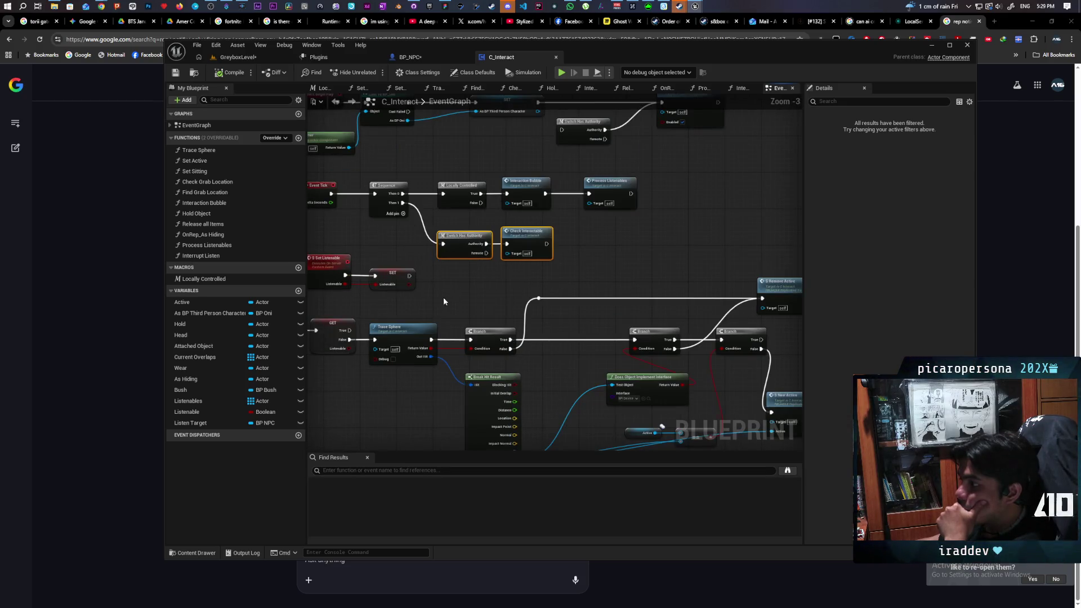
mouse_move(444, 301)
left_mouse_down()
mouse_move(490, 262)
mouse_move(581, 251)
mouse_move(561, 255)
left_mouse_up()
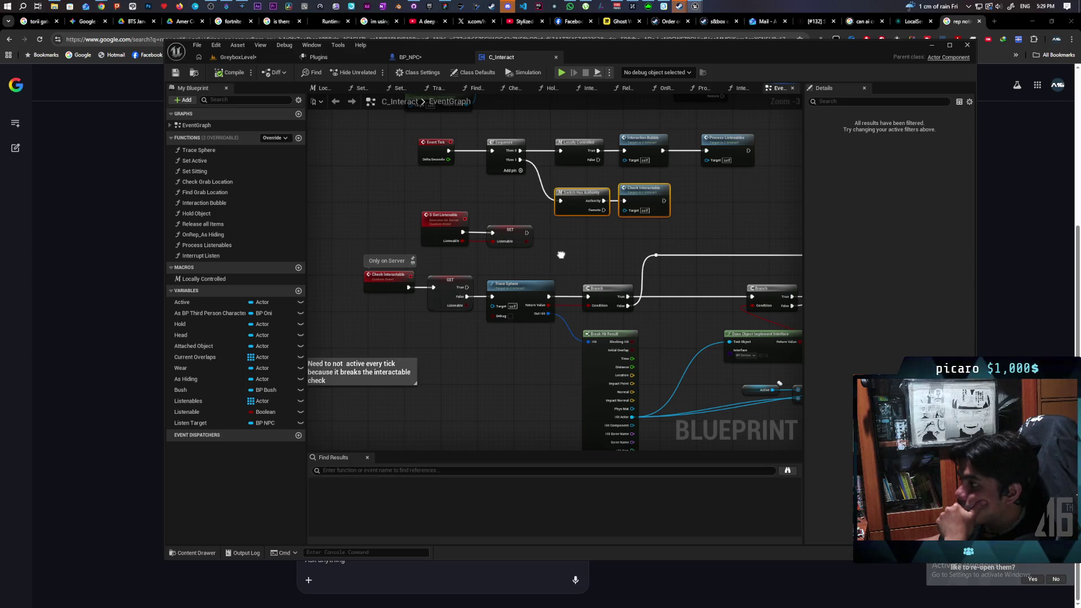
left_click_drag(561, 255, 560, 254)
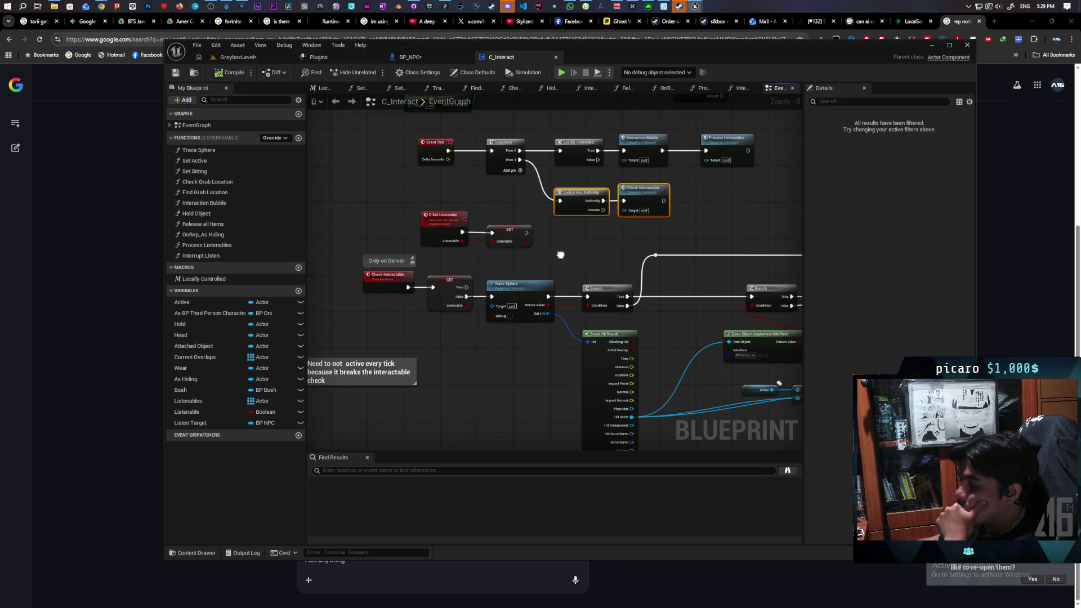
mouse_move(561, 255)
left_mouse_down()
mouse_move(507, 268)
mouse_move(494, 293)
left_mouse_up()
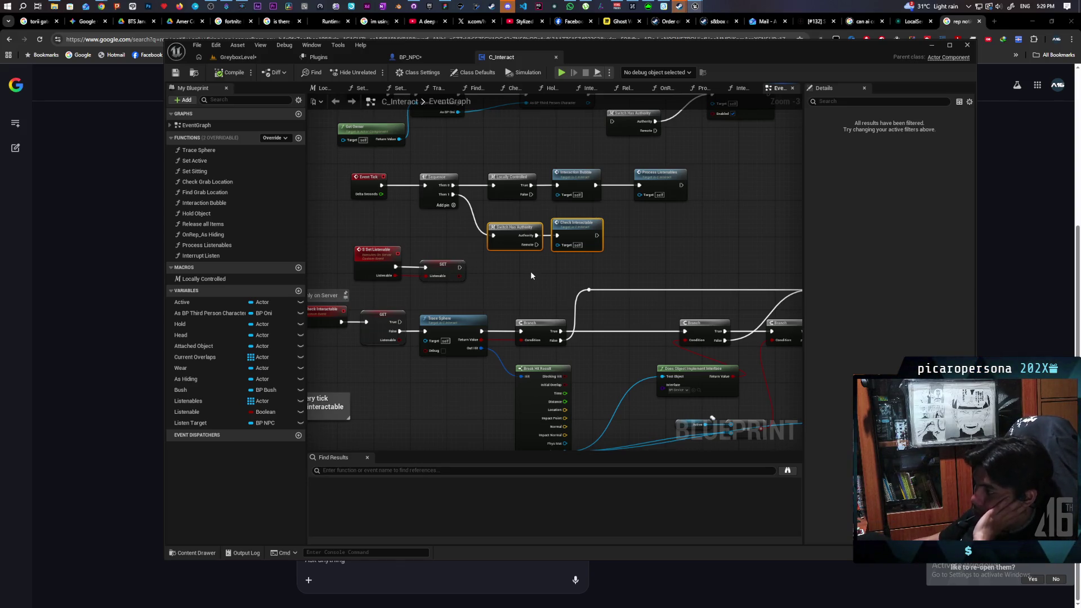
mouse_move(575, 272)
left_mouse_down()
mouse_move(519, 246)
mouse_move(490, 256)
mouse_move(538, 261)
mouse_move(516, 214)
mouse_move(526, 251)
mouse_move(620, 282)
mouse_move(610, 316)
left_mouse_up()
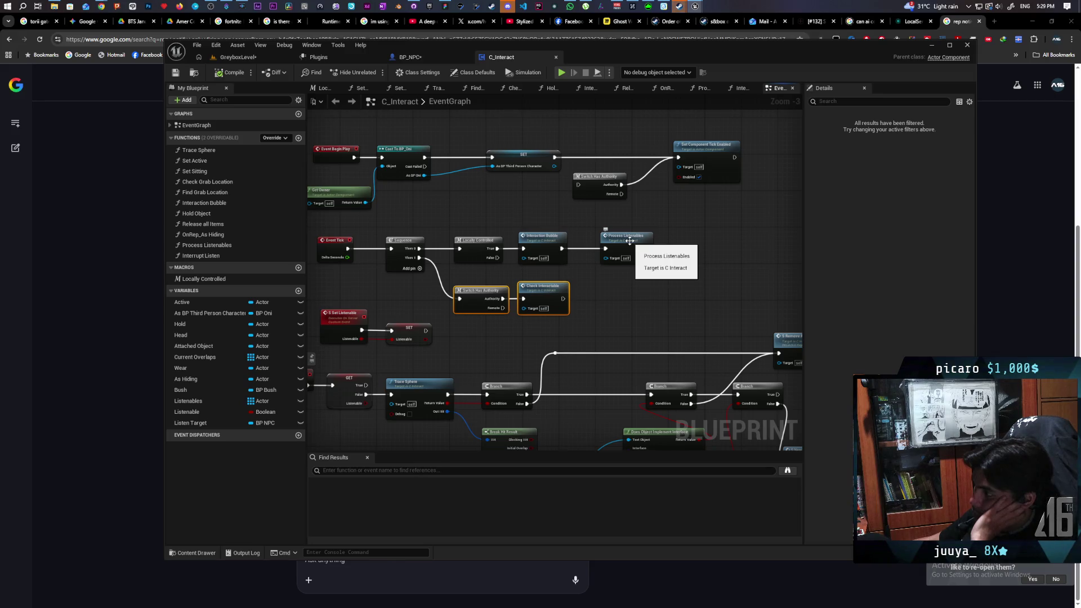
double_click(630, 241)
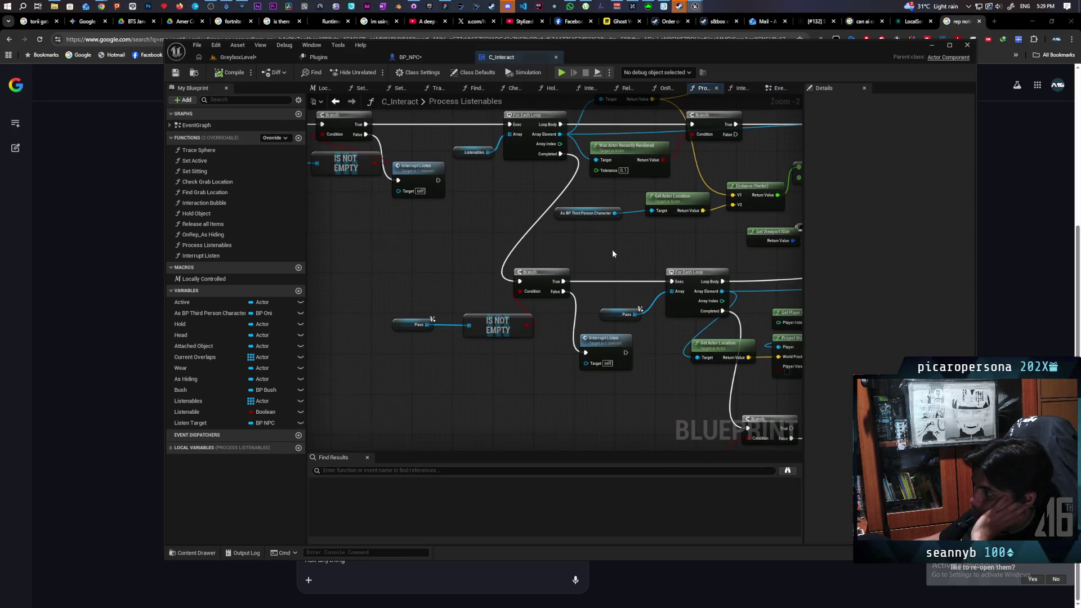
mouse_move(605, 363)
left_mouse_down()
mouse_move(554, 359)
mouse_move(576, 356)
left_mouse_up()
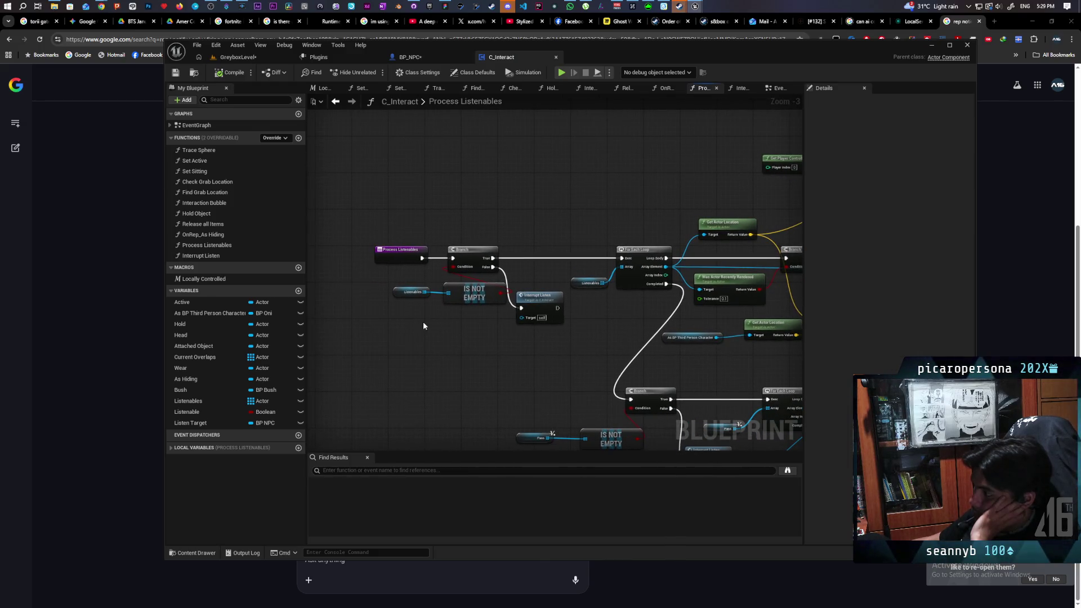
mouse_move(409, 312)
left_mouse_down()
mouse_move(507, 282)
mouse_move(428, 293)
left_mouse_up()
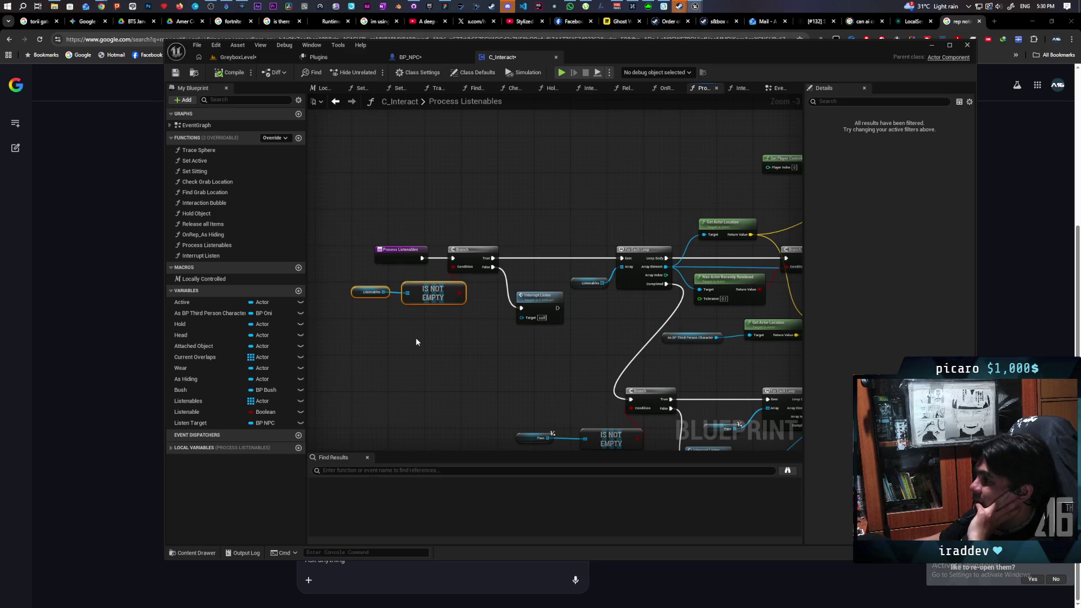
mouse_move(574, 338)
left_mouse_down()
mouse_move(428, 341)
mouse_move(472, 234)
mouse_move(439, 261)
left_mouse_up()
double_click(439, 261)
scroll(589, 244, "up", 5)
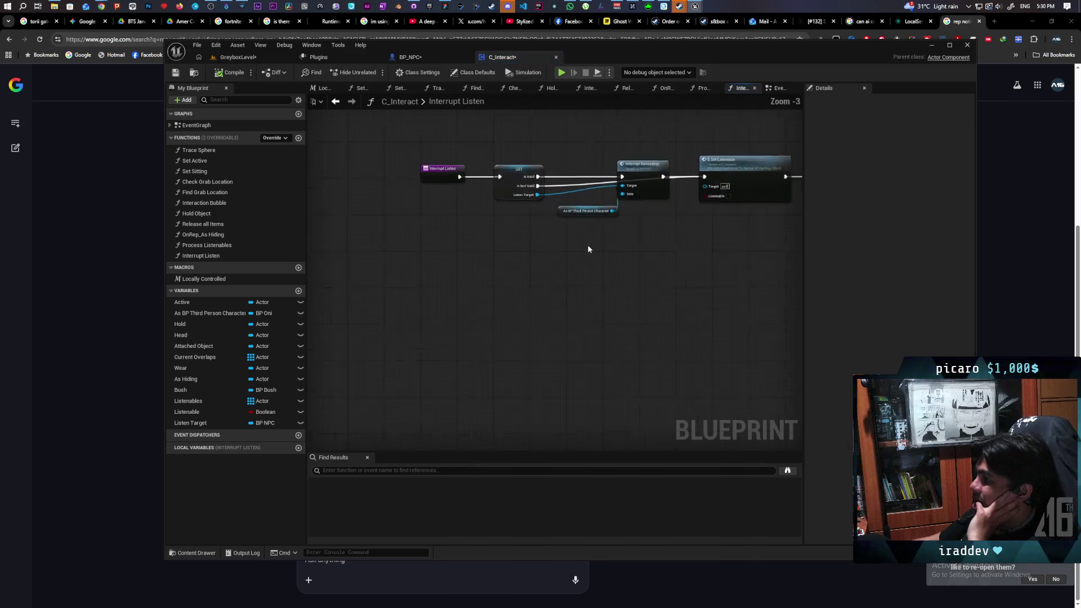
left_click_drag(600, 289, 564, 338)
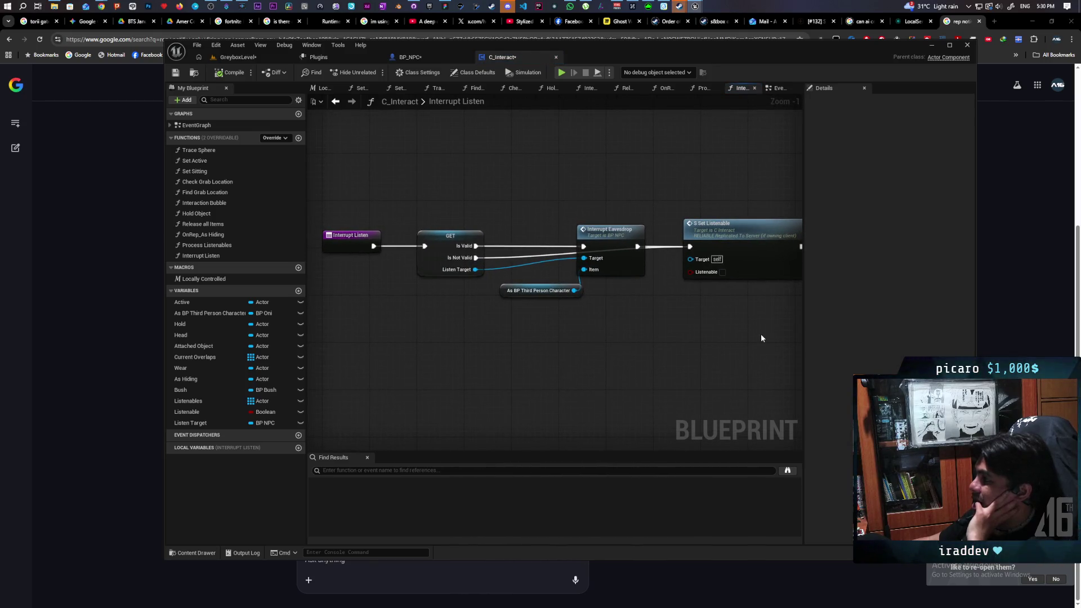
left_click_drag(538, 198, 405, 184)
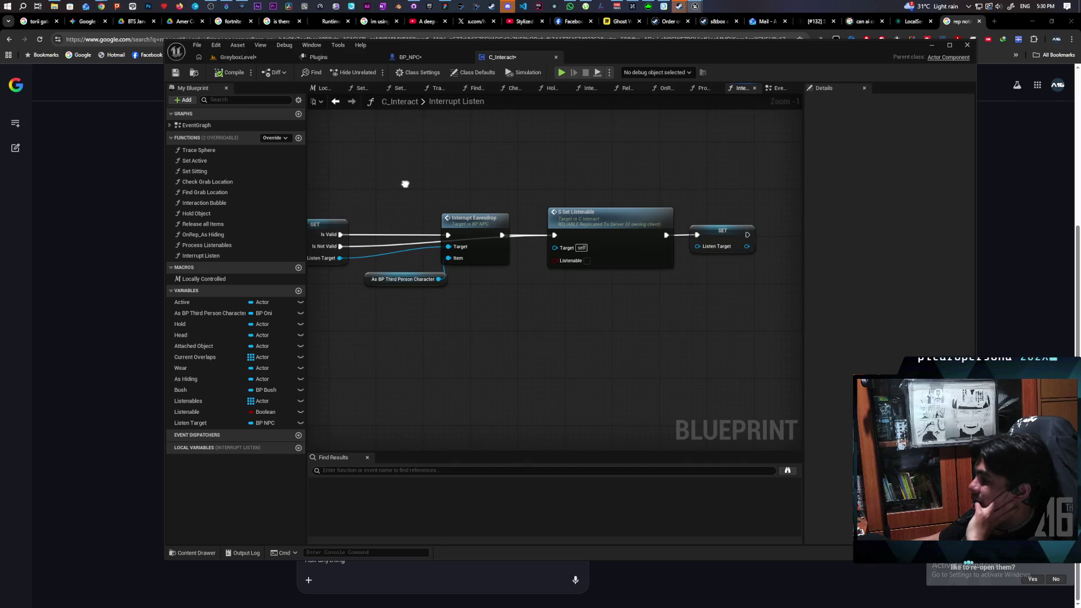
- Return to Process Listenables and pan past the For Each Loop and Get Viewport Size nodes toward S New Active
left_click(336, 101)
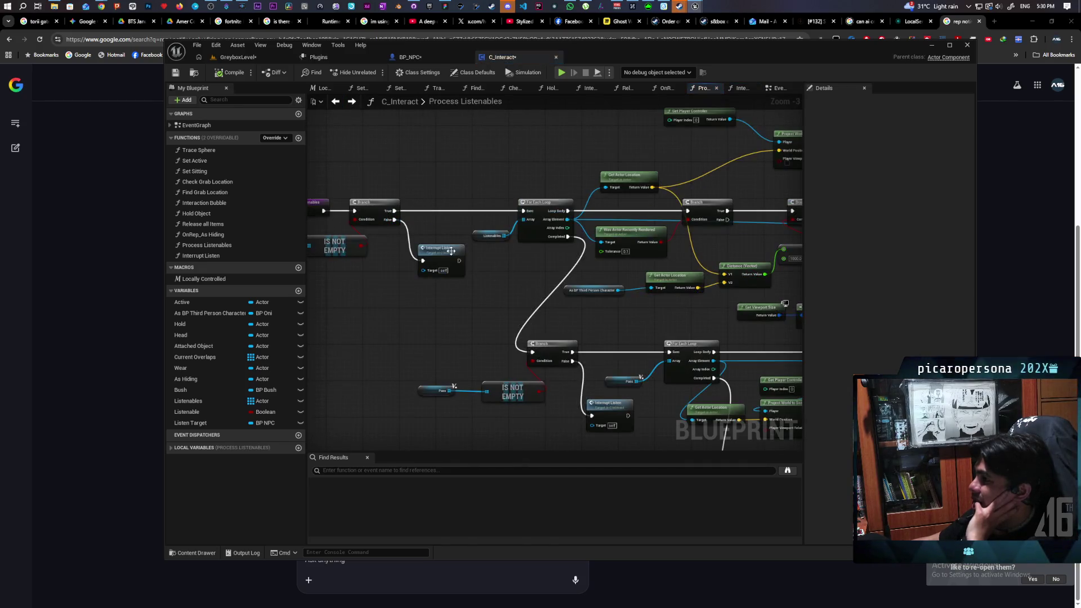
left_click_drag(478, 291, 416, 276)
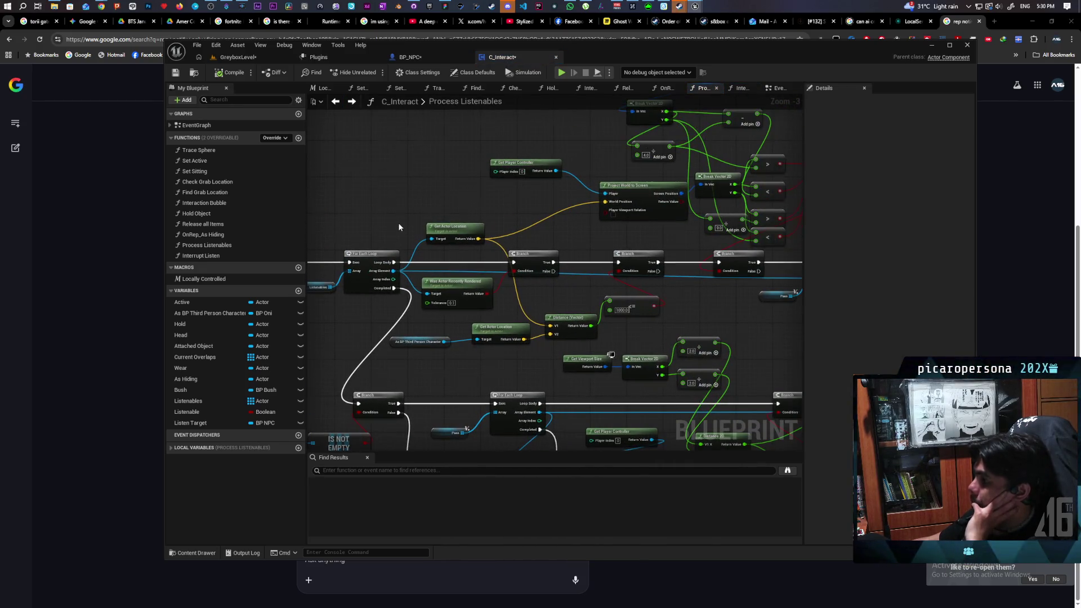
scroll(399, 227, "down", 1)
mouse_move(399, 227)
left_mouse_down()
mouse_move(565, 224)
mouse_move(350, 244)
mouse_move(338, 91)
left_mouse_up()
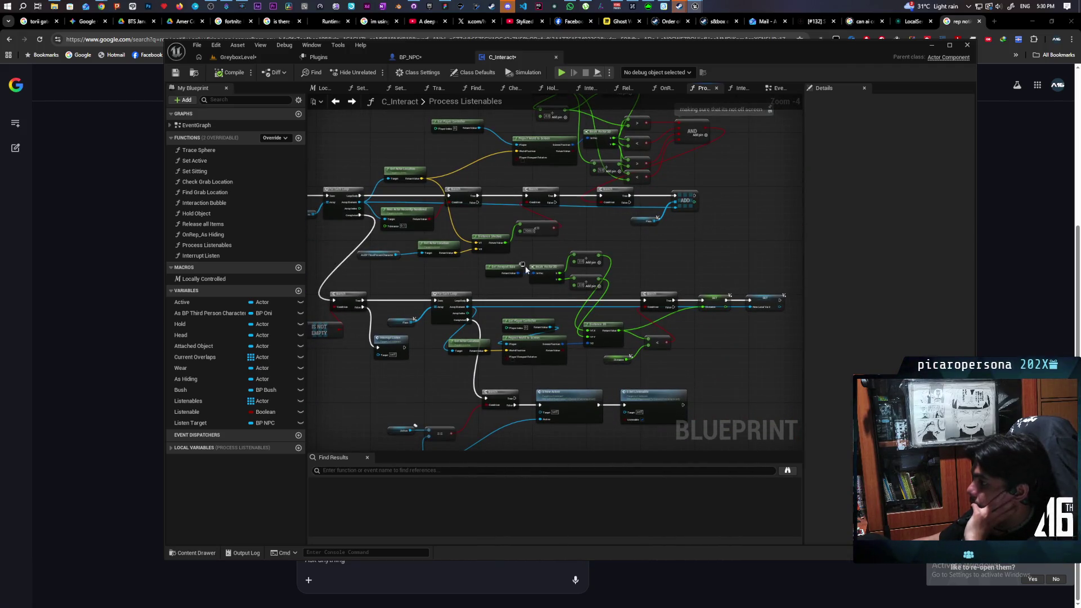
mouse_move(665, 293)
left_mouse_down()
mouse_move(636, 252)
mouse_move(702, 250)
left_mouse_up()
scroll(641, 251, "up", 1)
left_click_drag(451, 265, 466, 304)
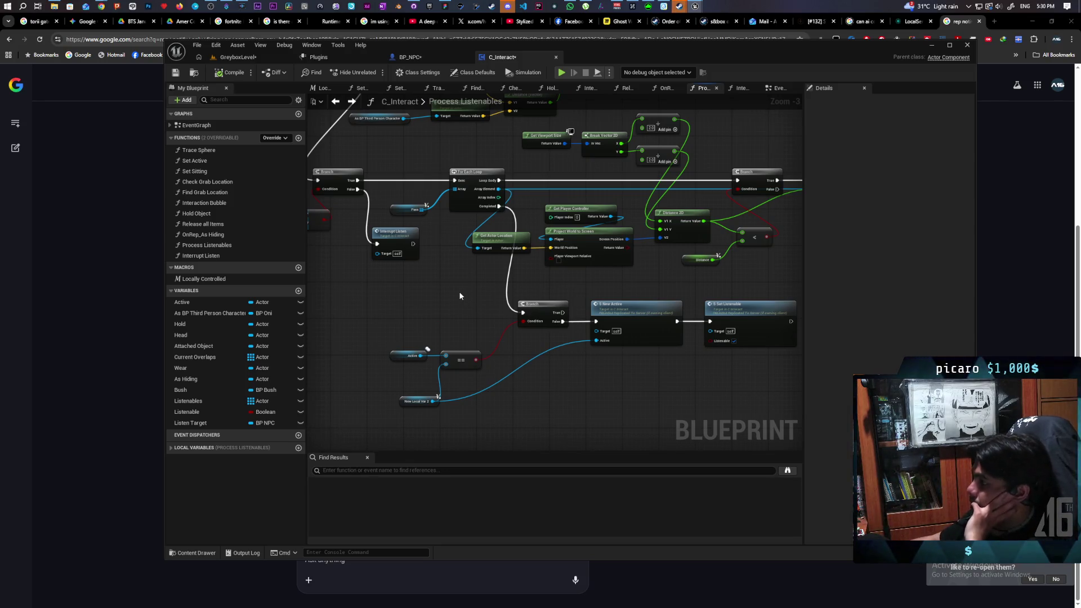
mouse_move(457, 291)
left_mouse_down()
mouse_move(576, 304)
mouse_move(476, 277)
left_mouse_up()
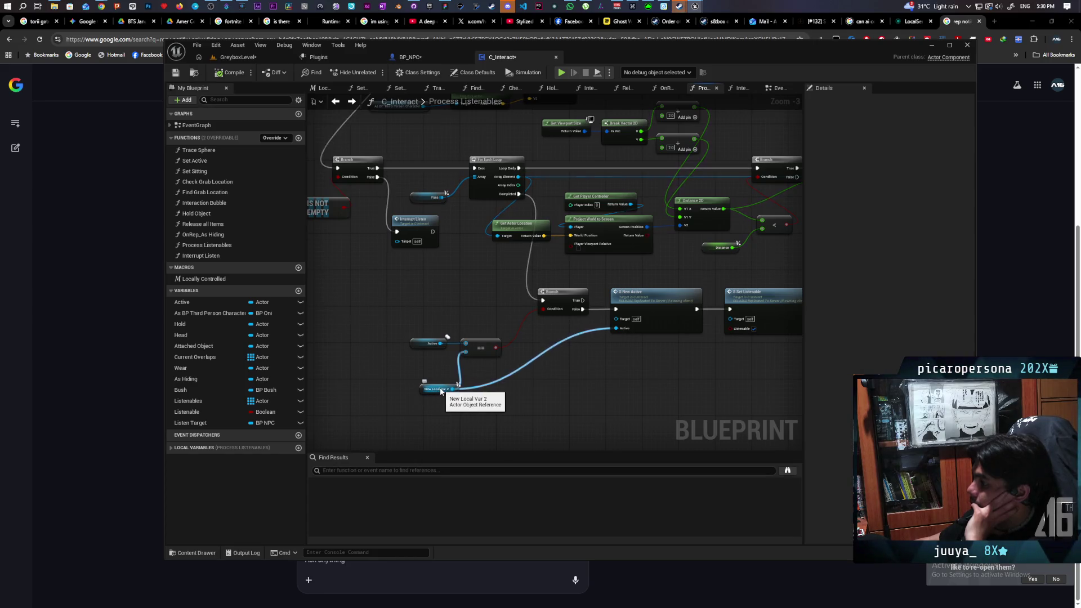
left_click_drag(614, 339, 562, 387)
- Survey the Active comparison and entry nodes, then select the S New Active call for debugging
left_click(605, 344)
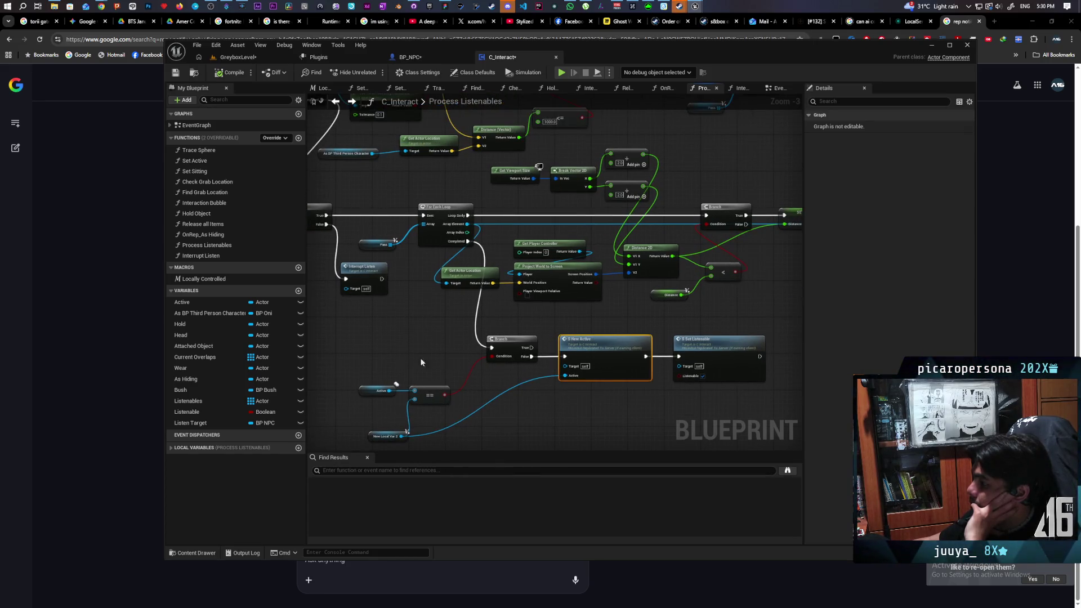
mouse_move(422, 363)
left_mouse_down()
mouse_move(550, 355)
mouse_move(550, 441)
mouse_move(495, 434)
mouse_move(459, 346)
mouse_move(481, 429)
left_mouse_up()
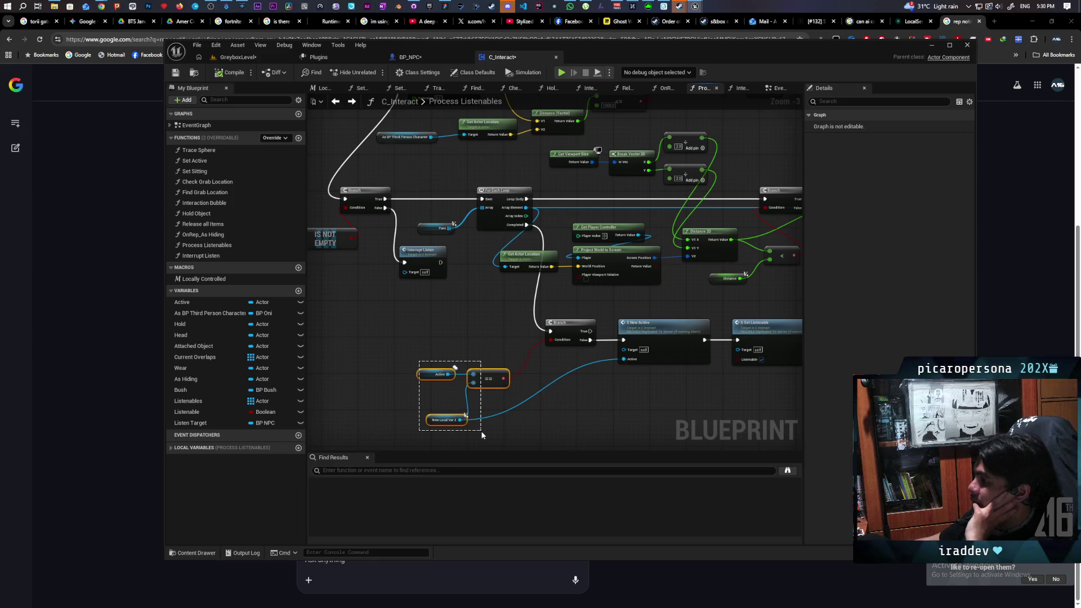
left_click_drag(482, 434, 482, 435)
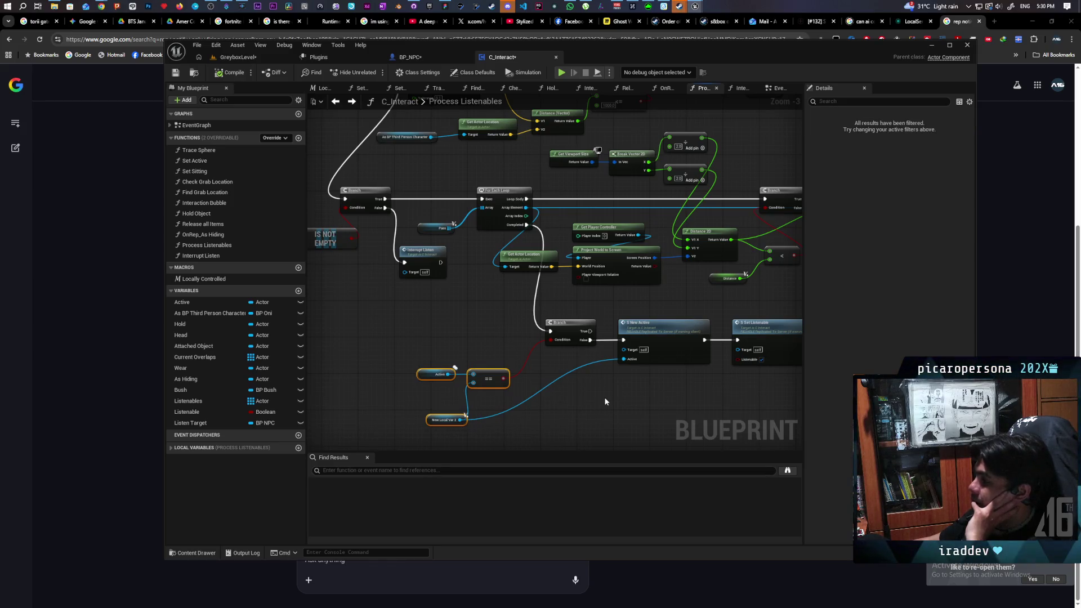
mouse_move(606, 401)
left_mouse_down()
mouse_move(643, 382)
mouse_move(598, 382)
mouse_move(625, 379)
mouse_move(603, 422)
mouse_move(590, 399)
left_mouse_up()
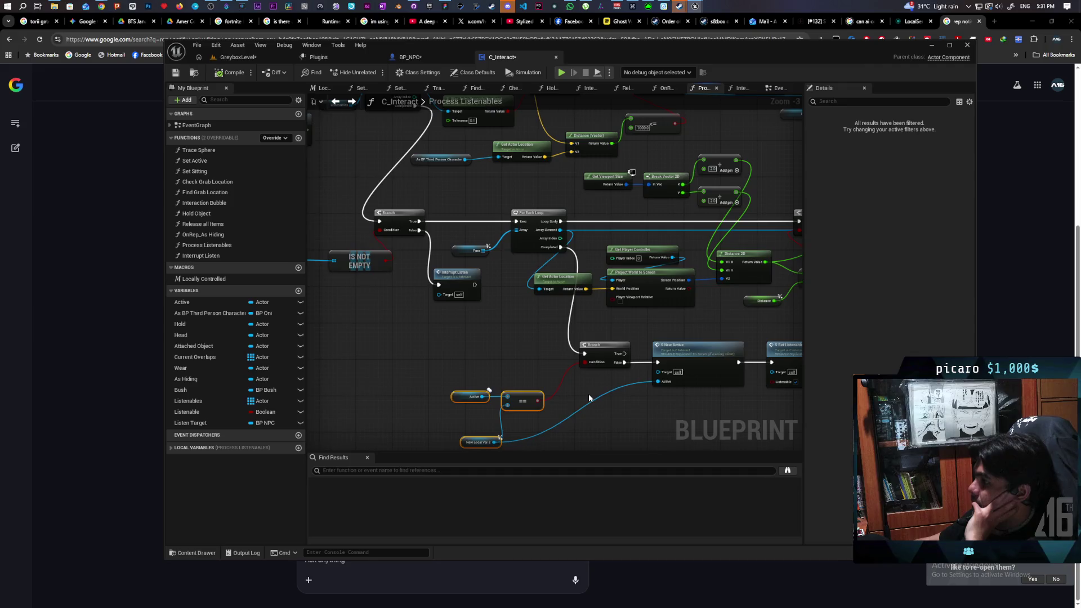
scroll(589, 398, "down", 1)
mouse_move(691, 339)
left_mouse_down()
mouse_move(546, 391)
mouse_move(700, 386)
left_mouse_up()
mouse_move(502, 393)
left_mouse_down()
mouse_move(679, 392)
mouse_move(360, 327)
left_mouse_up()
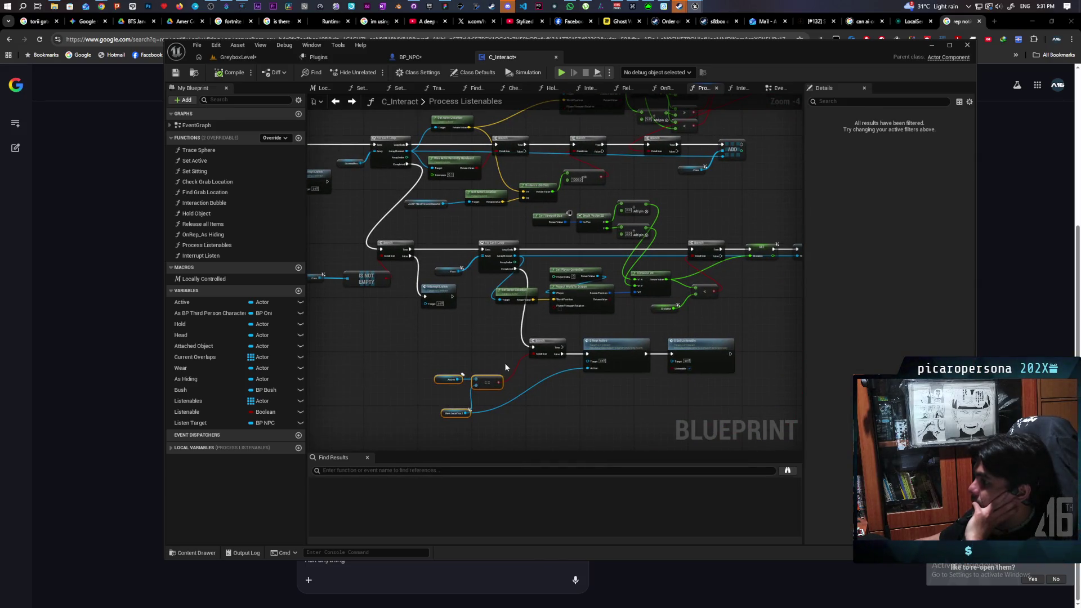
mouse_move(432, 356)
left_mouse_down()
mouse_move(585, 363)
mouse_move(388, 355)
left_mouse_up()
scroll(595, 400, "up", 3)
left_click(555, 338)
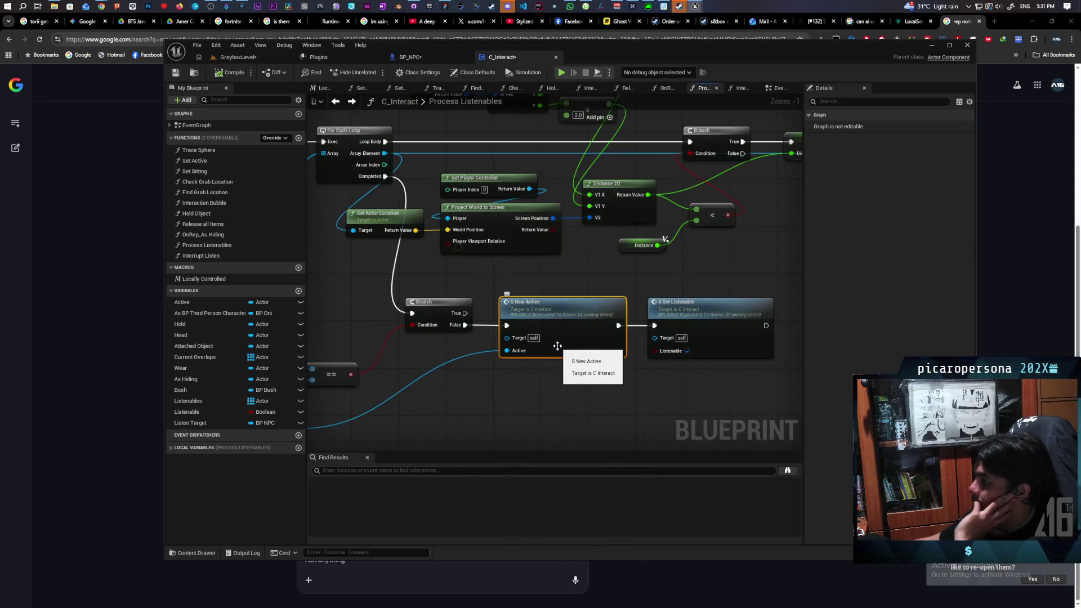
- Run GreyboxLevel as multi-client PIE, resuming each time the S New Active breakpoint pauses the game
left_click(238, 57)
key("alt+p")
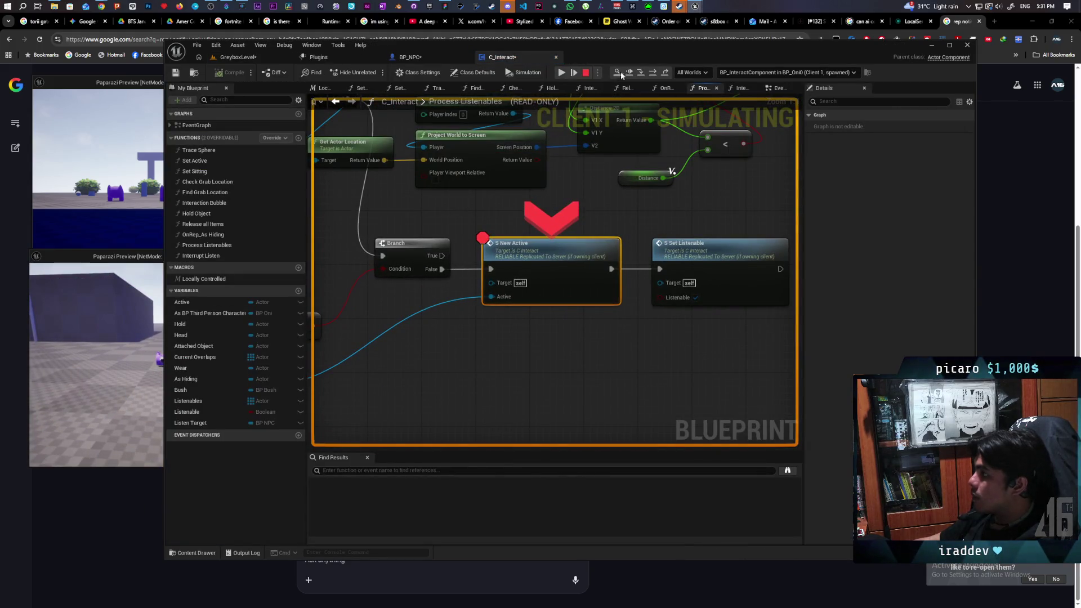
left_click(561, 72)
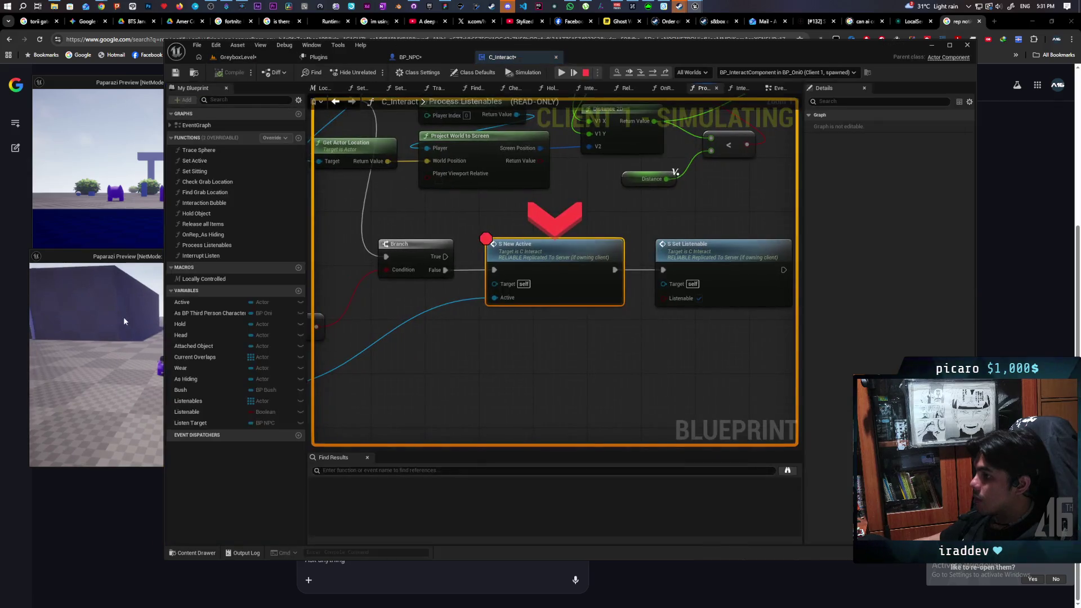
left_click(562, 72)
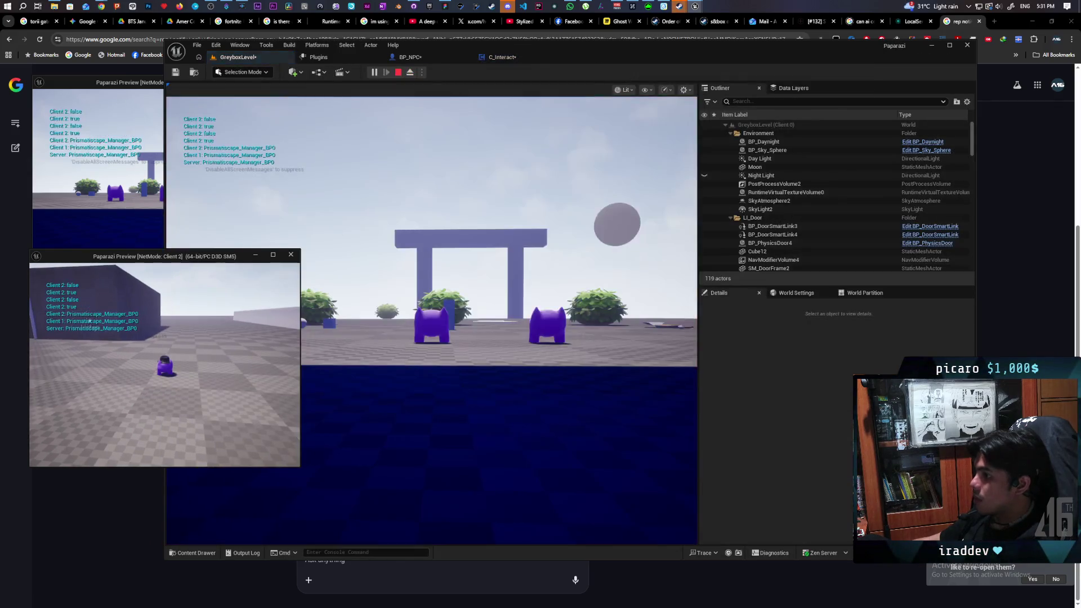
left_click(561, 72)
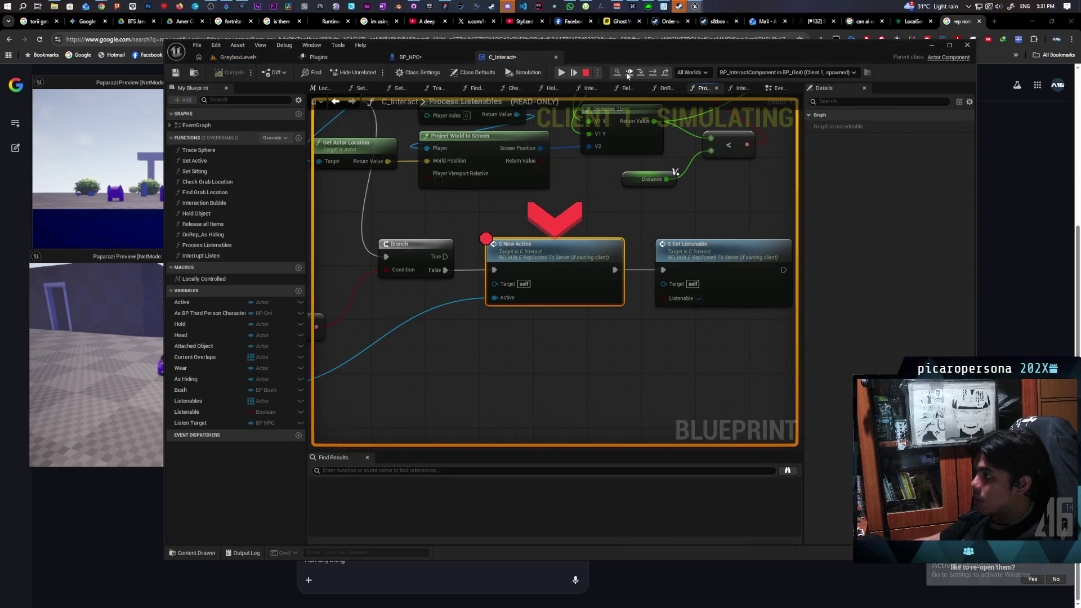
left_click(627, 74)
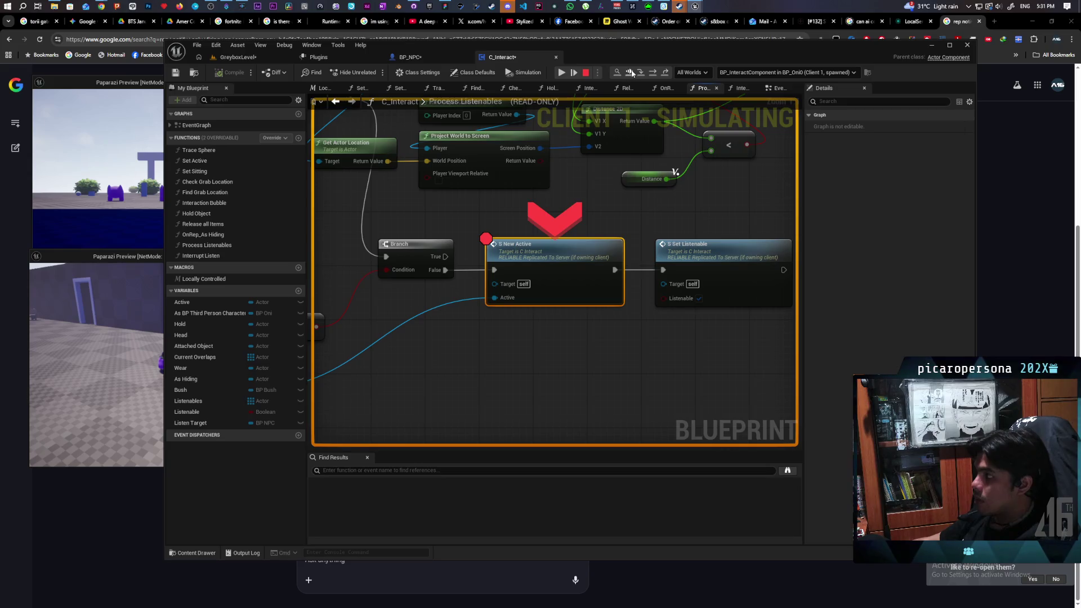
left_click(631, 73)
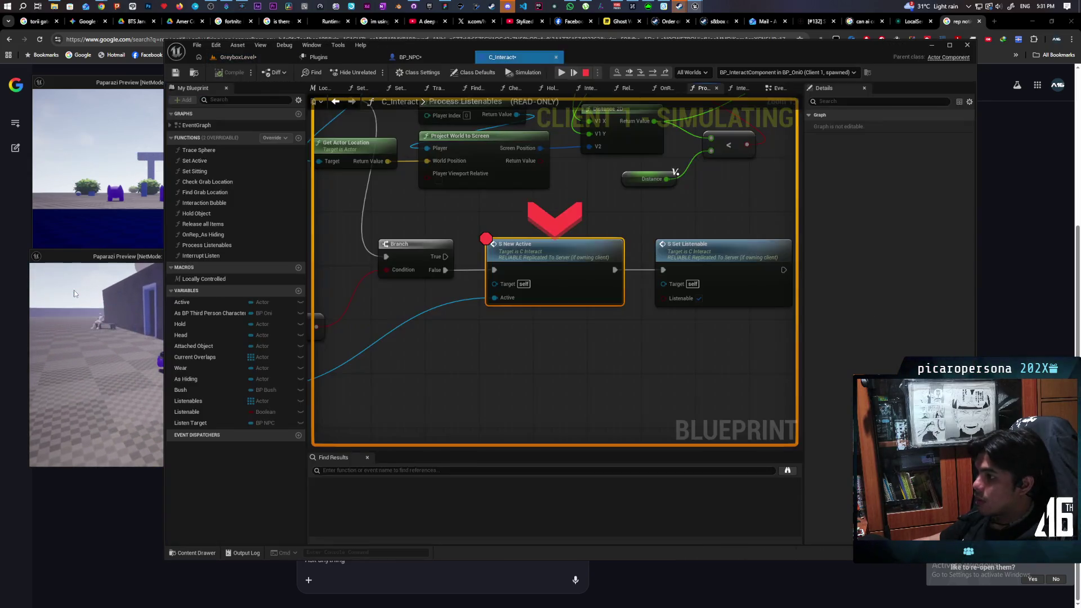
left_click(632, 73)
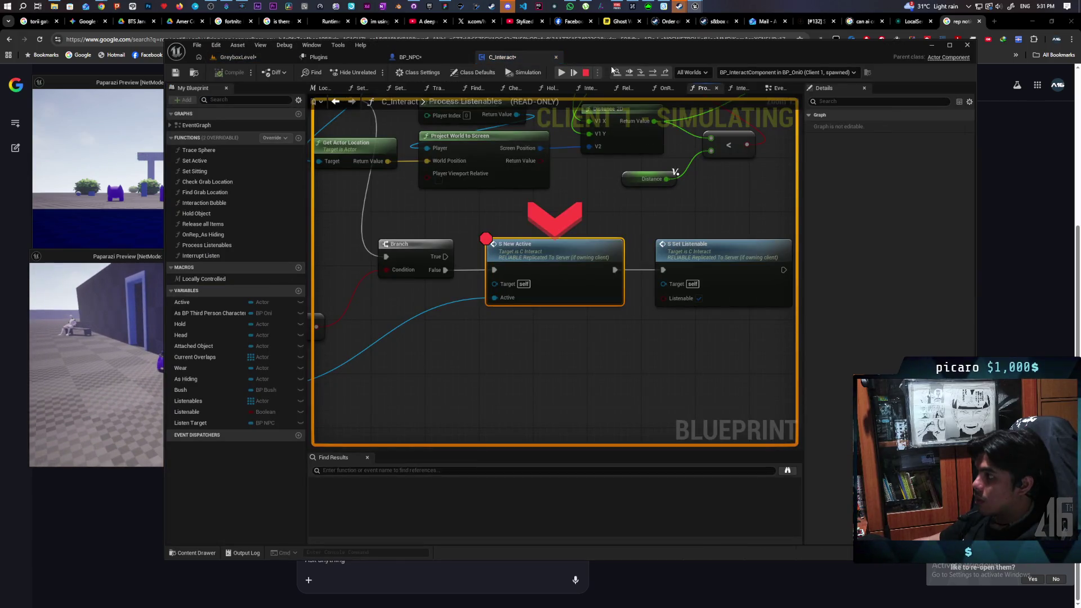
left_click(630, 73)
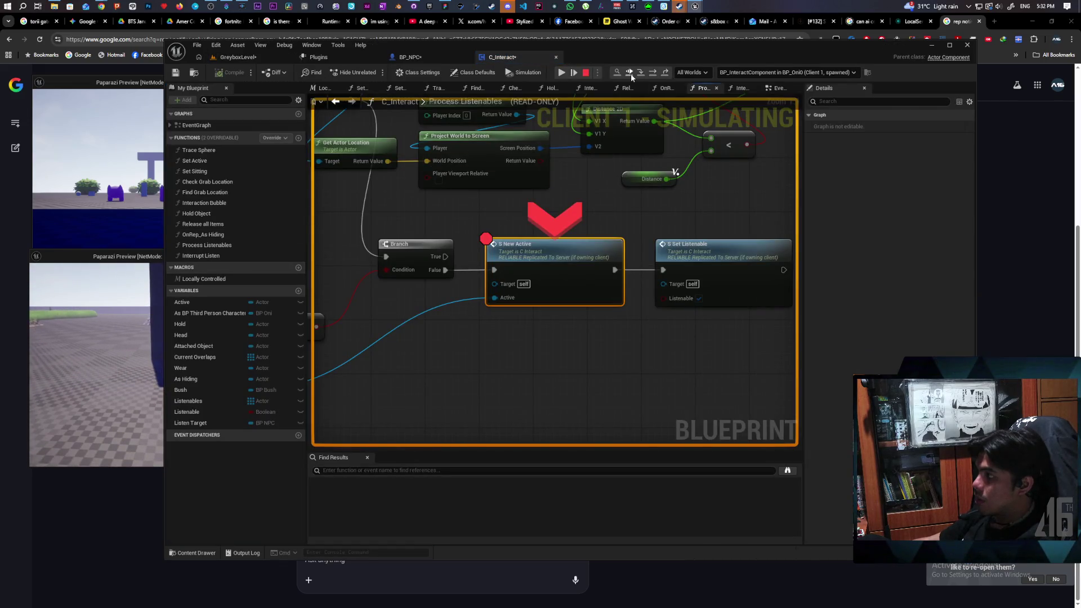
left_click(630, 74)
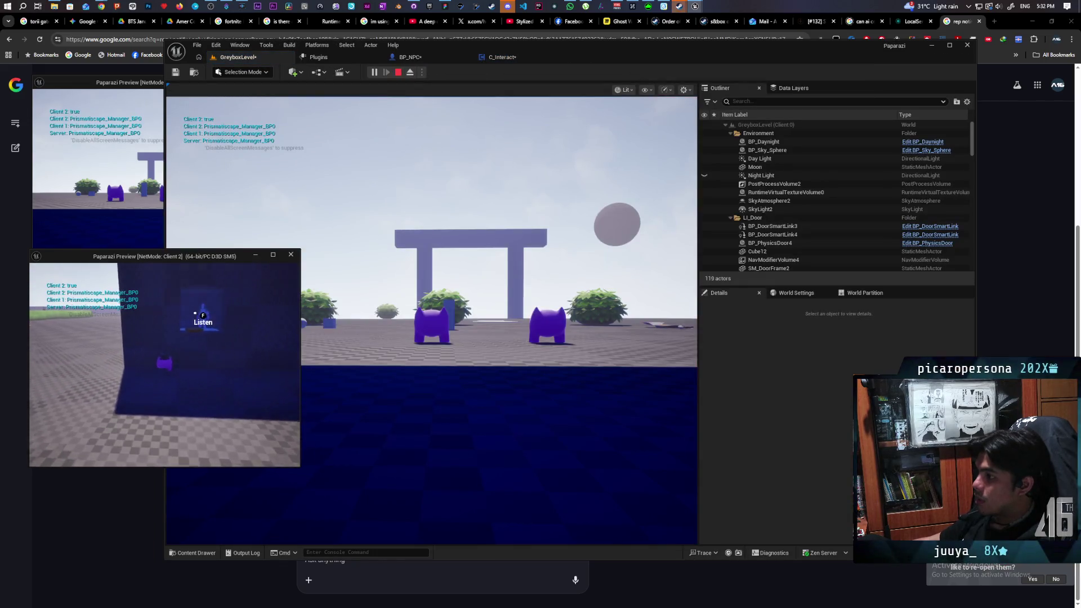
- From Client 2, listen to the NPC and trigger the disguise, then stop play
key("f")
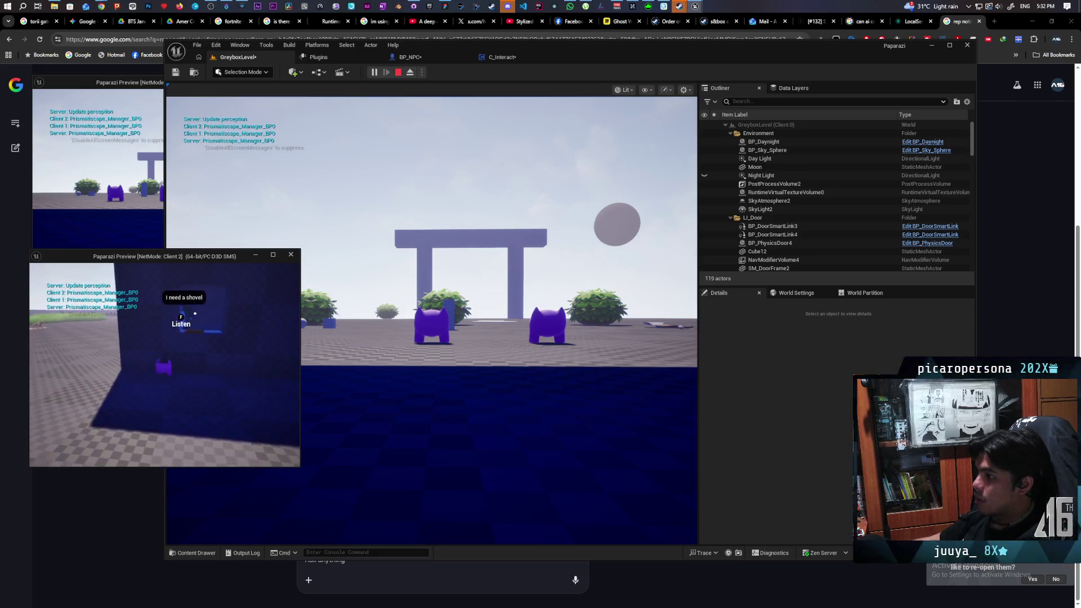
key("e")
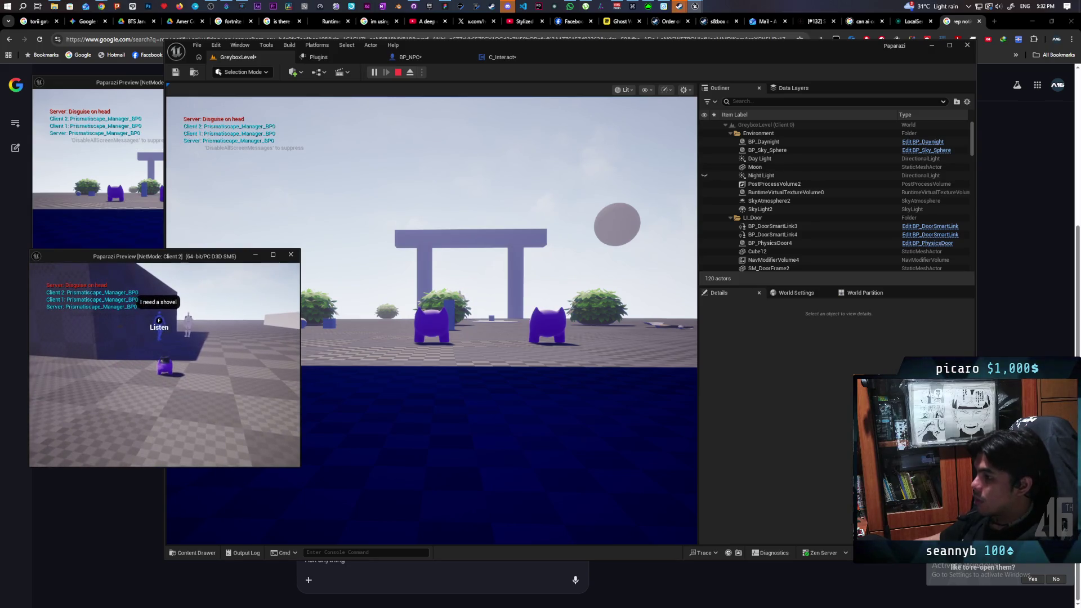
key("Escape")
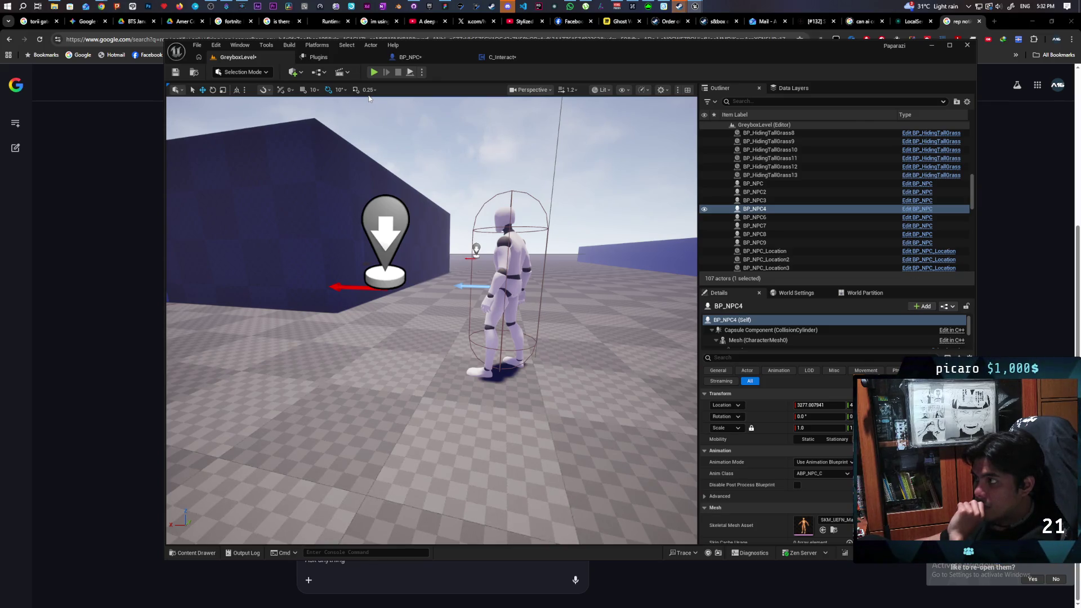
- Save the level and add a breakpoint on Set New Active in C_Interact's Process Listenables
key("ctrl+s")
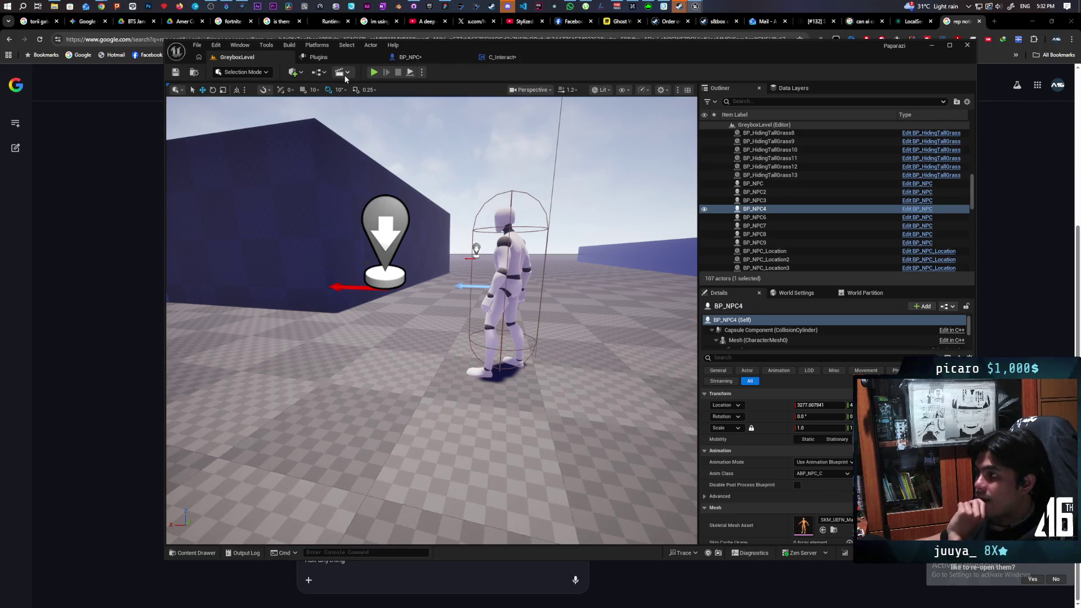
left_click(519, 55)
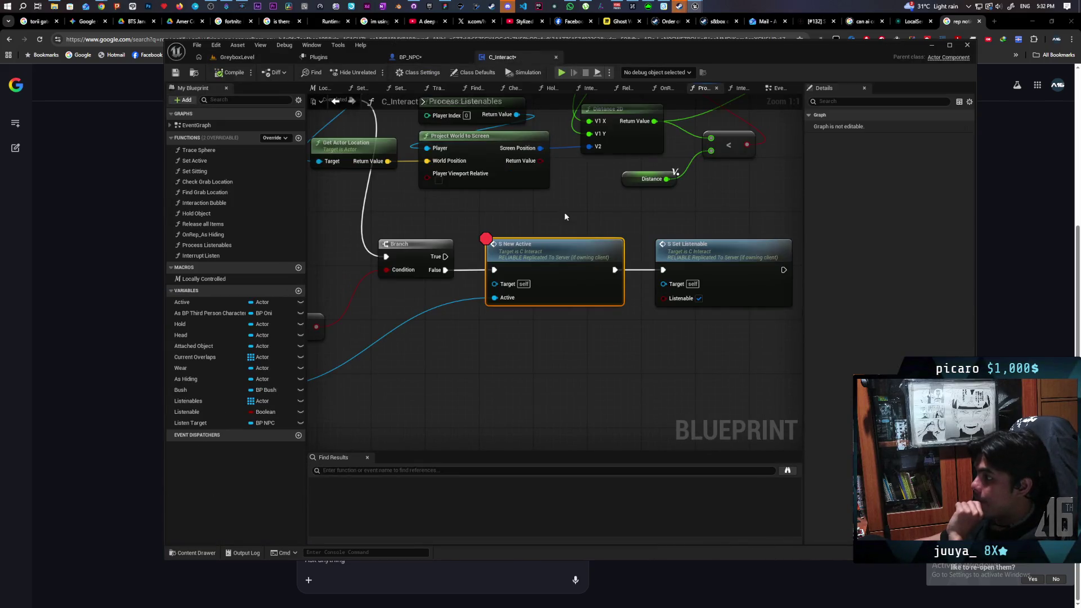
scroll(565, 300, "down", 3)
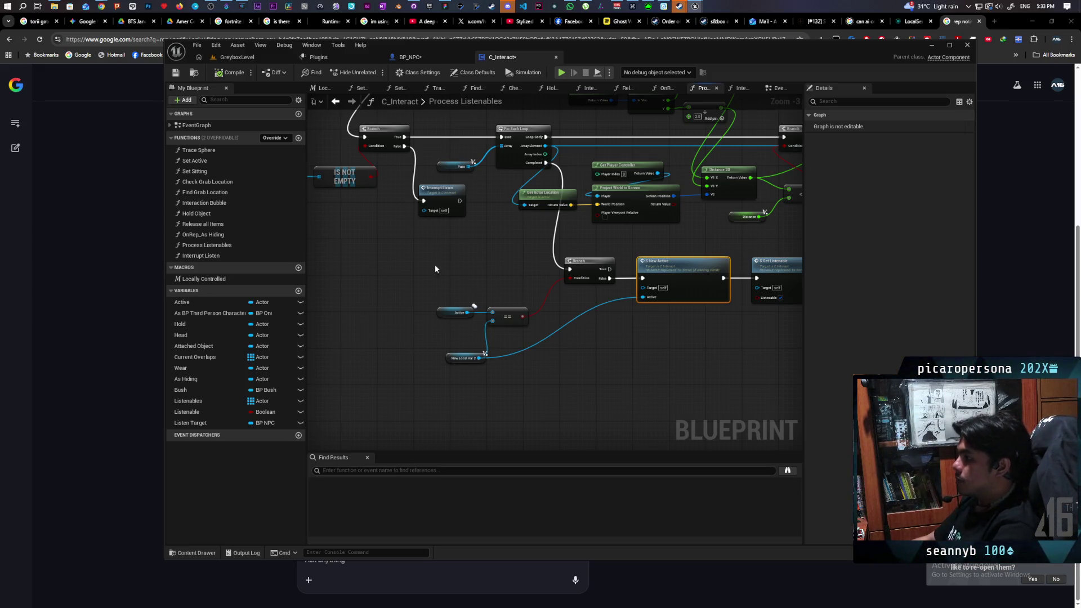
scroll(473, 338, "down", 3)
scroll(478, 327, "up", 3)
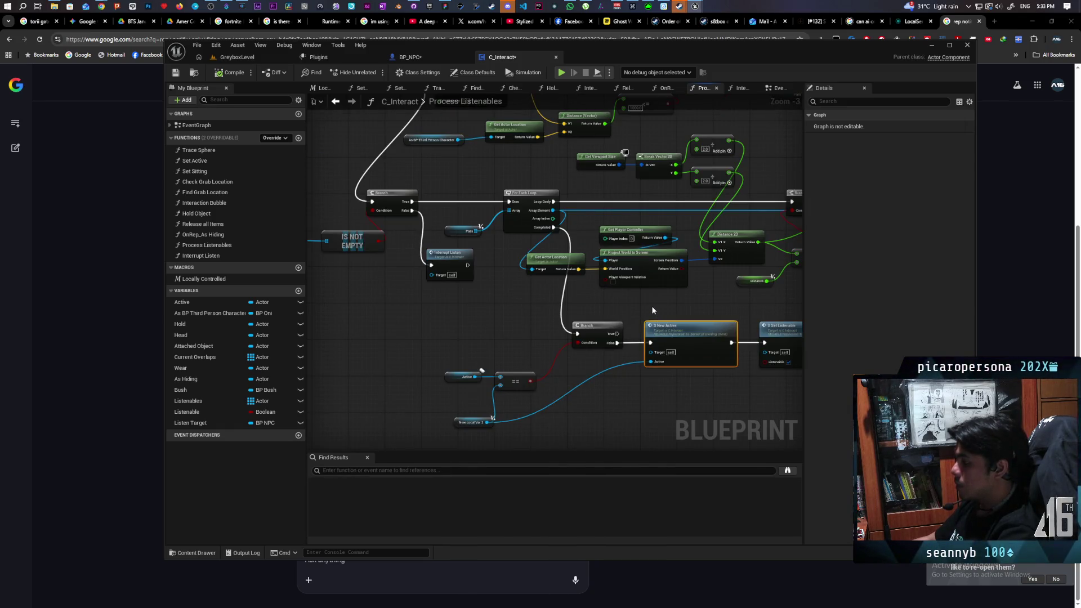
mouse_move(653, 310)
left_mouse_down()
mouse_move(502, 346)
mouse_move(624, 424)
mouse_move(633, 401)
mouse_move(511, 363)
mouse_move(478, 287)
mouse_move(486, 298)
left_mouse_up()
right_click(615, 326)
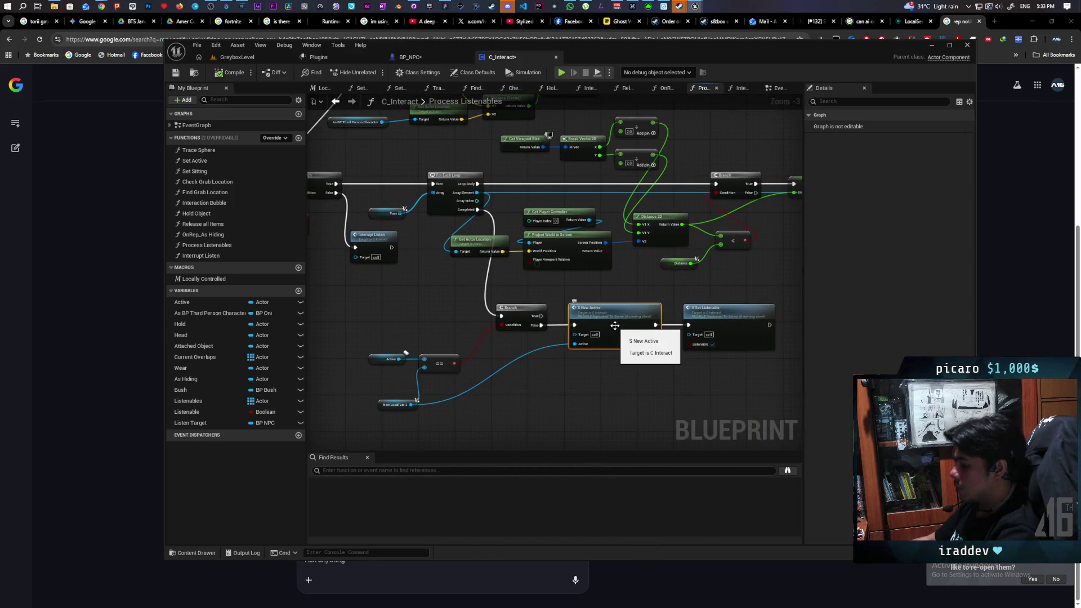
left_click(254, 57)
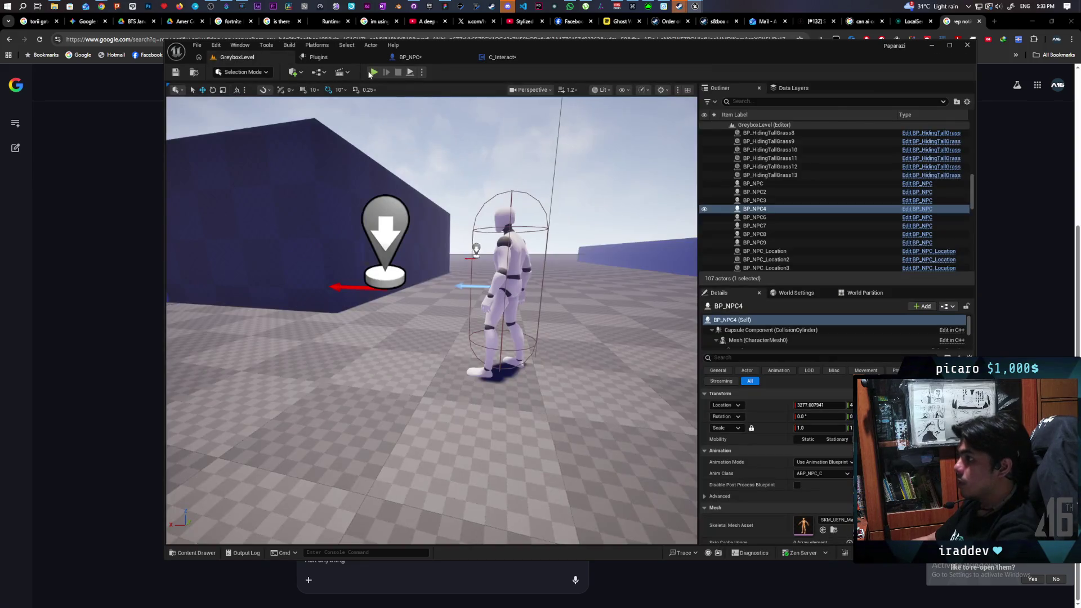
- Launch a two-client PIE session and walk and jump the character to the door NPC until the breakpoint hits
key("alt+p")
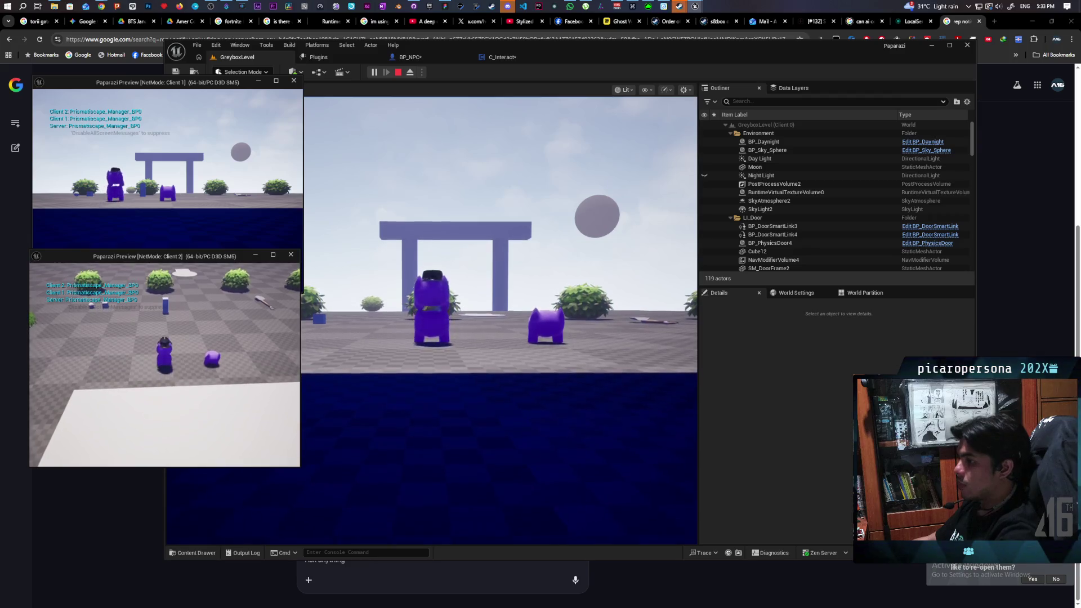
left_click(338, 428)
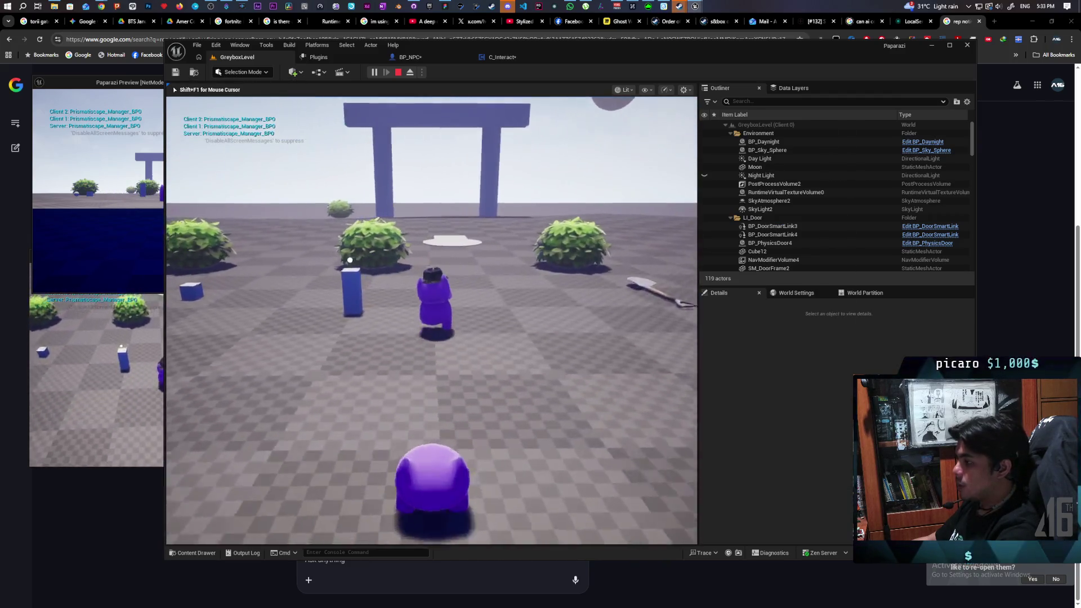
key("w")
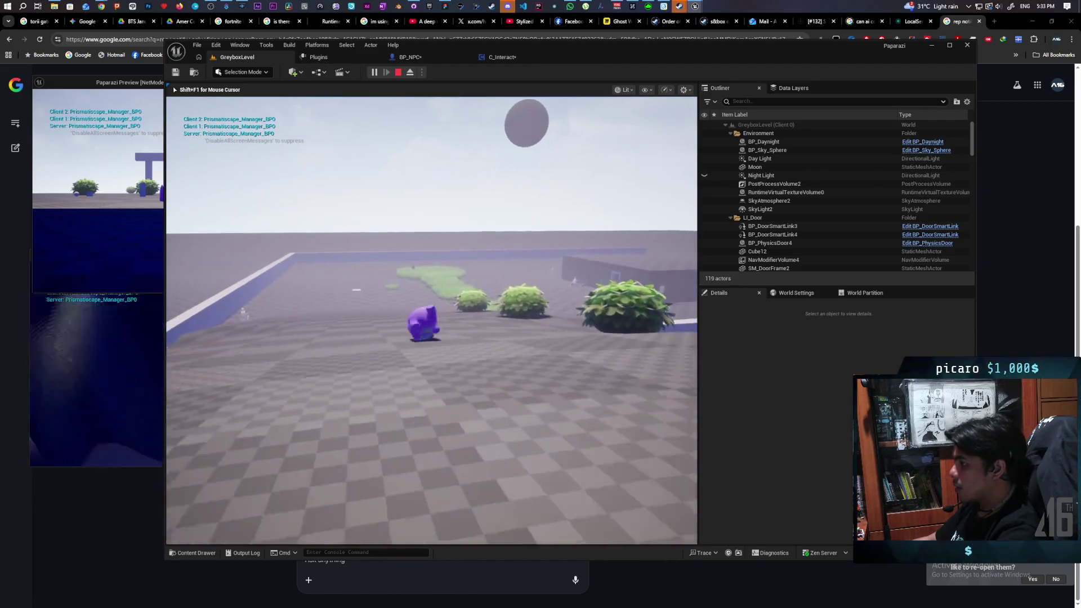
key("space")
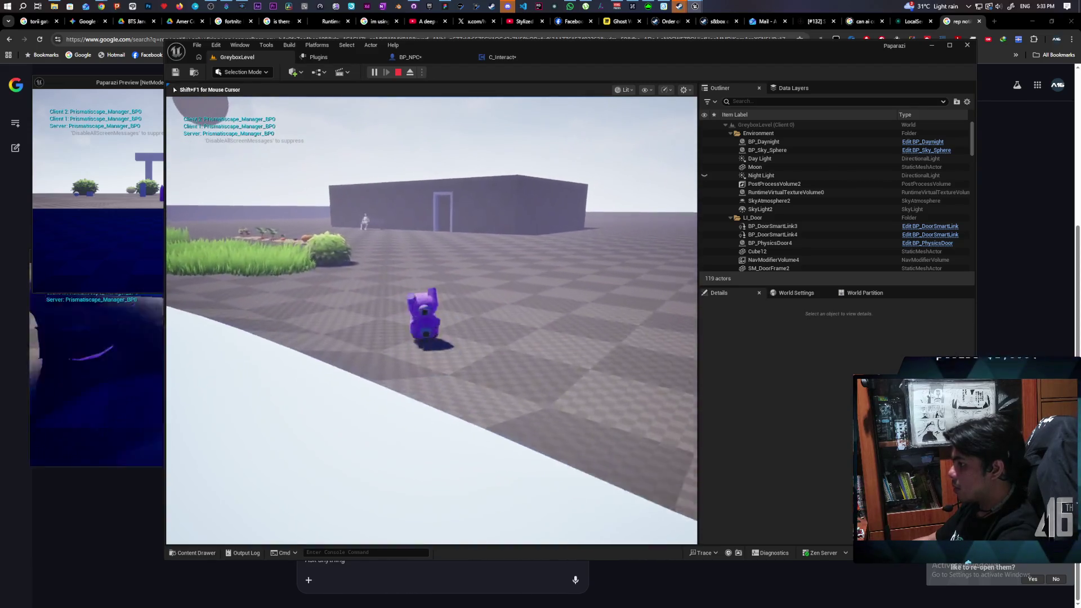
key("space")
key("space")
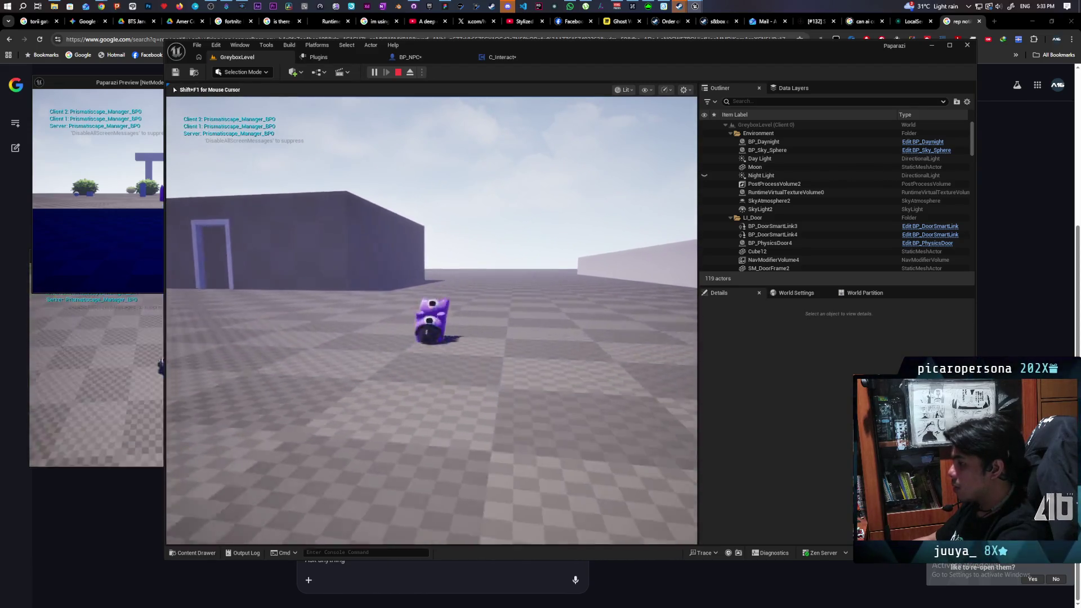
key("w")
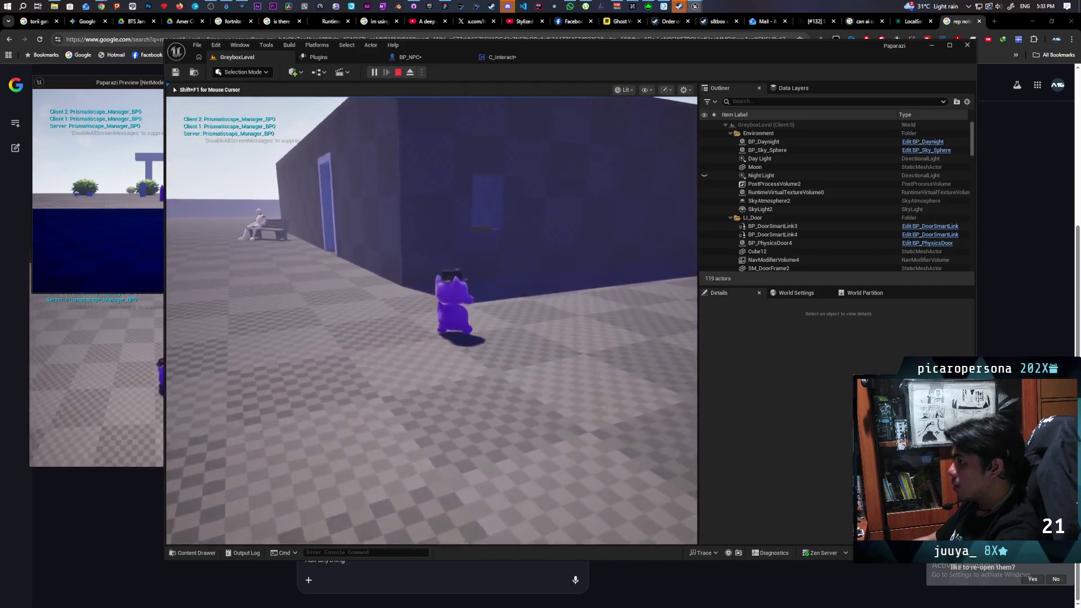
key("w")
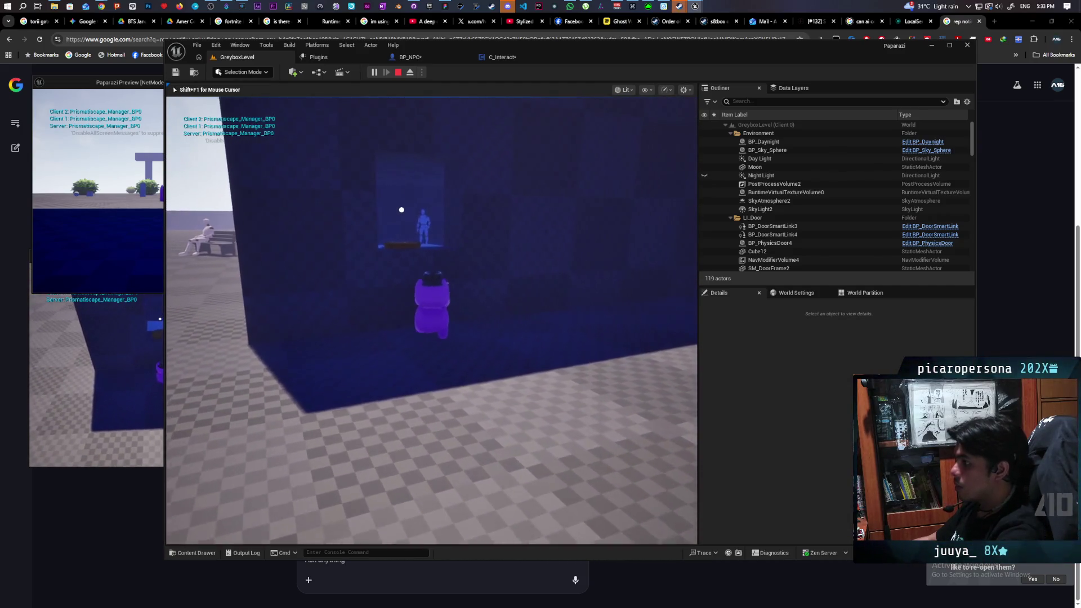
key("a")
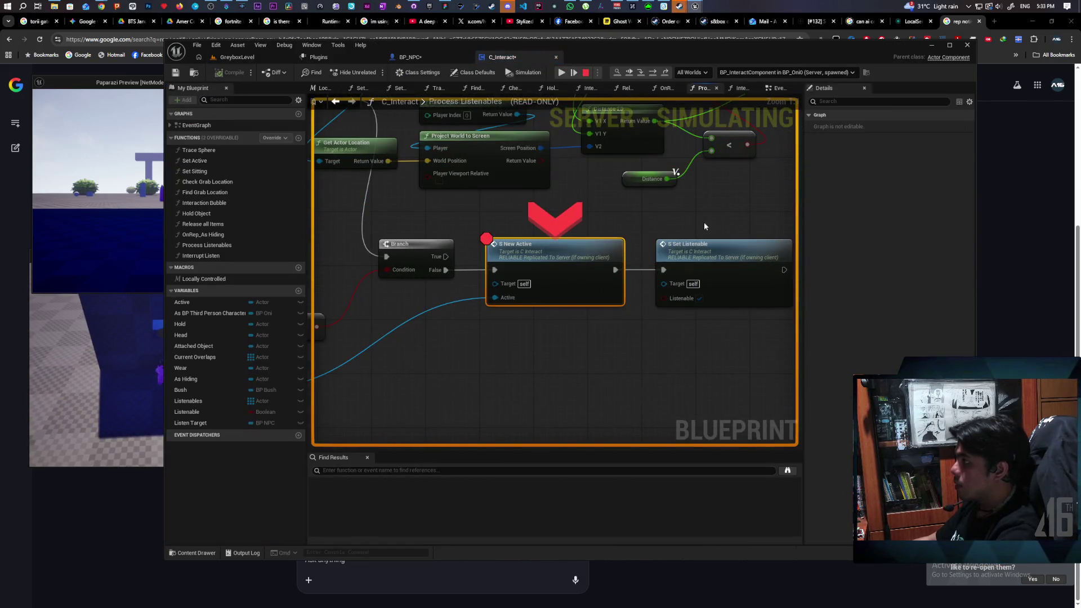
- Resume from the breakpoint, approach the door NPC to check the Listen prompt, then resume again
mouse_move(747, 144)
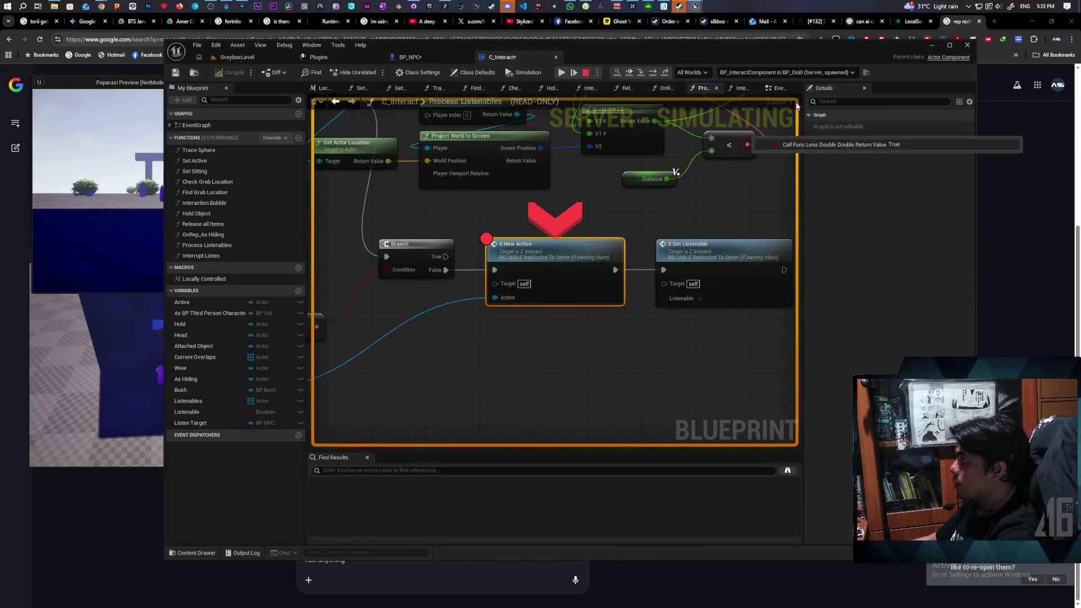
left_click(629, 73)
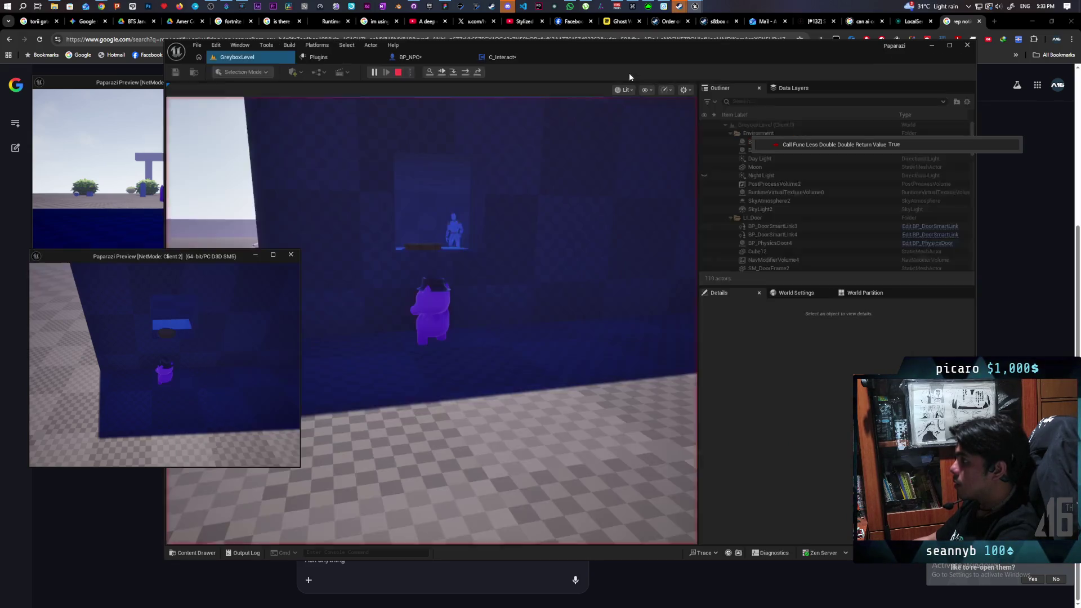
key("w")
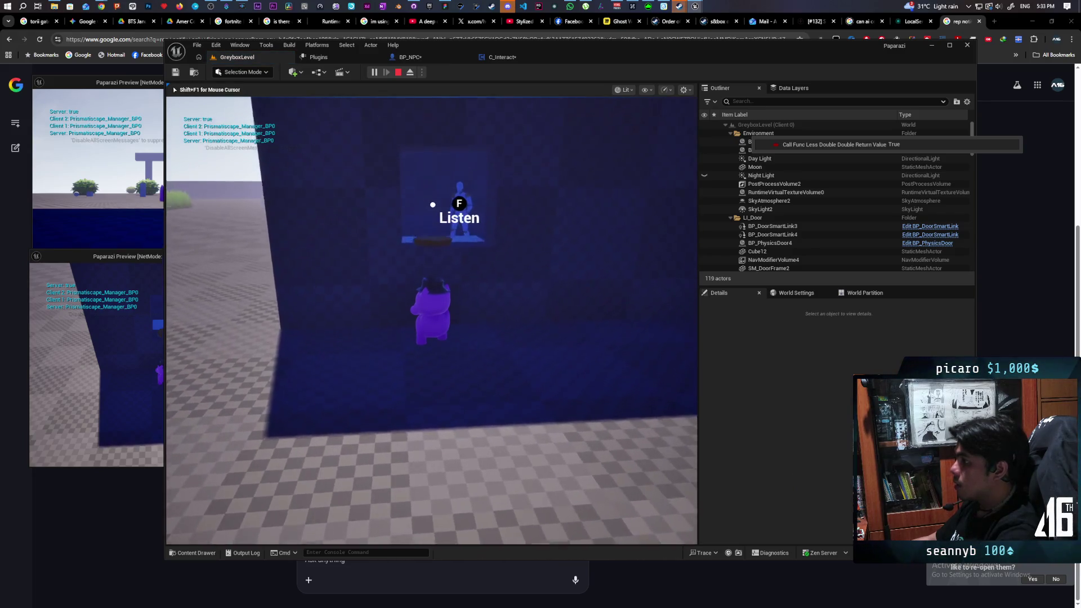
key("s")
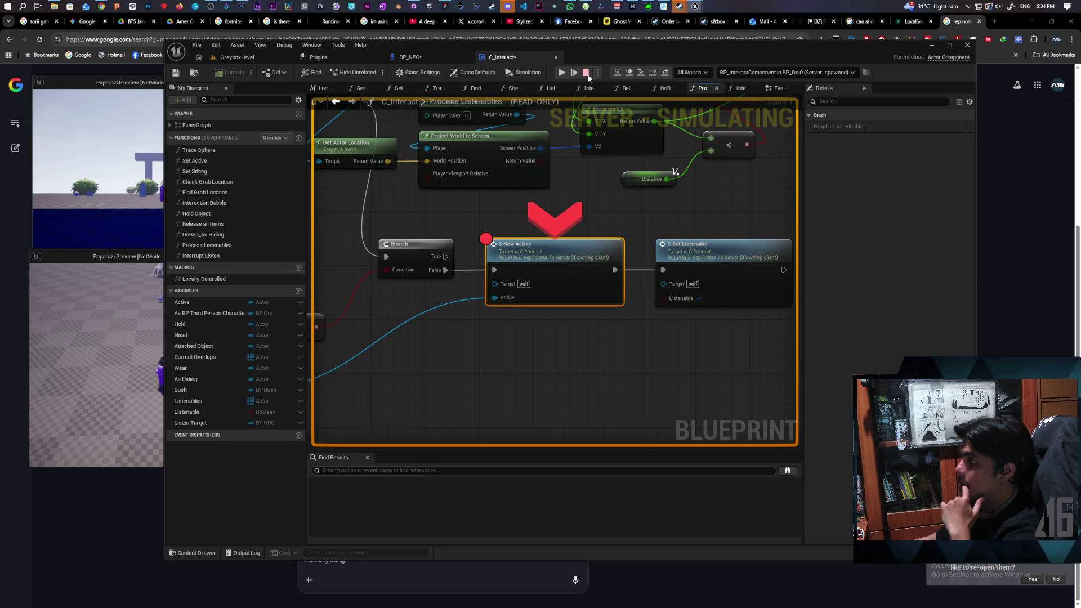
left_click(633, 74)
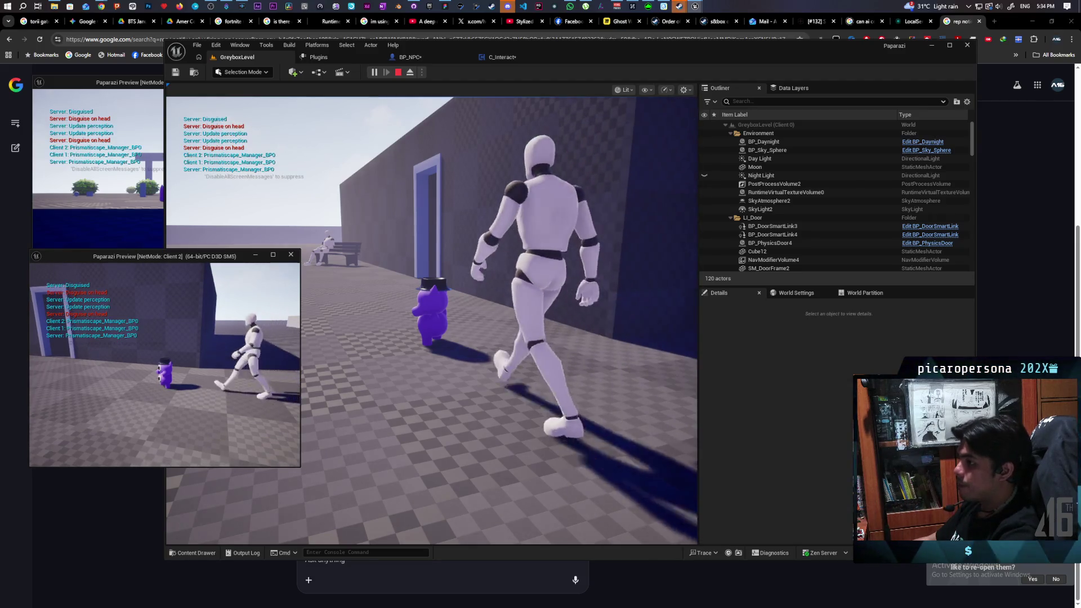
- Stop play and bring C_Interact's Process Listenables entry node into view
key("Escape")
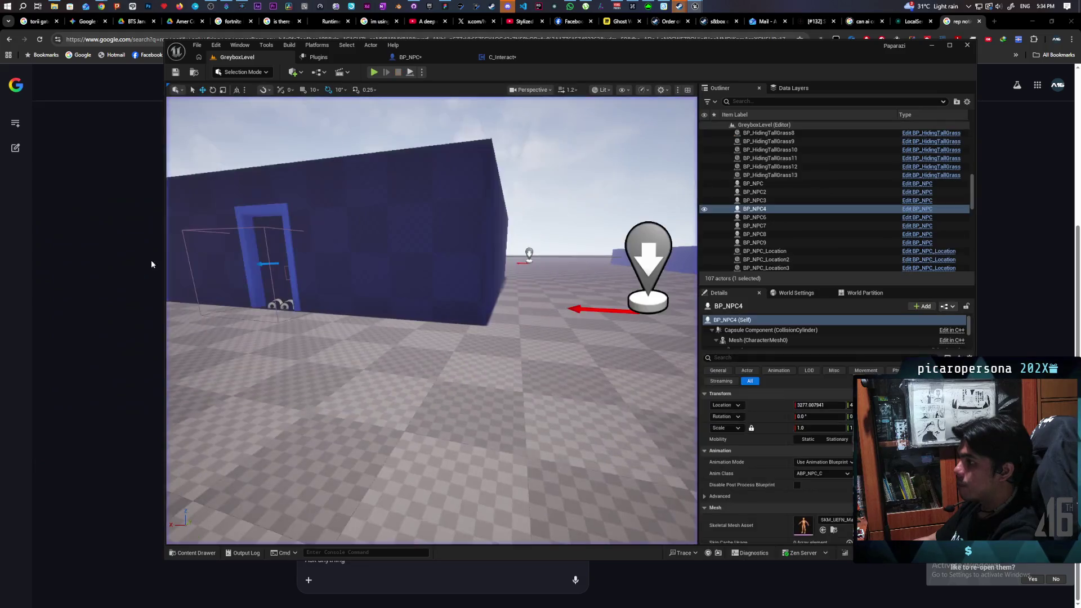
left_click(502, 57)
scroll(512, 191, "down", 7)
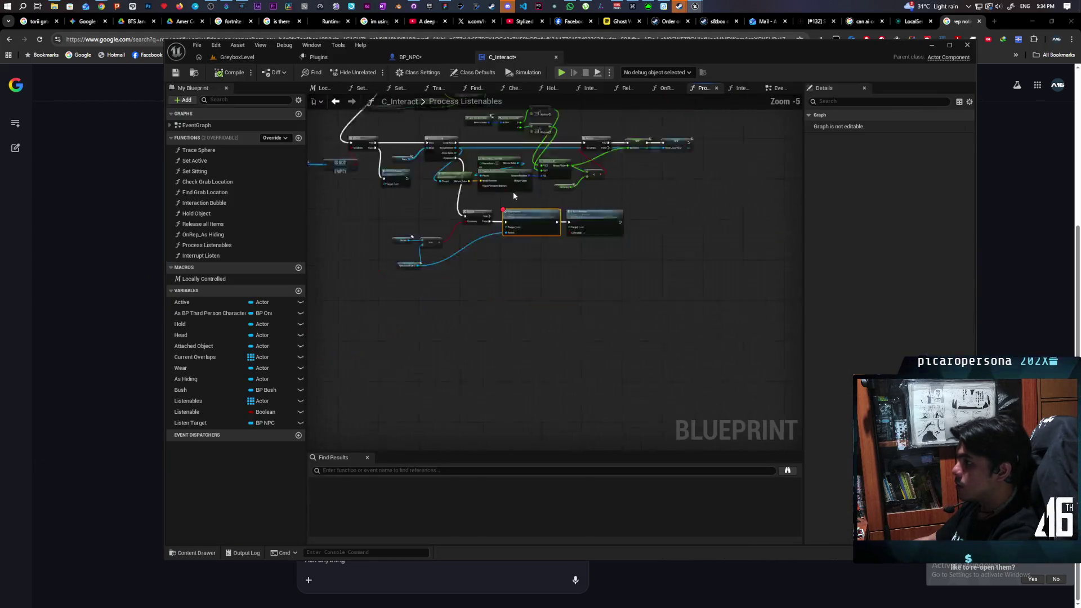
scroll(466, 210, "up", 5)
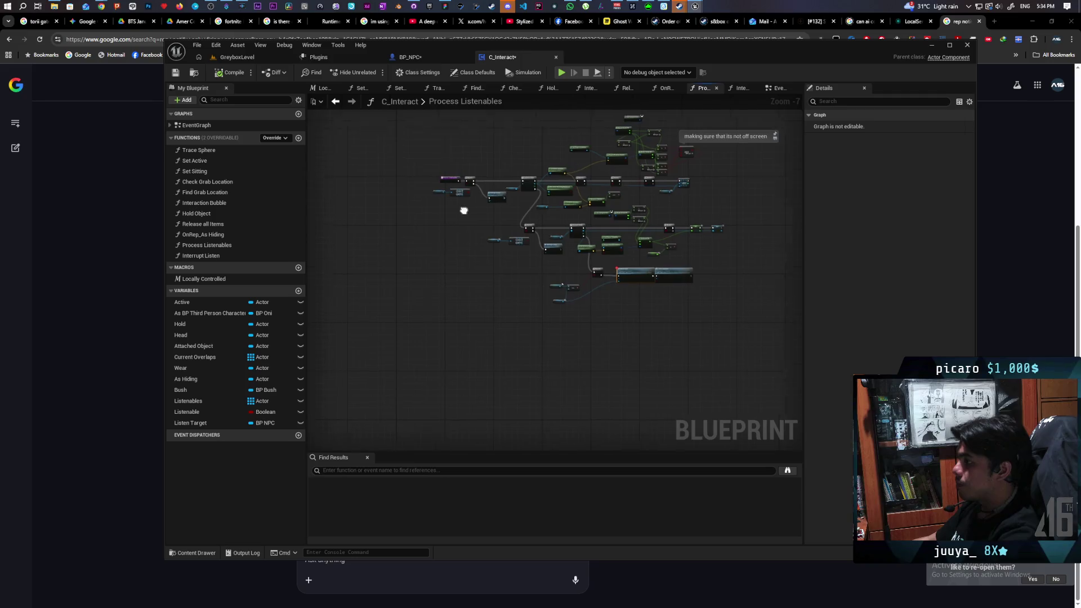
mouse_move(519, 277)
left_mouse_down()
mouse_move(507, 258)
mouse_move(497, 280)
mouse_move(372, 242)
mouse_move(422, 278)
mouse_move(430, 258)
mouse_move(442, 263)
mouse_move(309, 190)
mouse_move(484, 293)
mouse_move(648, 320)
left_mouse_up()
left_click(648, 320)
key("Home")
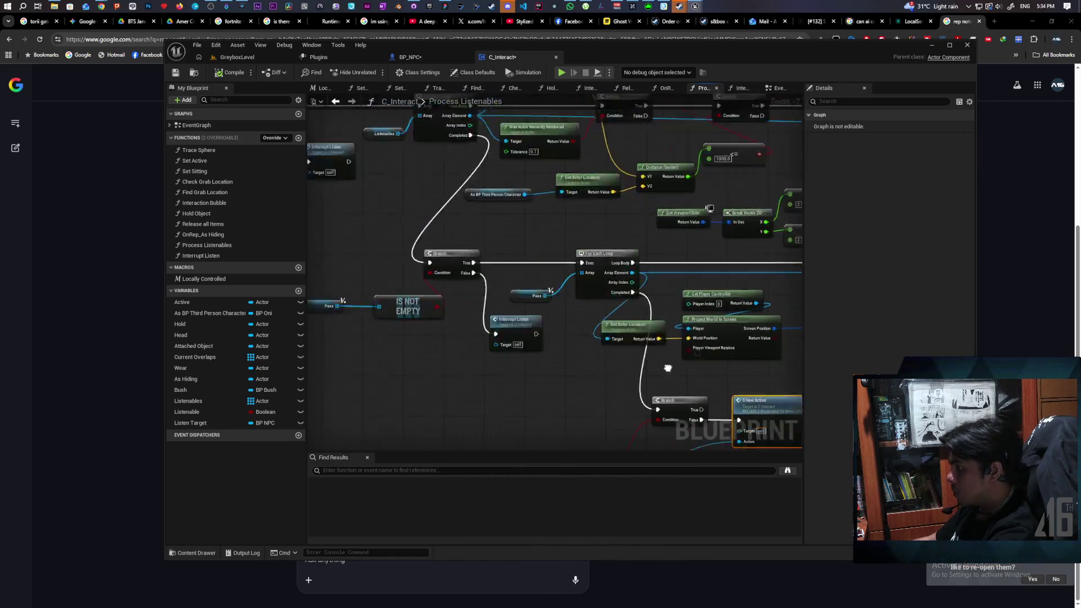
- Insert a Print String of the Listenables Length right after the Process Listenables entry, before the Branch
left_click_drag(414, 287, 437, 341)
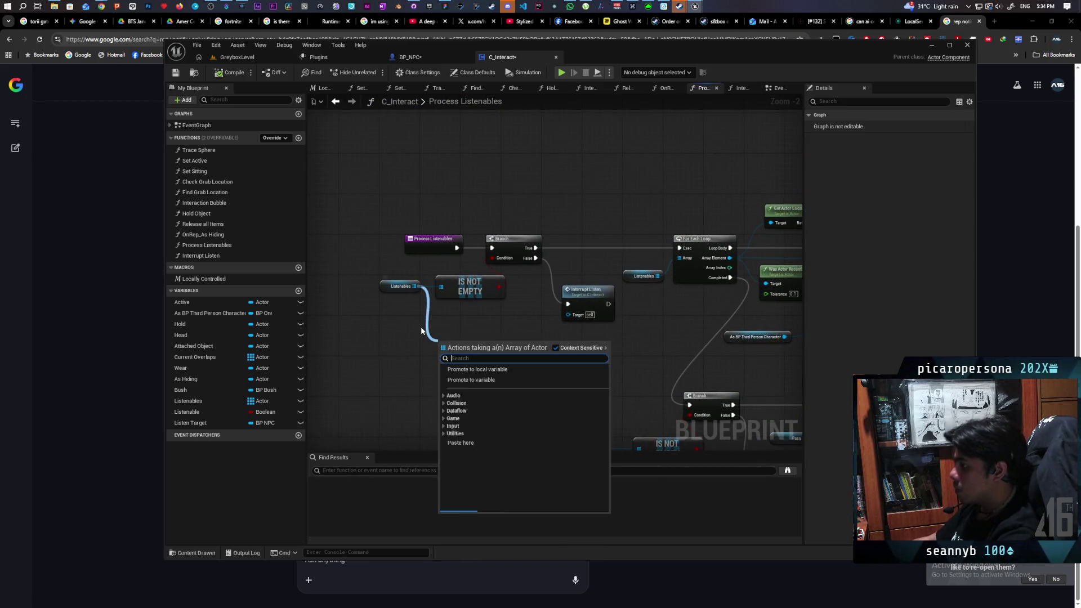
type("l")
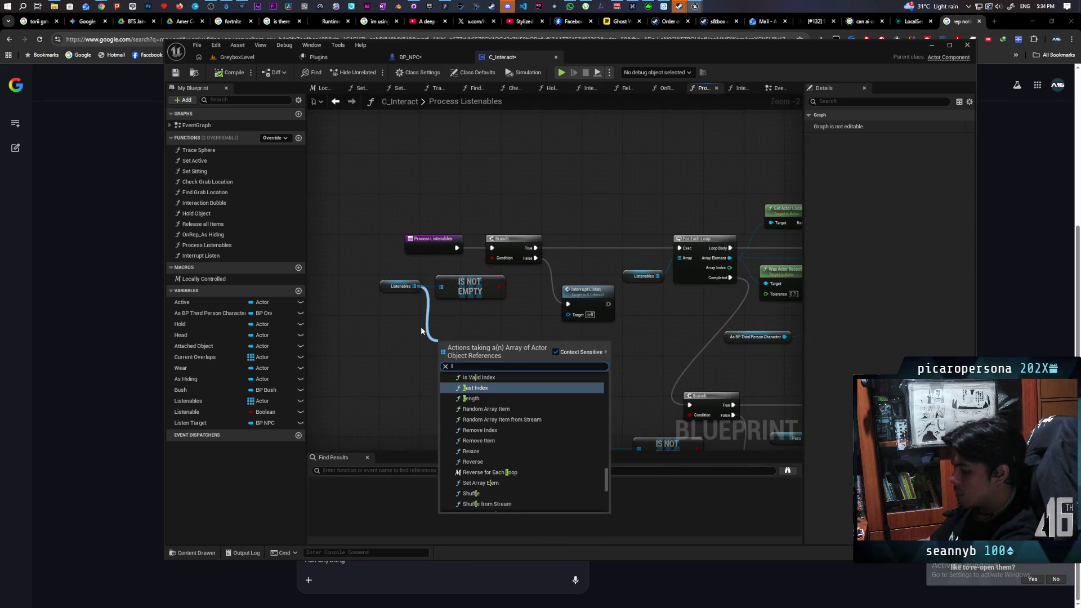
type("eng")
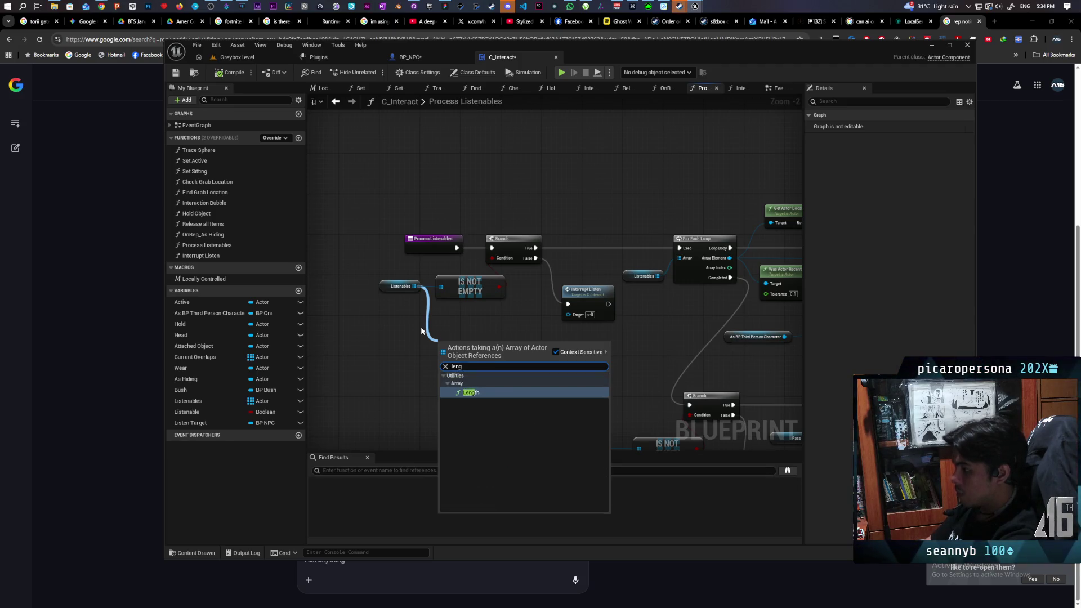
key("Return")
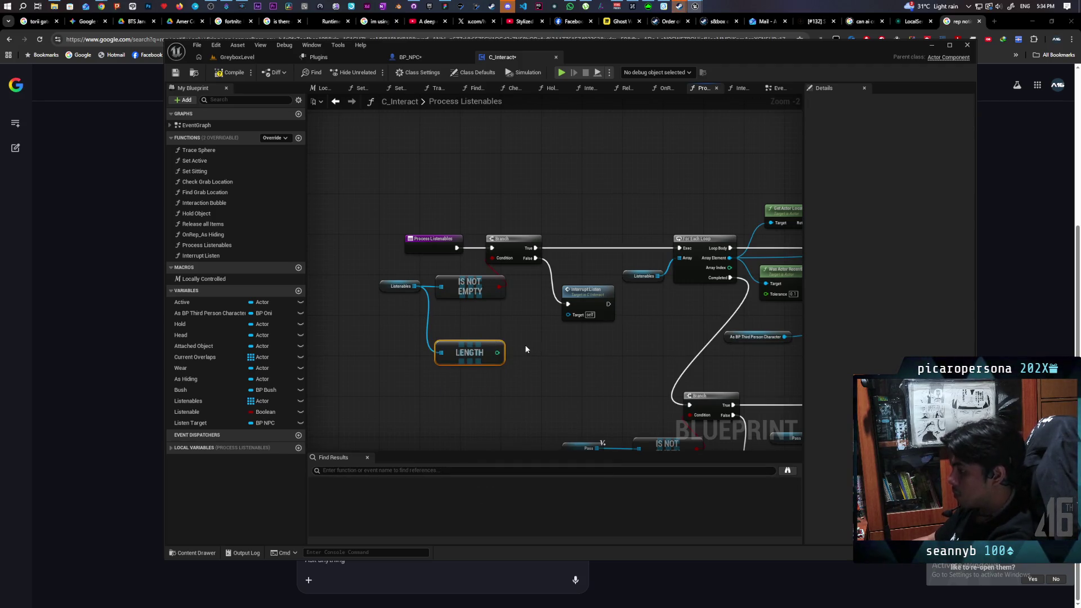
key("ctrl+v")
left_click_drag(497, 353, 528, 364)
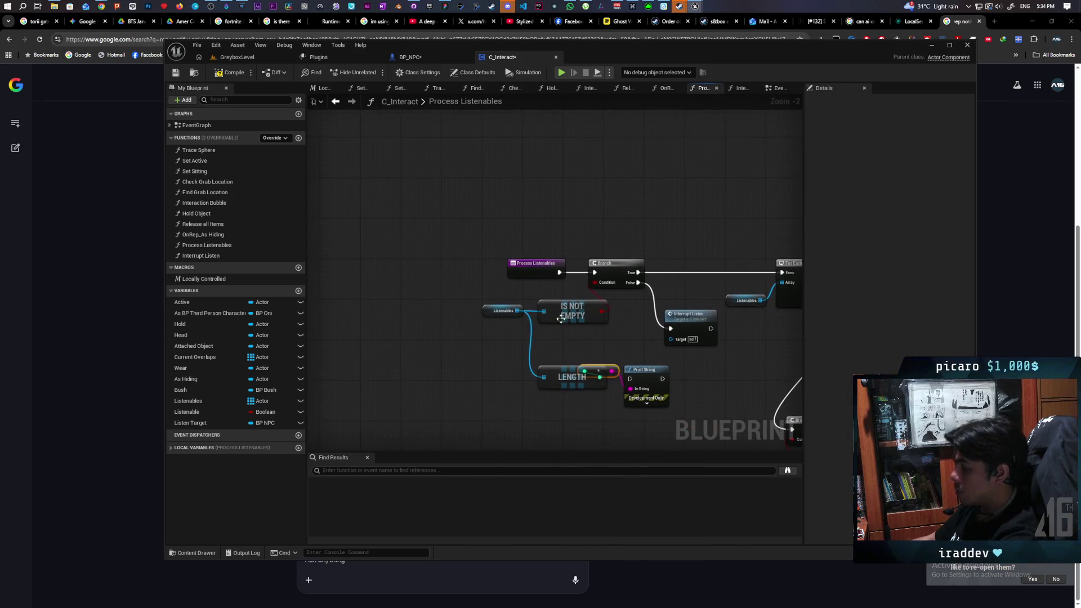
left_click_drag(528, 275, 428, 280)
left_click_drag(643, 376, 539, 270)
left_click_drag(462, 272, 519, 274)
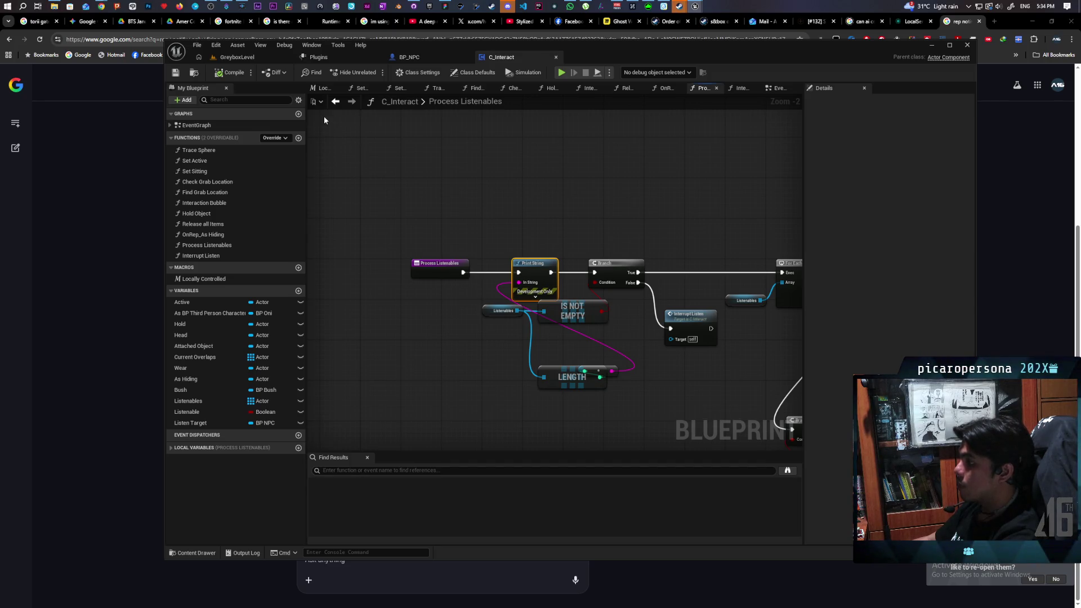
- Run a two-client test from GreyboxLevel, see Listenables counts of 0 printed, and return to C_Interact
left_click(251, 62)
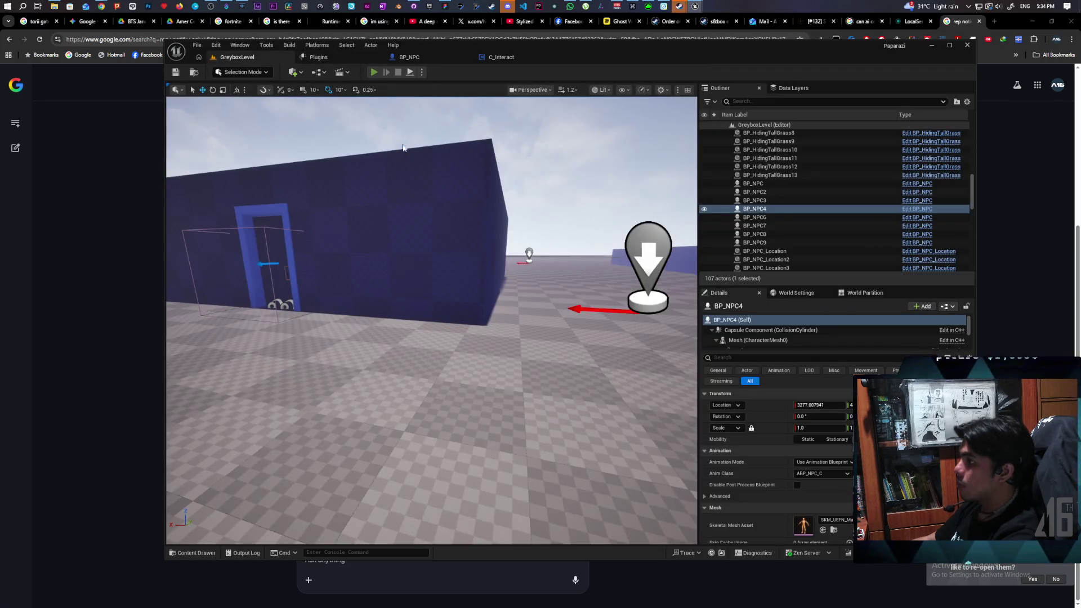
key("alt+p")
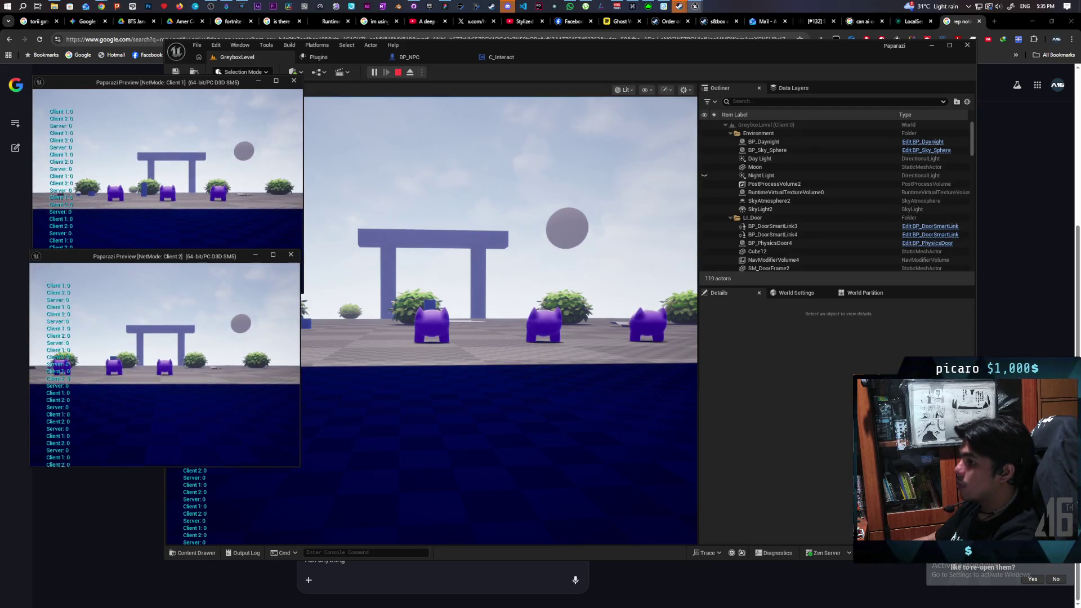
key("Escape")
left_click(506, 59)
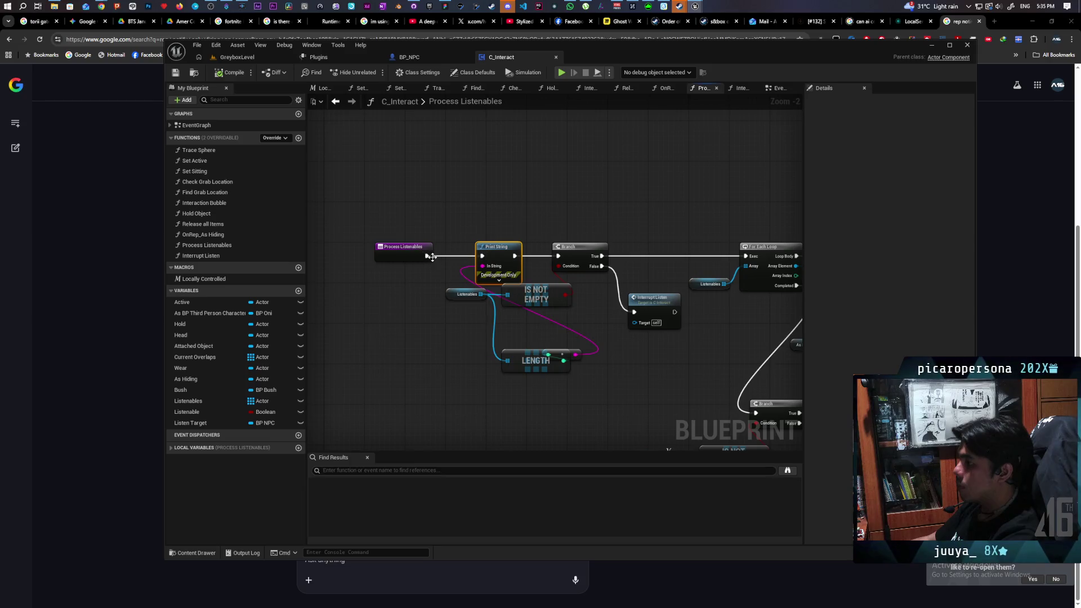
- Move the length Print String onto the Branch's True path, feeding into the For Each Loop
left_click_drag(515, 257, 559, 257)
mouse_move(498, 248)
left_mouse_down()
mouse_move(539, 171)
mouse_move(660, 237)
left_mouse_up()
left_click_drag(601, 256, 654, 220)
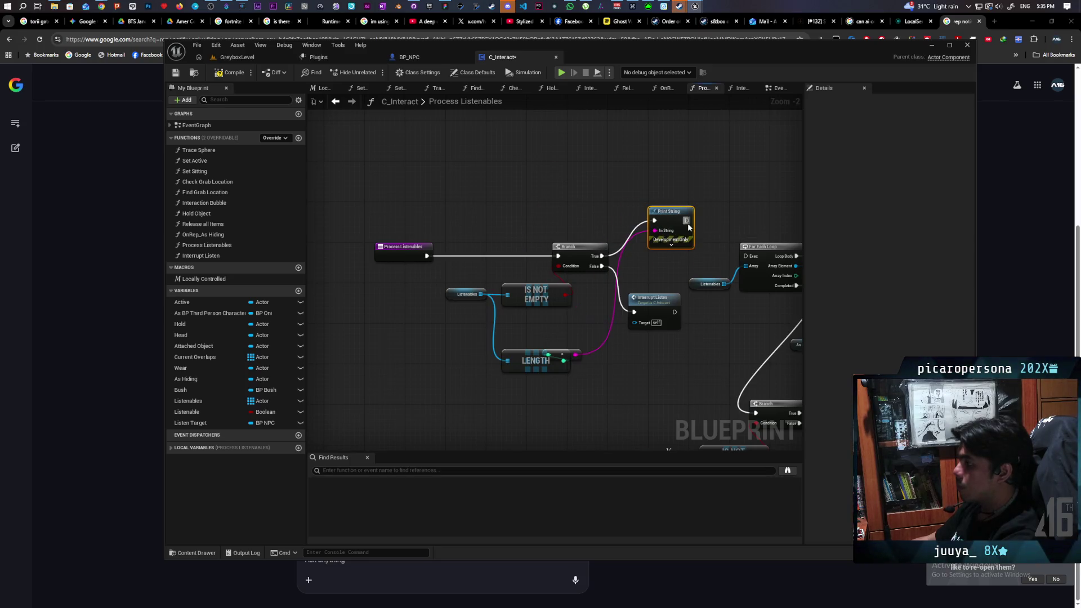
left_click_drag(750, 259, 749, 257)
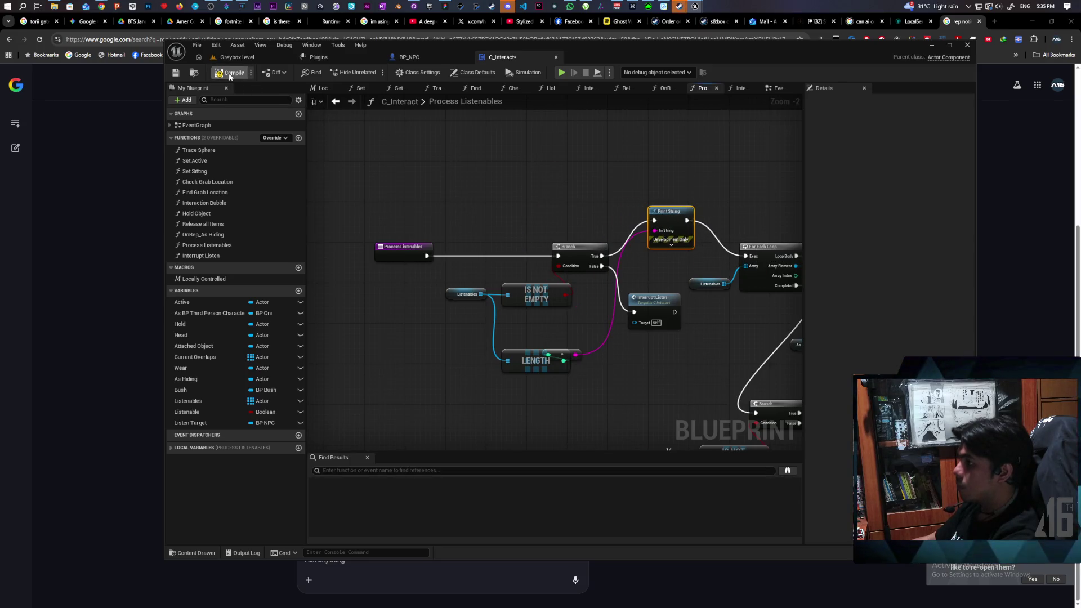
left_click(252, 58)
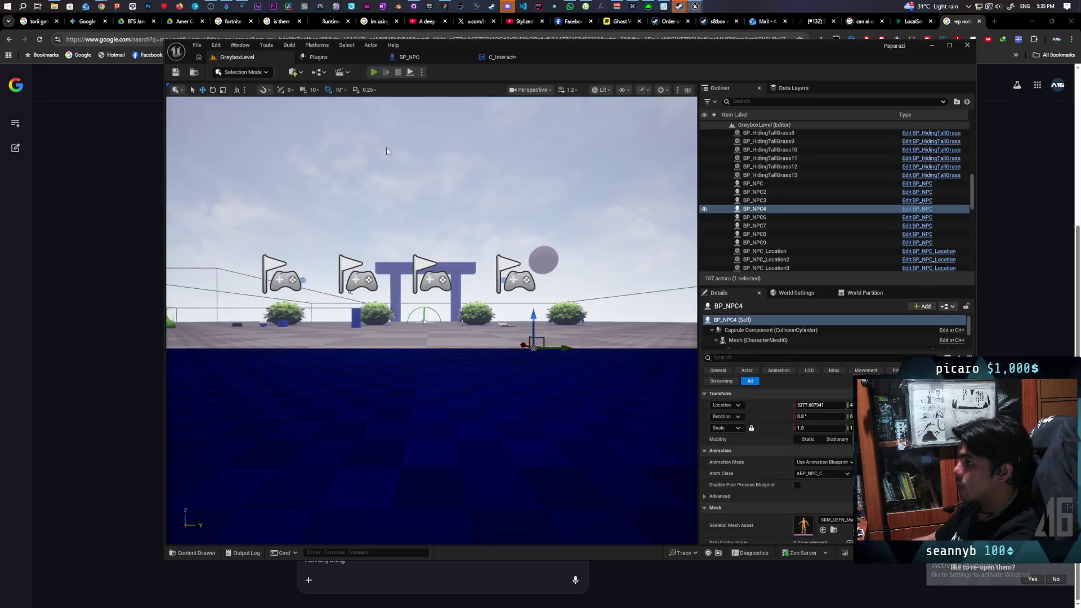
key("alt+p")
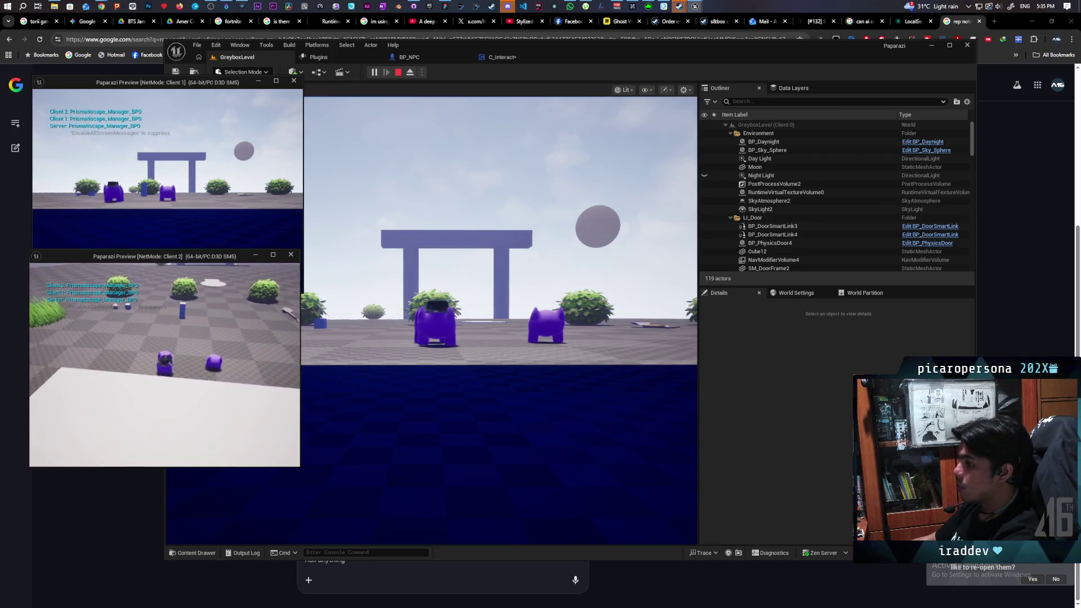
left_click(225, 395)
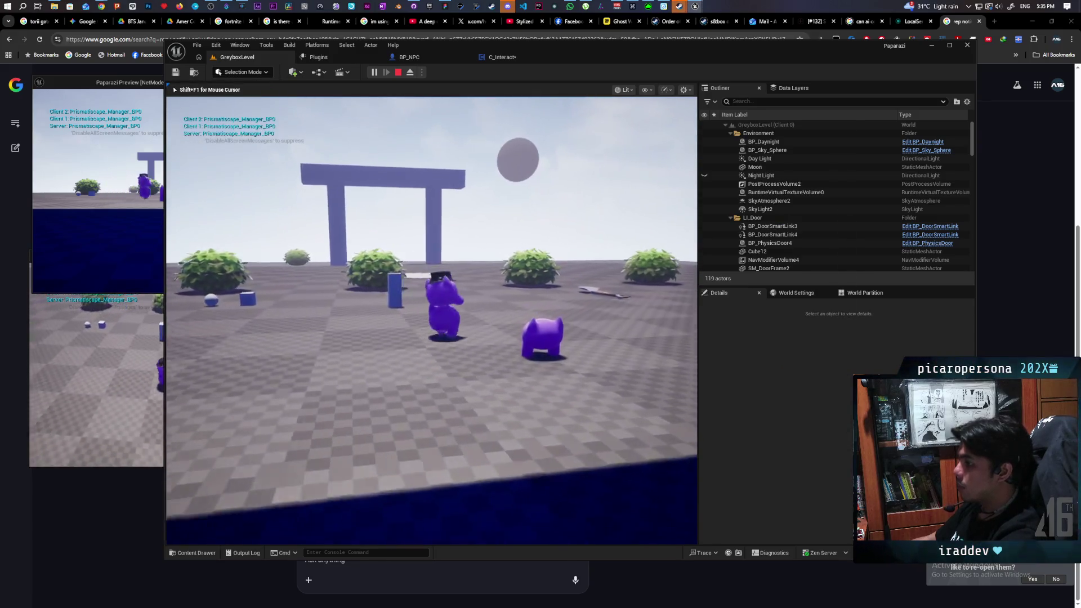
key("w")
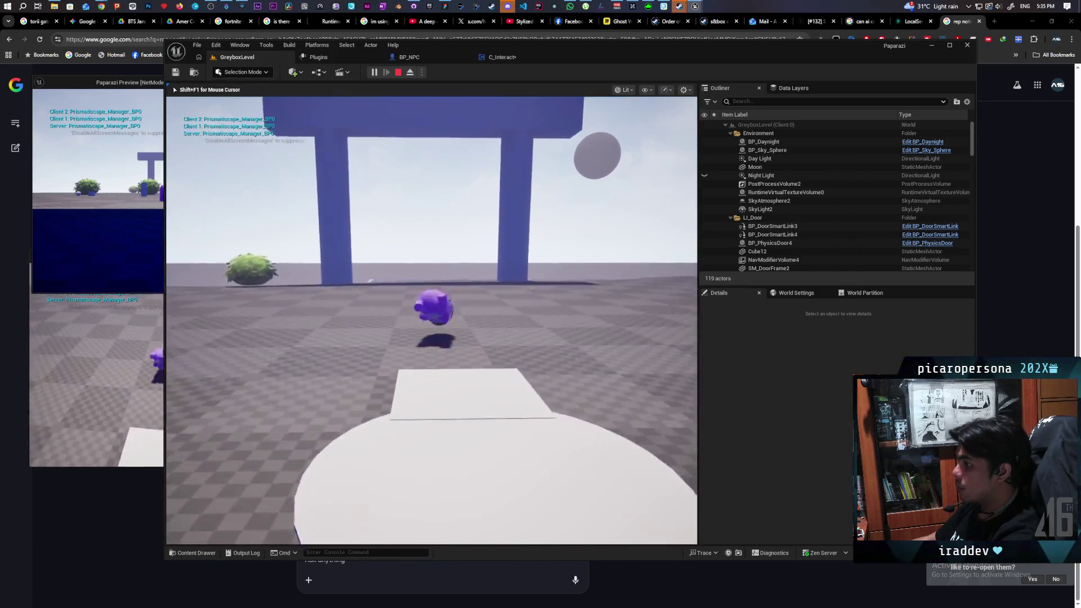
key("space")
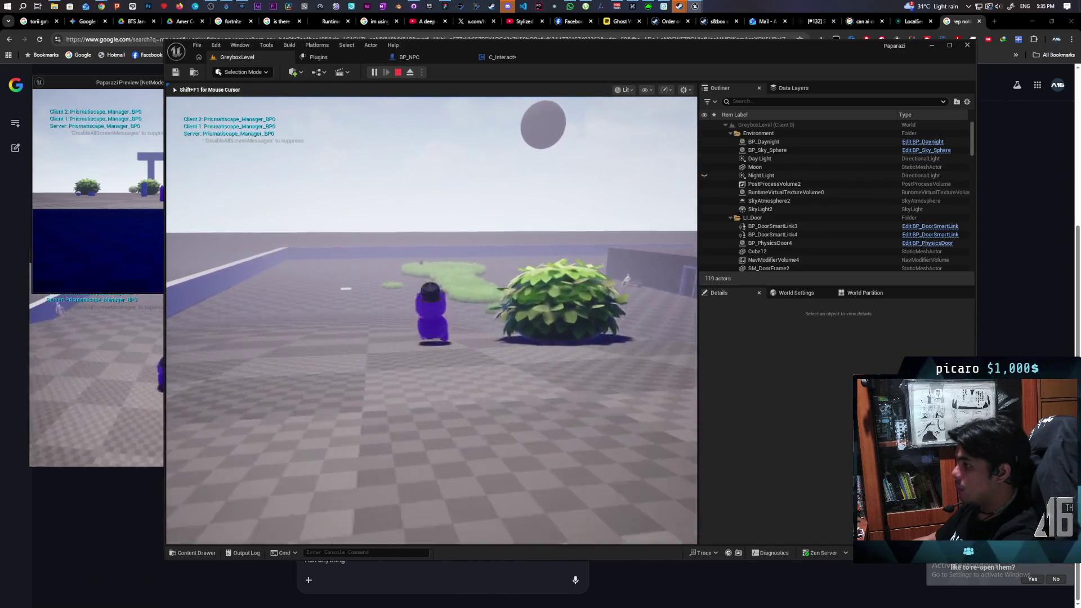
key("space")
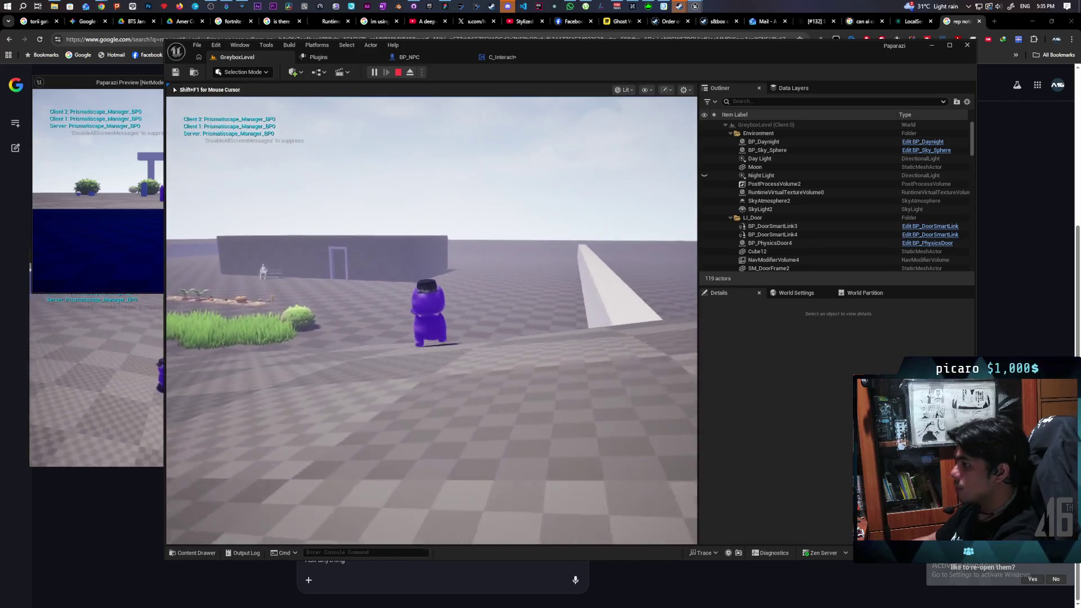
key("space")
key("w")
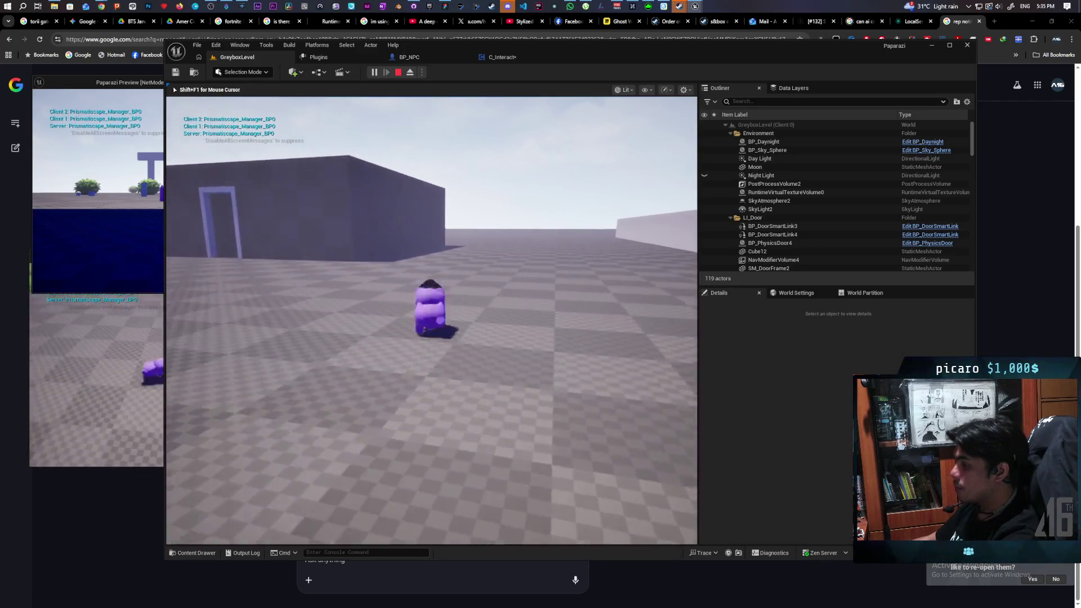
key("space")
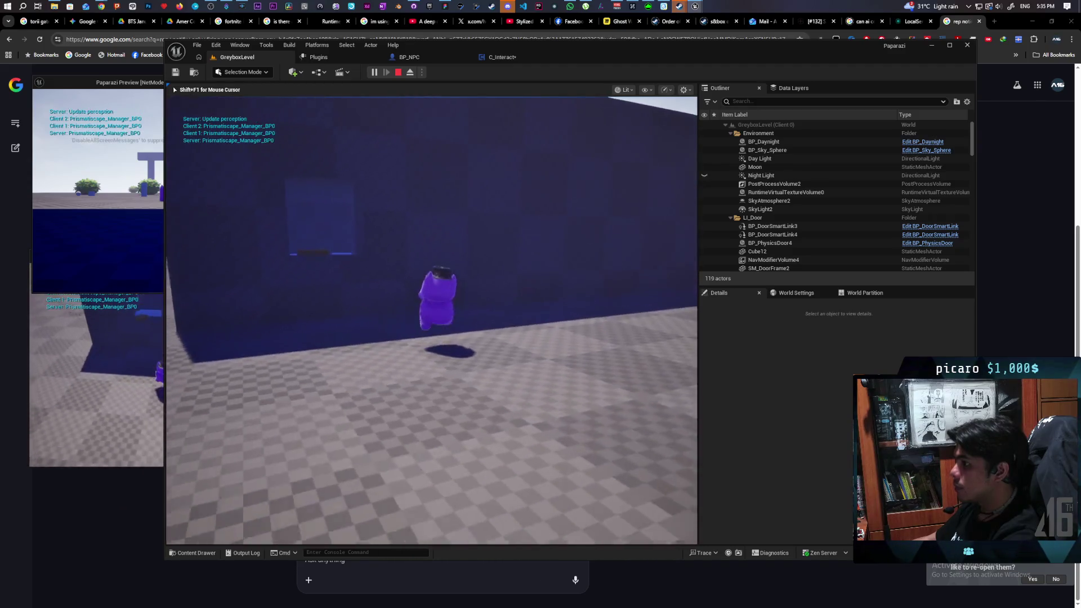
key("w")
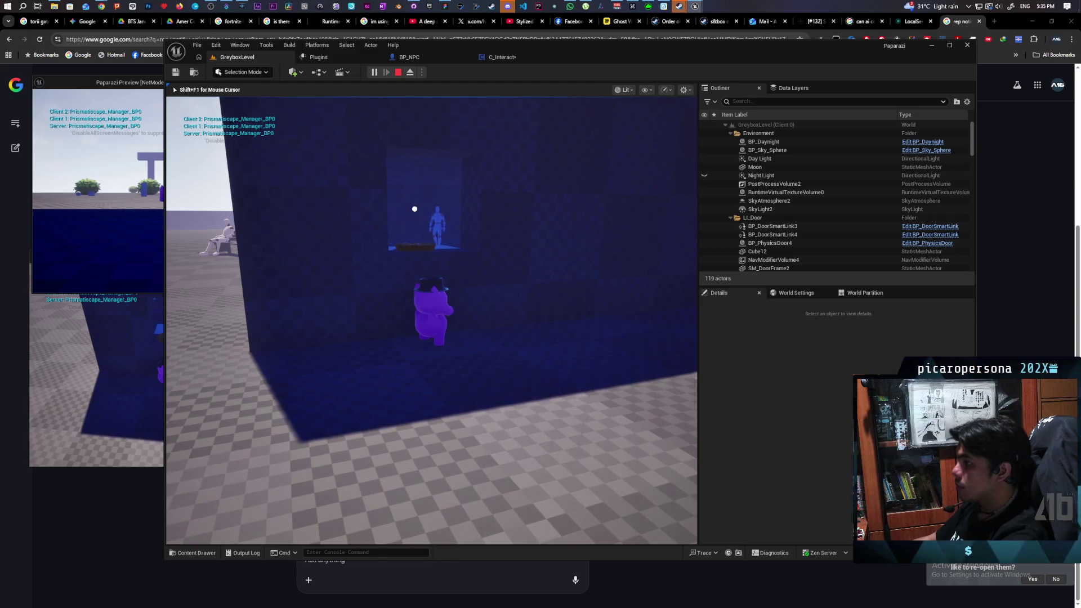
key("w")
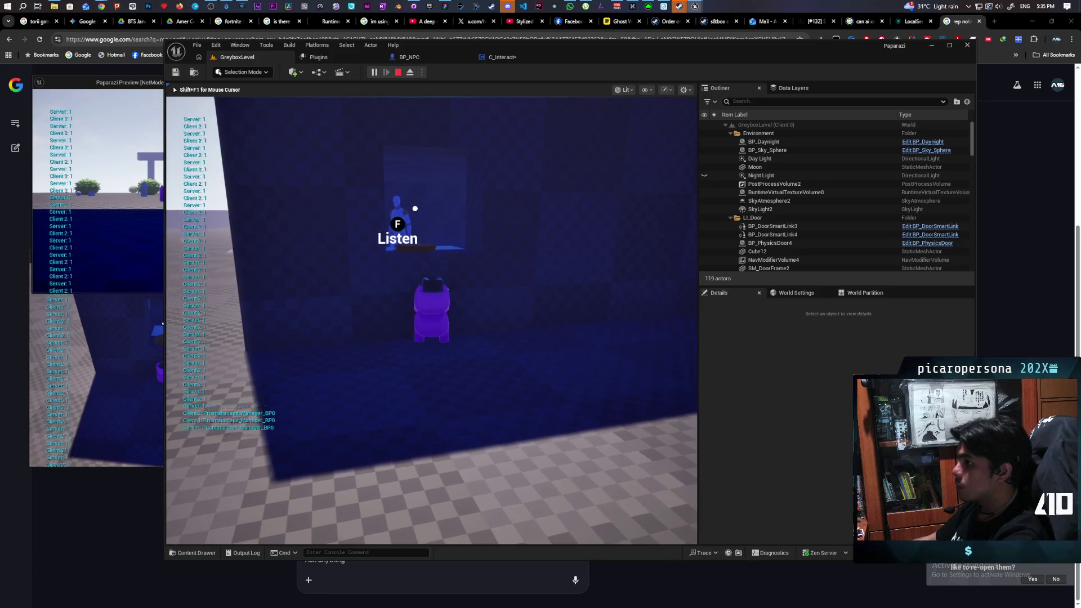
key("e")
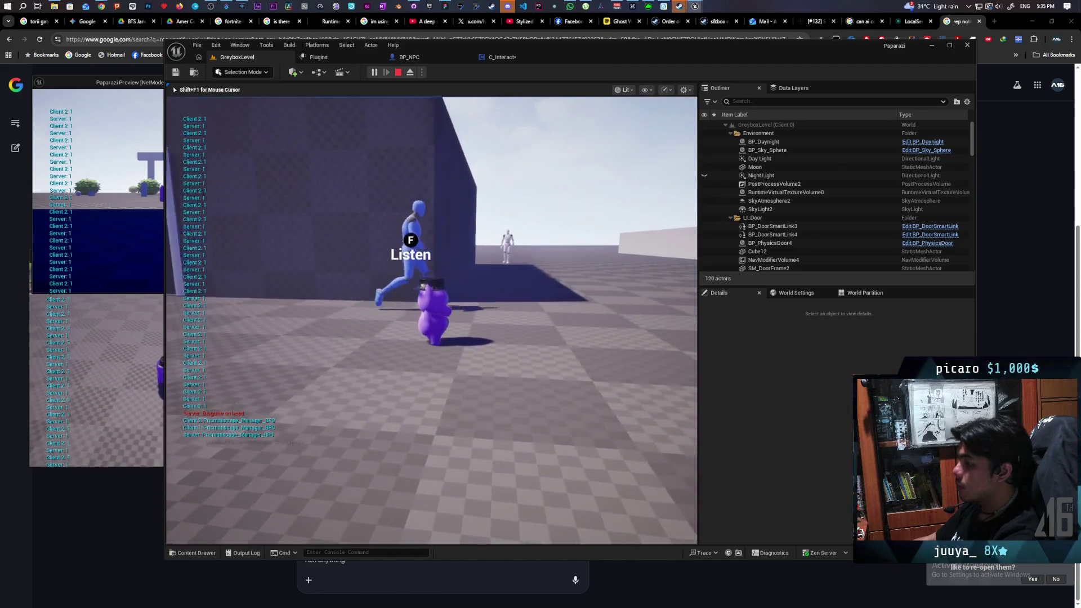
key("Escape")
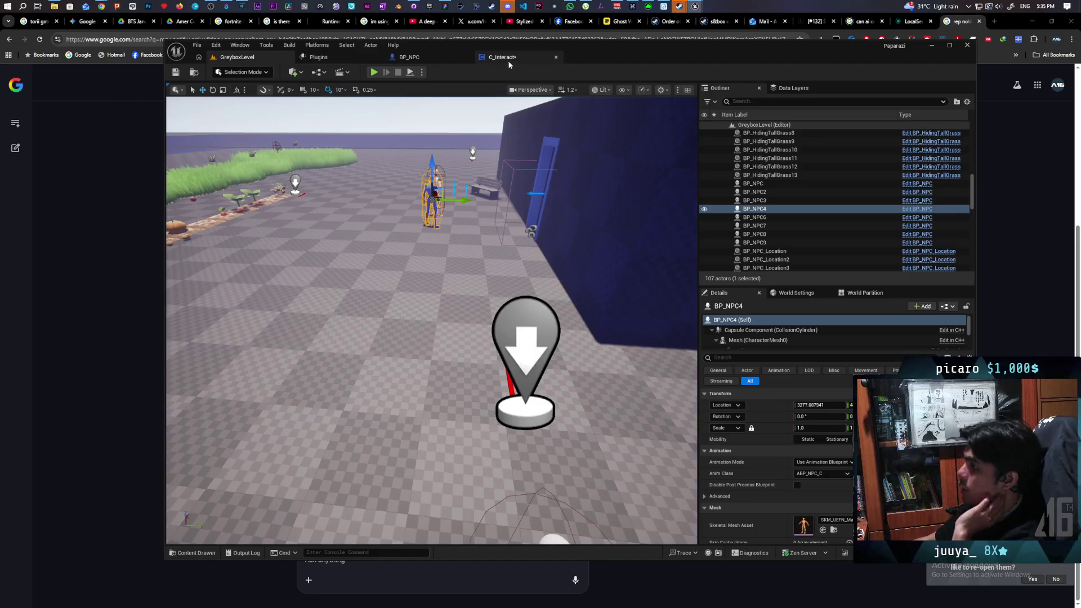
- Toggle an F9 breakpoint on the length Print String in C_Interact's Process Listenables
left_click(508, 59)
scroll(608, 169, "down", 3)
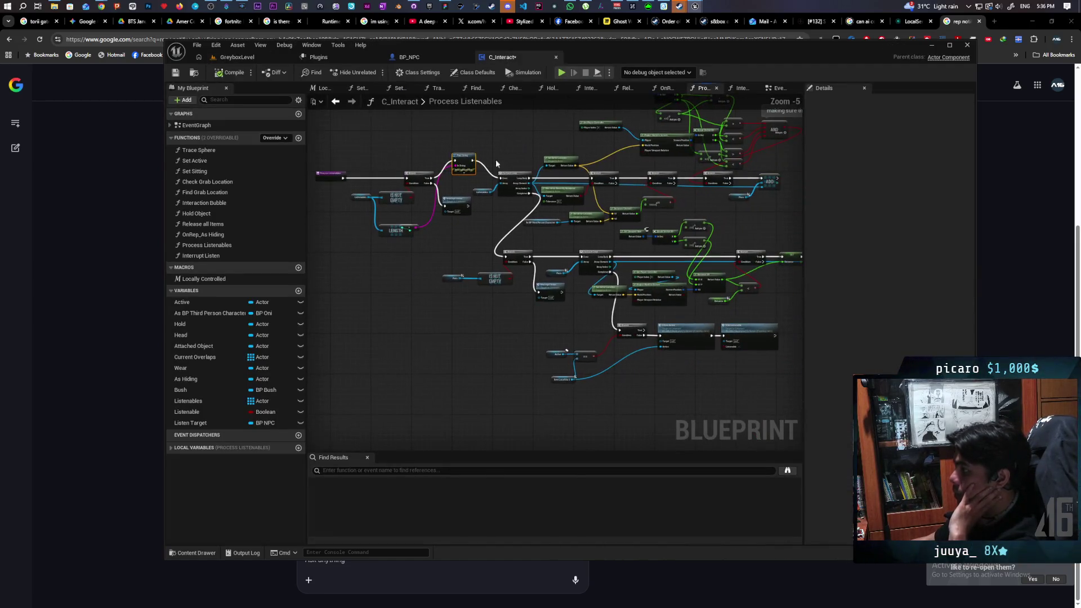
scroll(580, 246, "up", 2)
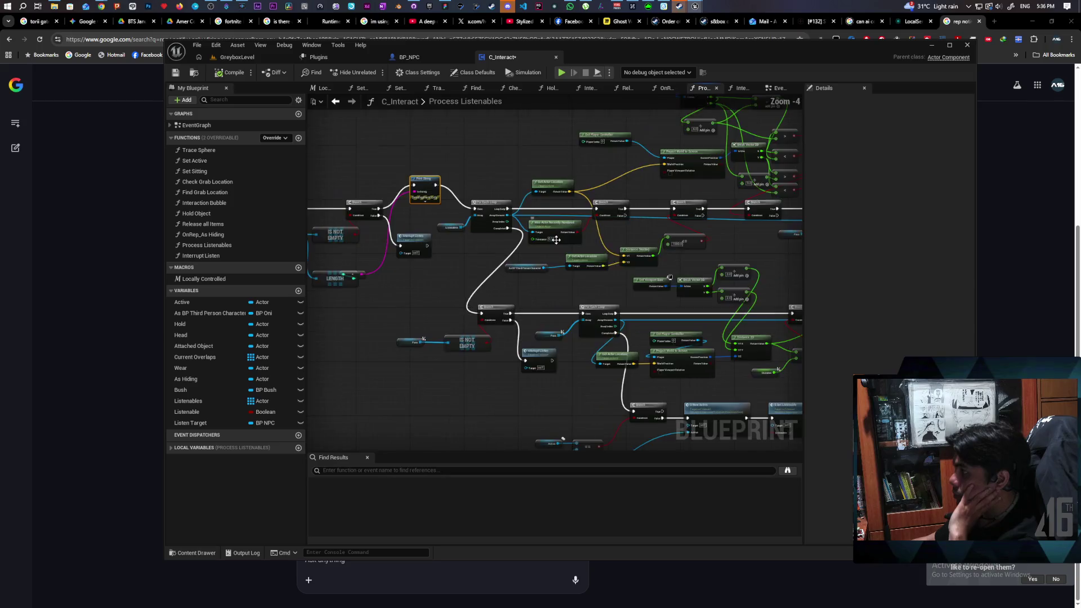
mouse_move(538, 331)
left_mouse_down()
mouse_move(508, 353)
mouse_move(514, 321)
mouse_move(534, 305)
mouse_move(529, 286)
mouse_move(550, 268)
mouse_move(687, 252)
mouse_move(736, 265)
left_mouse_up()
mouse_move(496, 318)
left_mouse_down()
mouse_move(620, 313)
mouse_move(637, 326)
left_mouse_up()
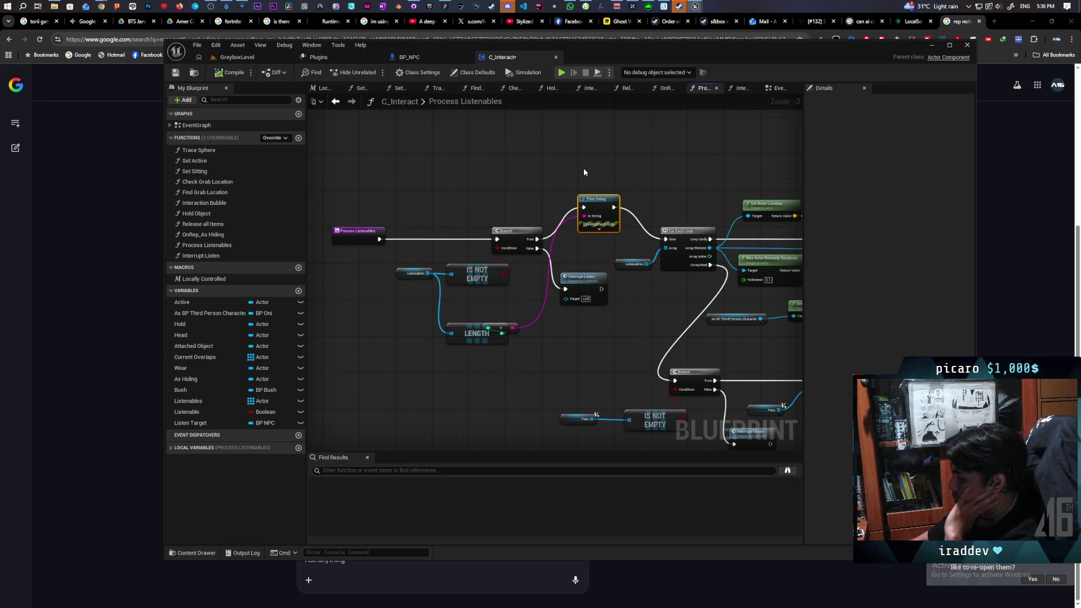
key("F9")
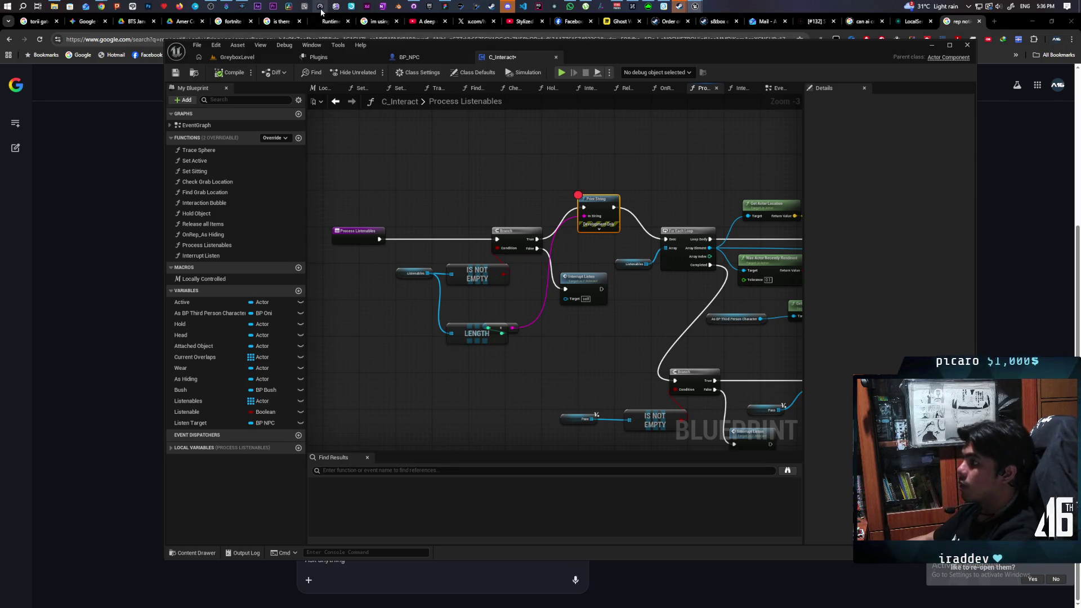
left_click(254, 59)
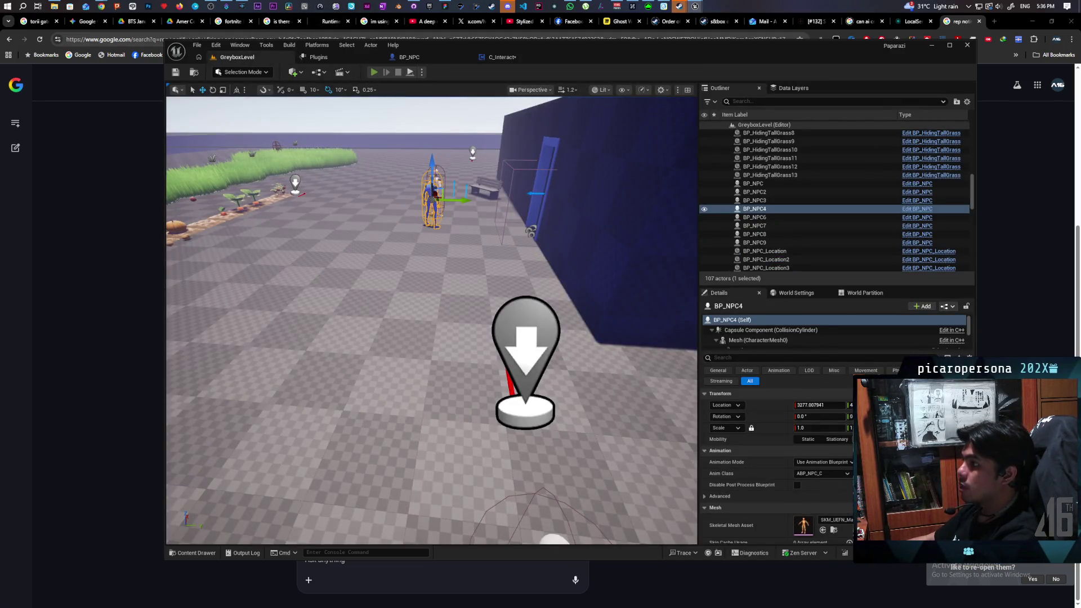
- Start multiplayer play and walk and jump through the blue arch toward the grey building until the breakpoint hits
left_click(374, 72)
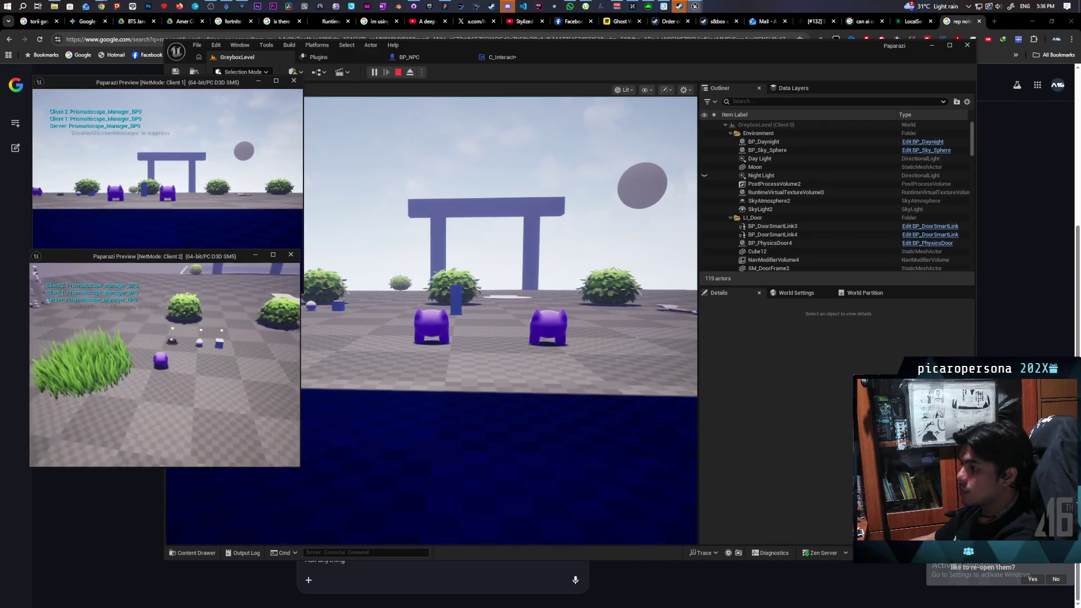
key("w")
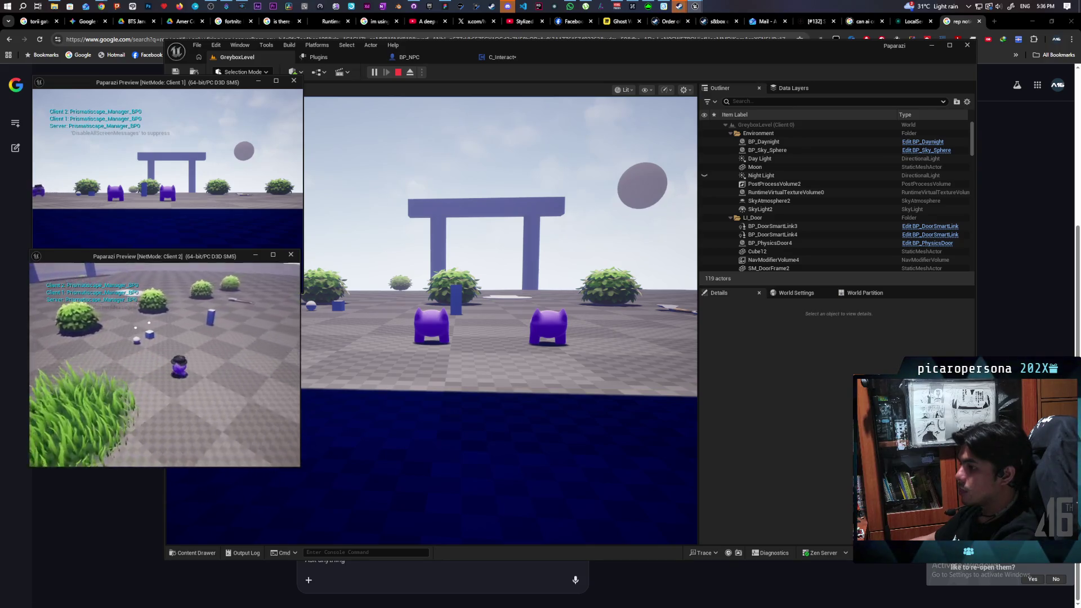
key("w")
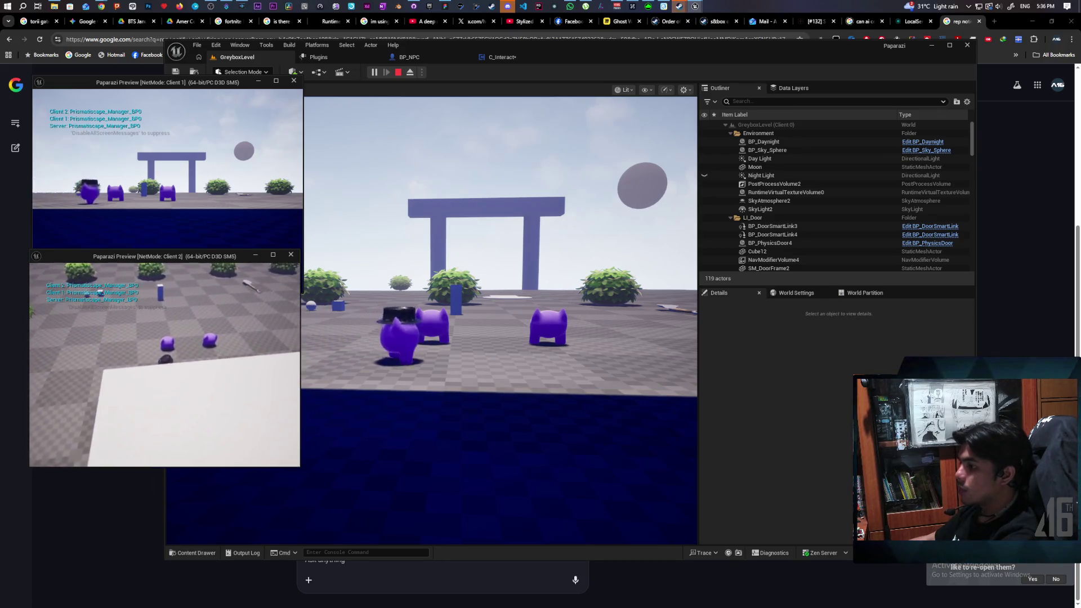
left_click(394, 394)
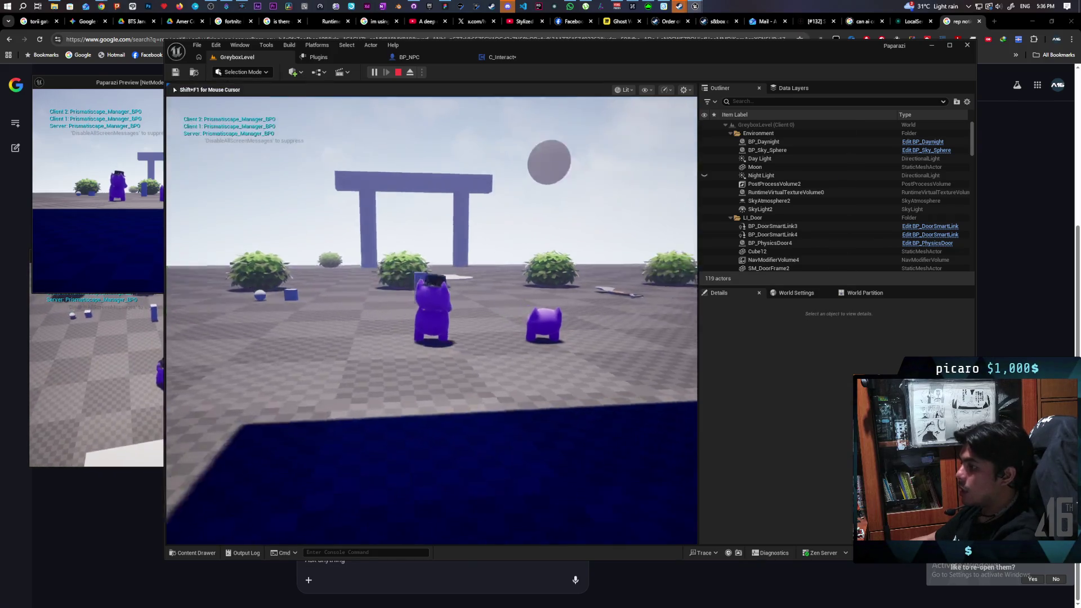
key("w")
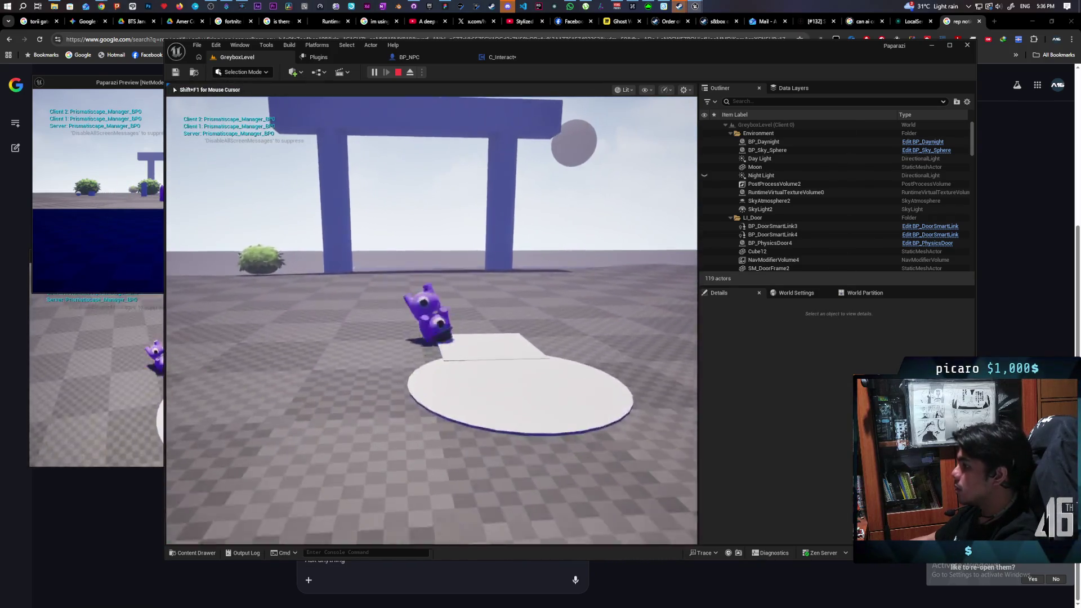
key("space")
key("w")
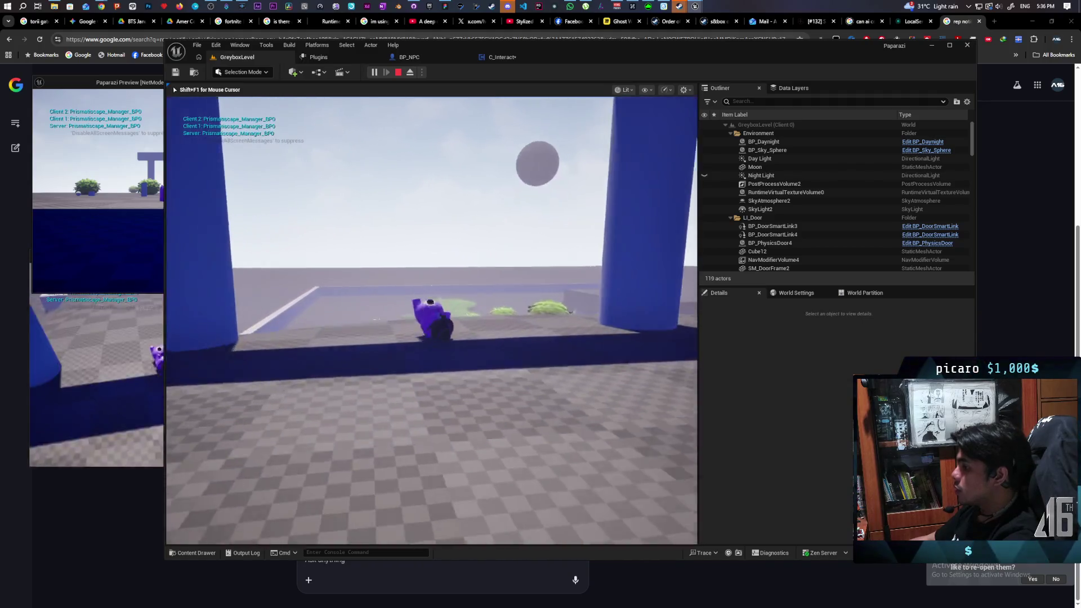
key("space")
key("w")
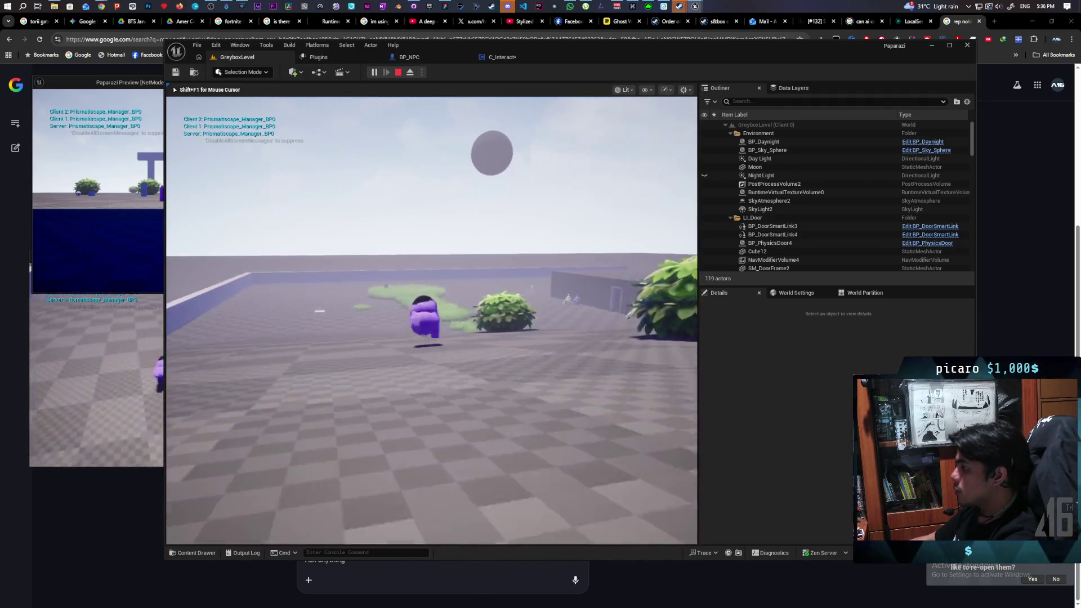
key("w")
key("space")
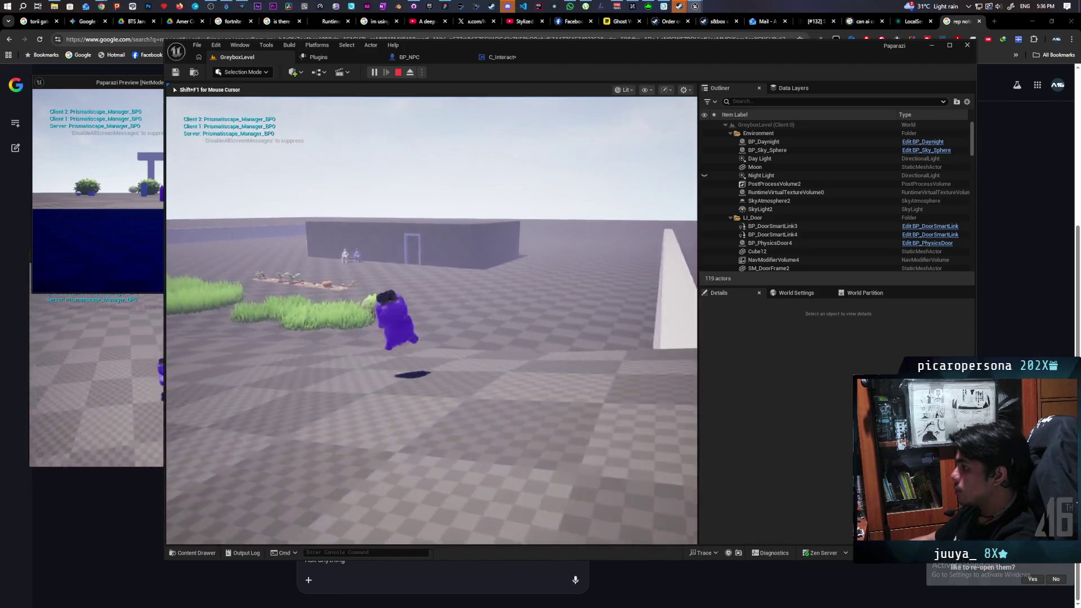
key("w")
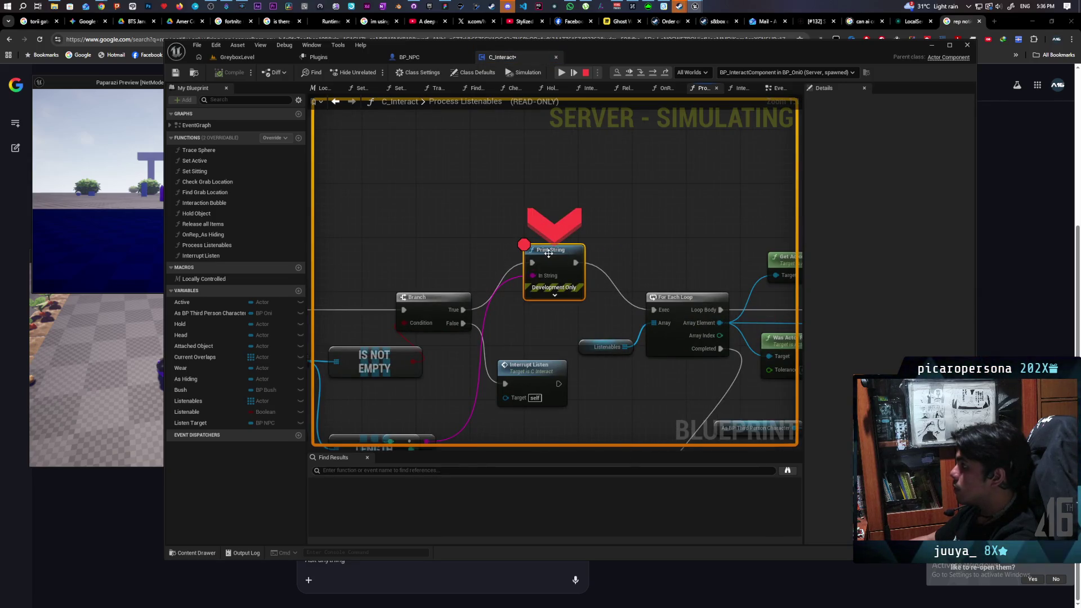
- Switch debugging to Client 1 and step with F10 through the For Each Loop to the distance Branch
left_click(573, 68)
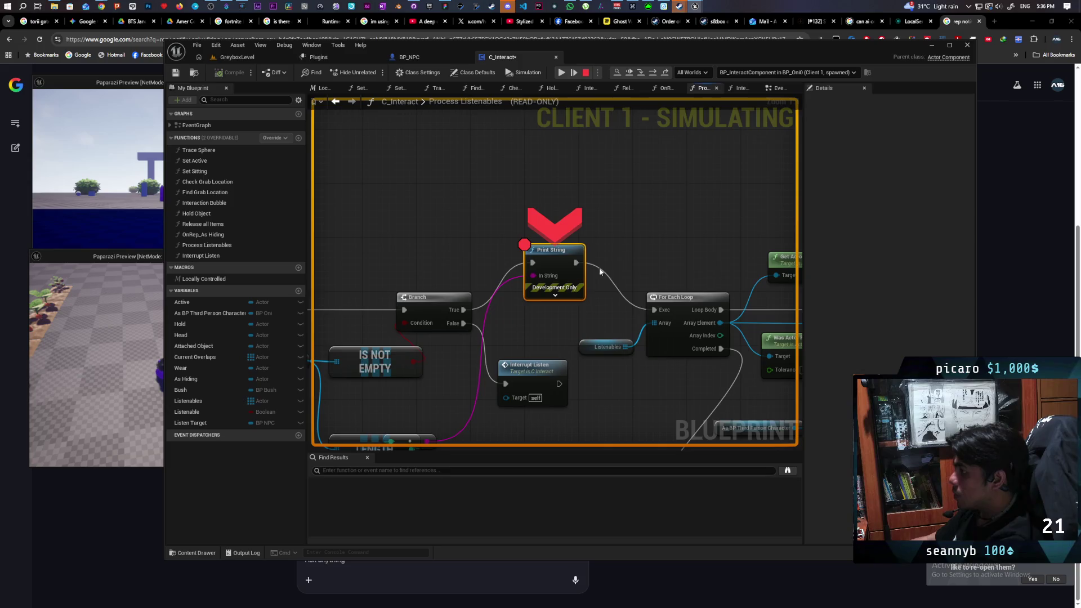
key("F10")
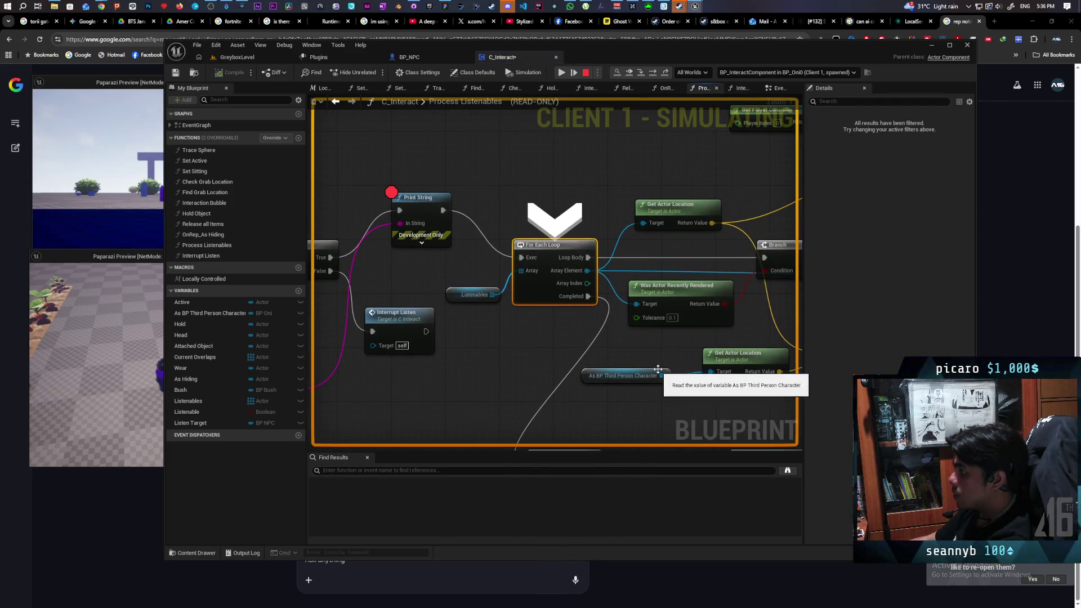
key("F10")
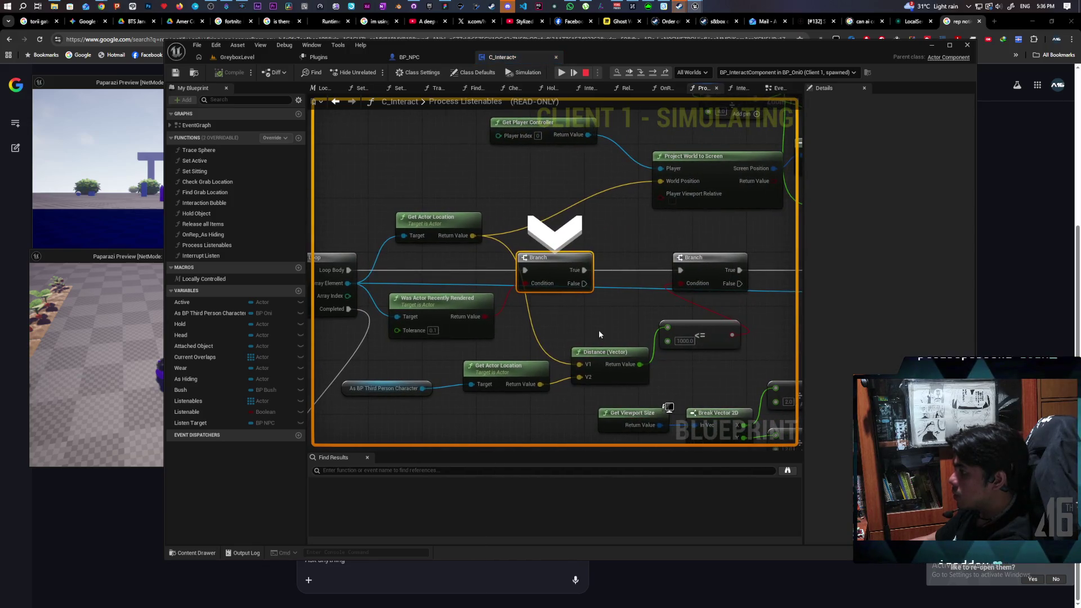
mouse_move(487, 318)
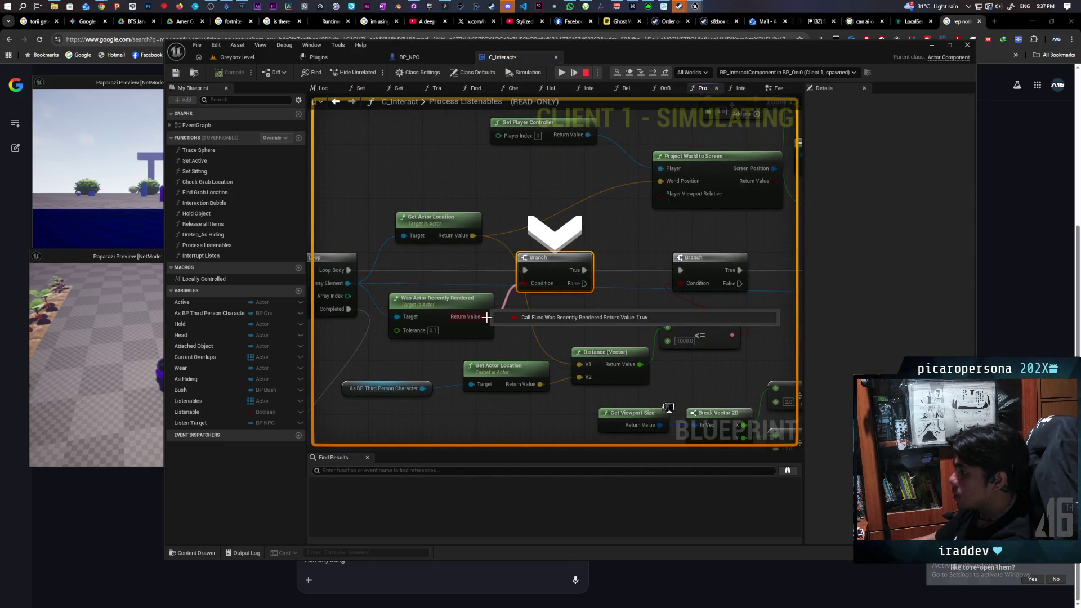
key("F10")
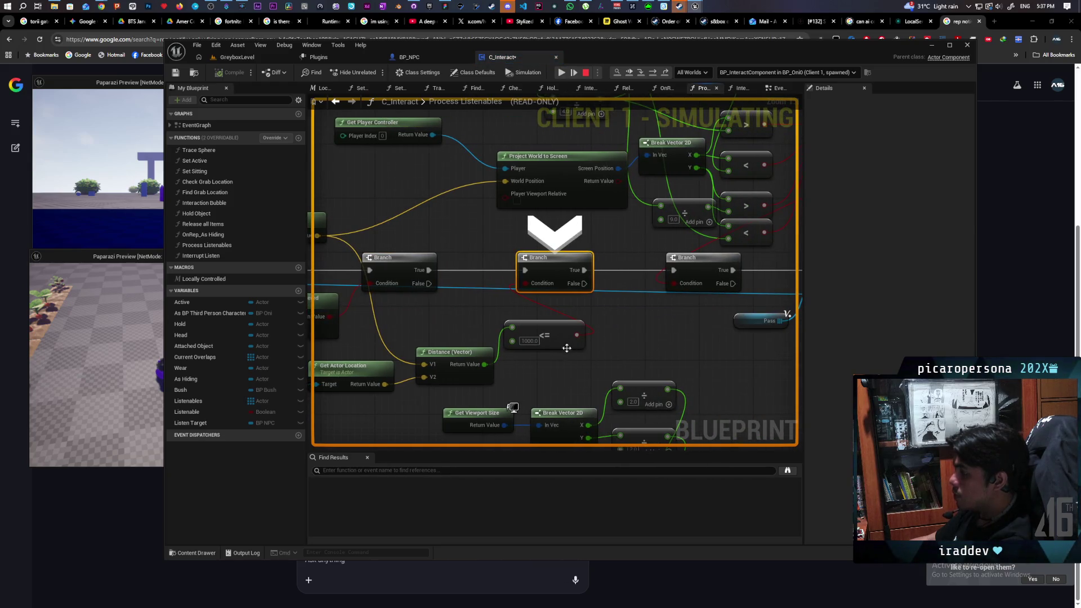
- Inspect the <= and Distance pin values (3347 against the 1000 limit), then stop play
mouse_move(577, 334)
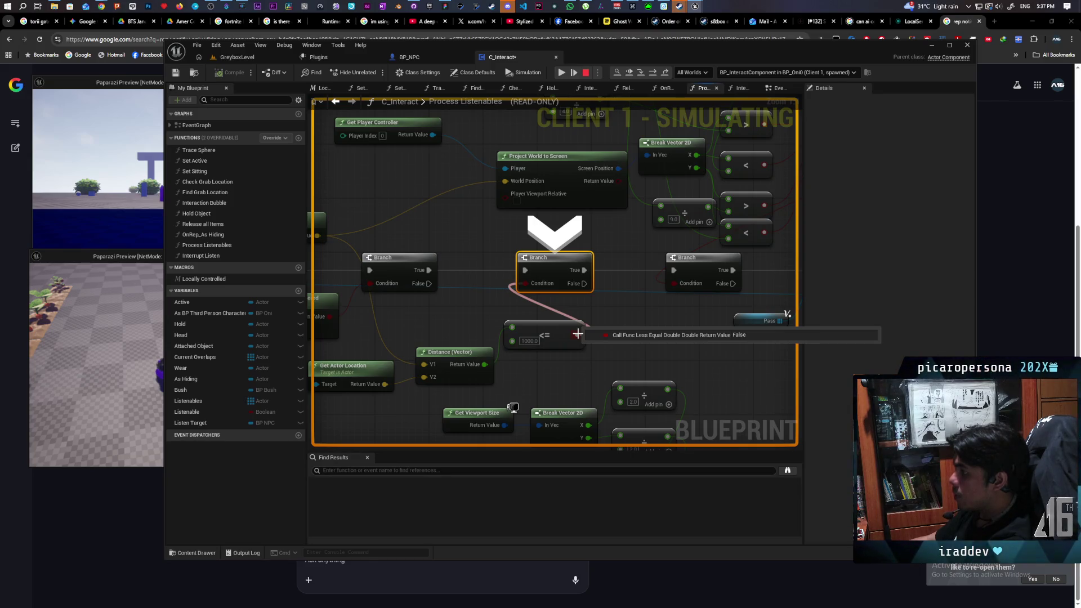
mouse_move(484, 364)
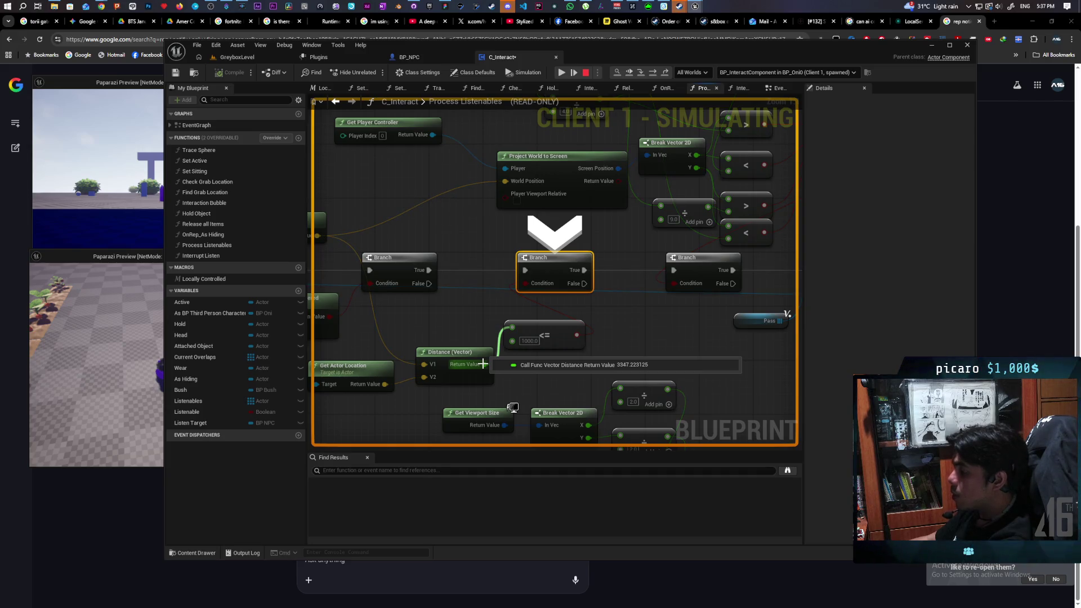
mouse_move(472, 404)
left_mouse_down()
mouse_move(569, 369)
mouse_move(641, 360)
mouse_move(618, 366)
left_mouse_up()
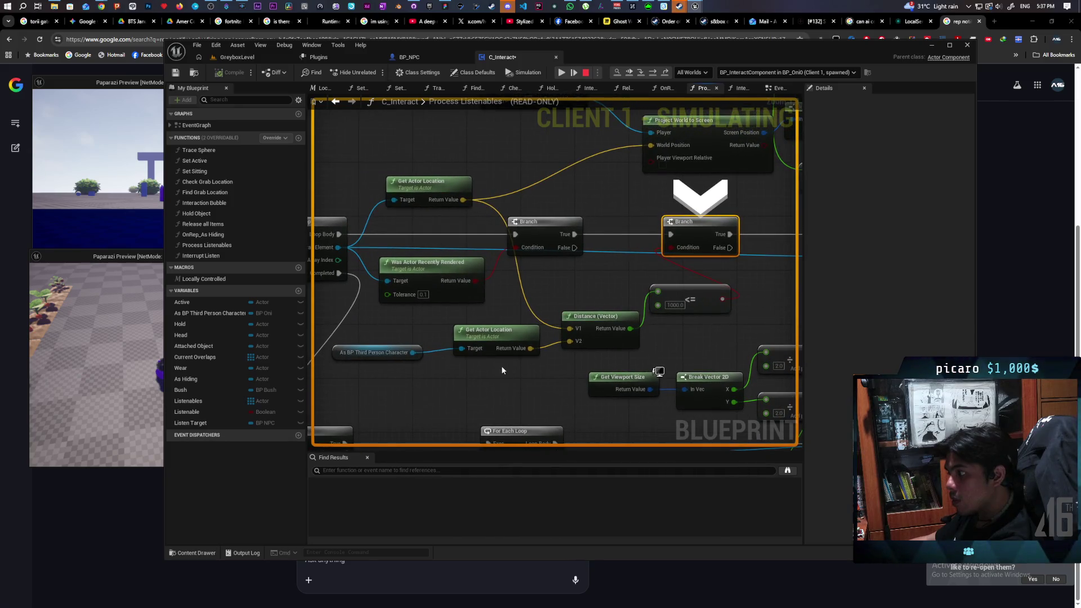
left_click(393, 353)
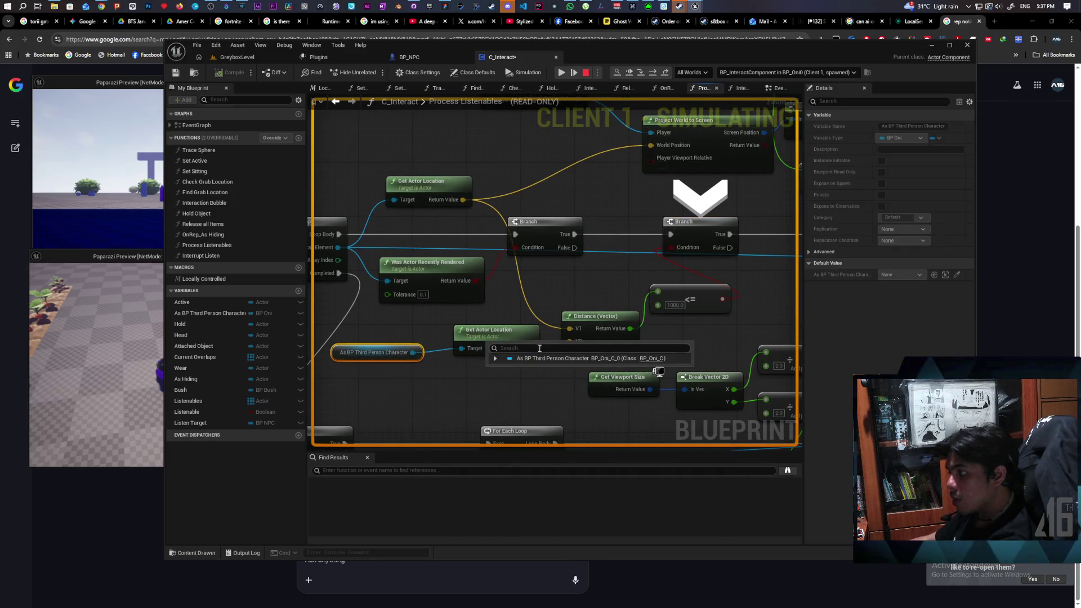
mouse_move(531, 348)
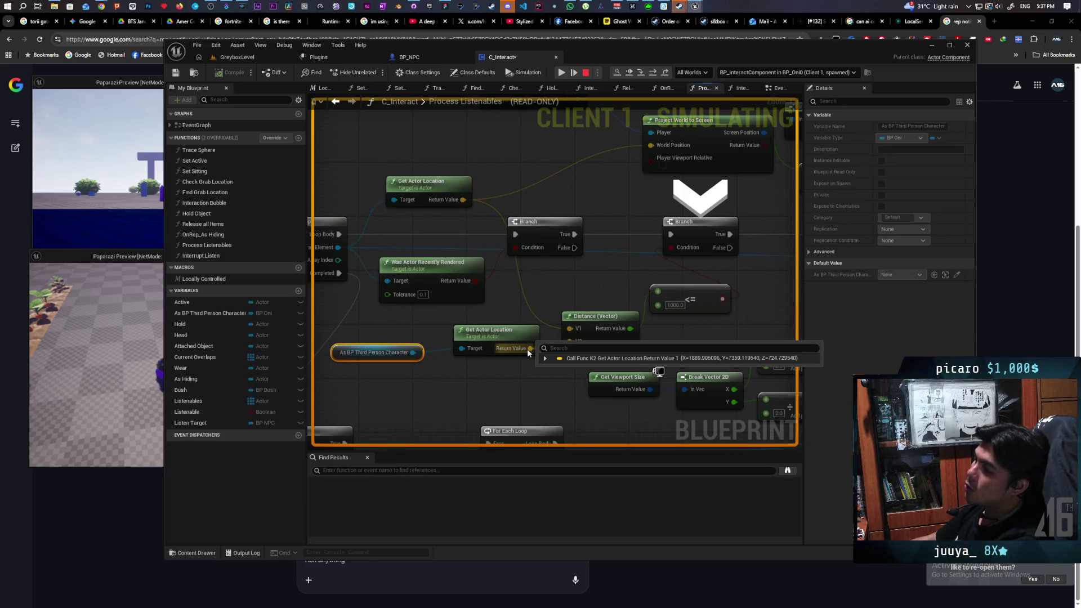
key("Escape")
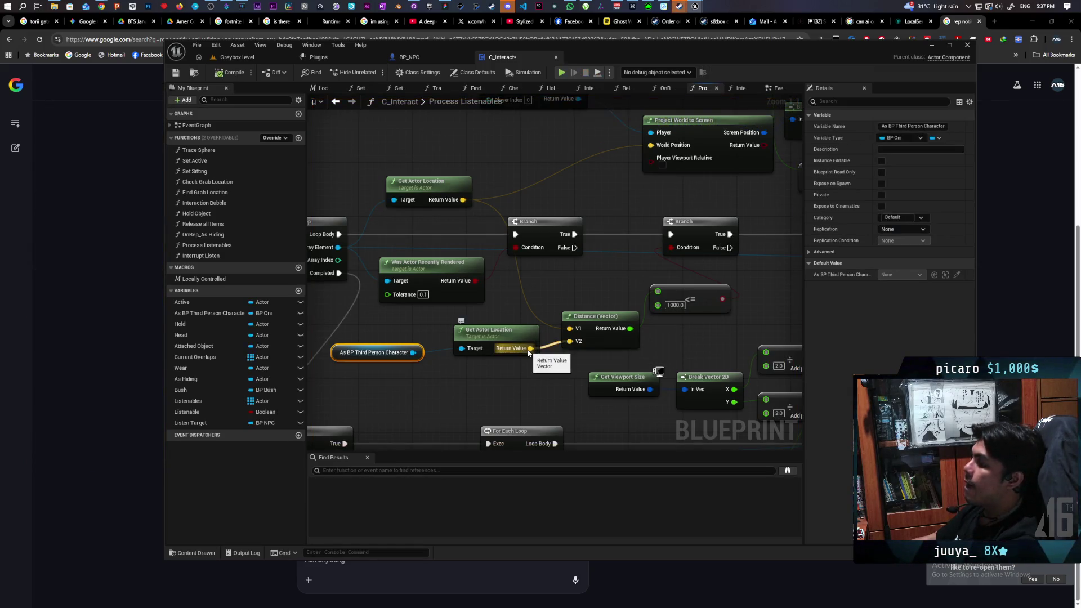
- Feed Distance V2 from Get World Location of the character's Get Mesh component instead of the actor location
left_click_drag(423, 258, 428, 297)
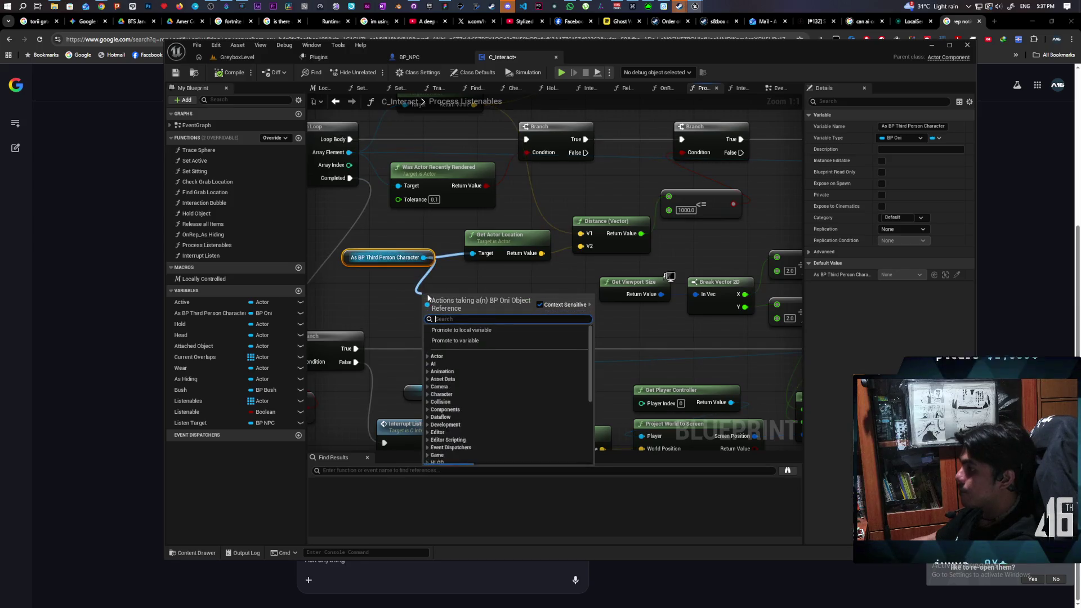
type("get mesh")
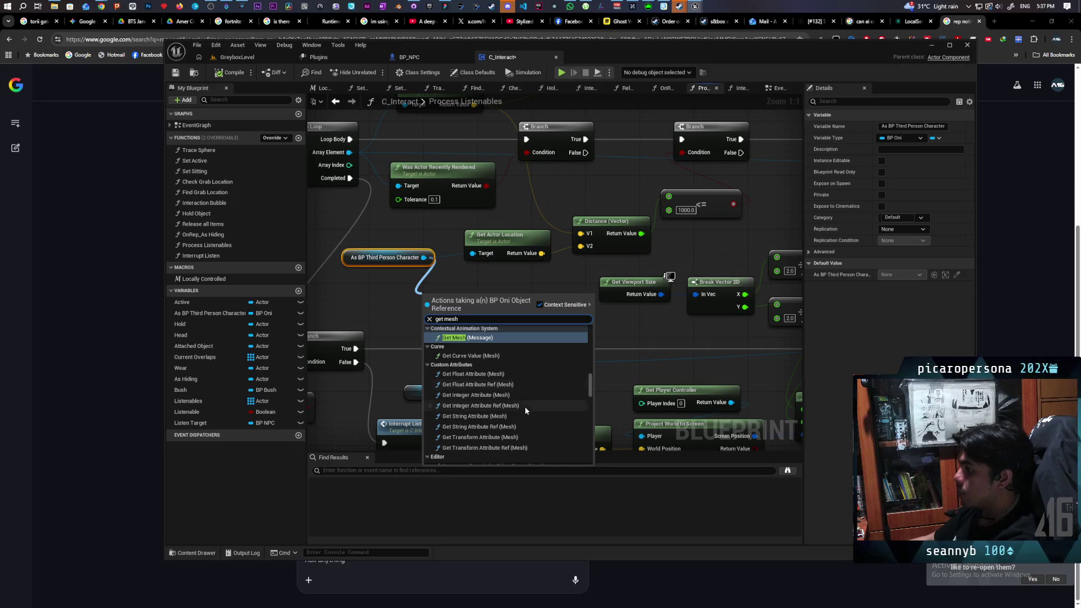
scroll(543, 415, "down", 10)
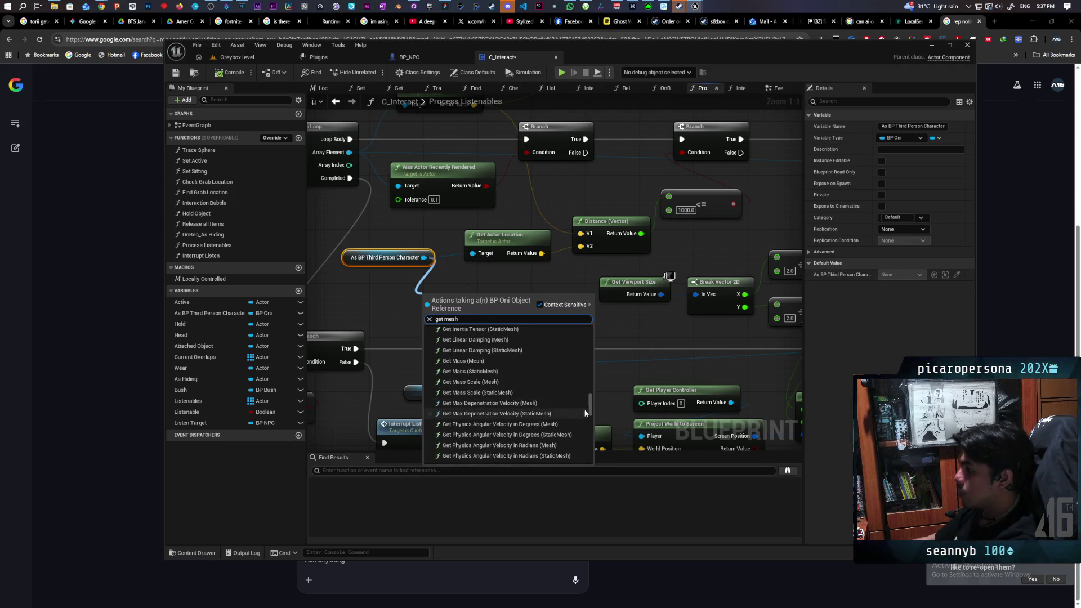
left_click_drag(589, 409, 591, 477)
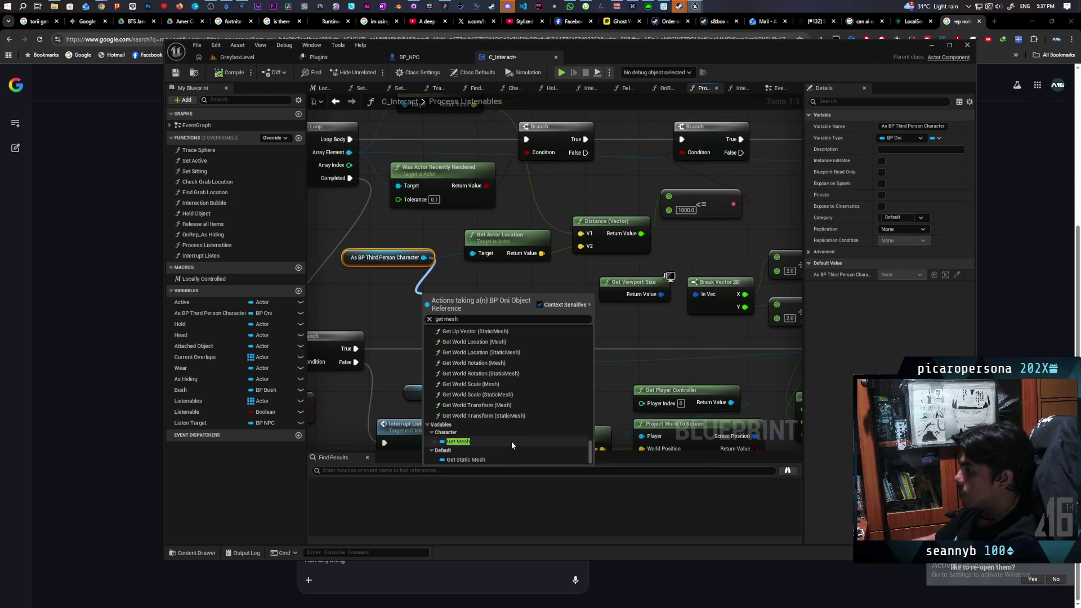
left_click(479, 442)
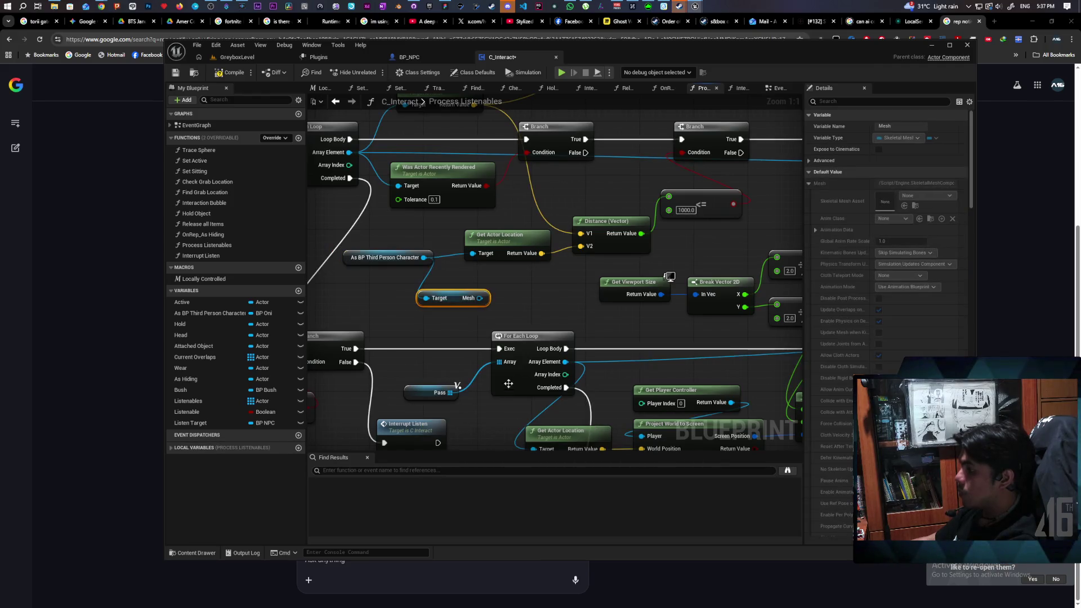
mouse_move(481, 304)
left_mouse_down()
mouse_move(528, 331)
mouse_move(530, 349)
mouse_move(459, 347)
mouse_move(509, 338)
left_mouse_up()
type("ge")
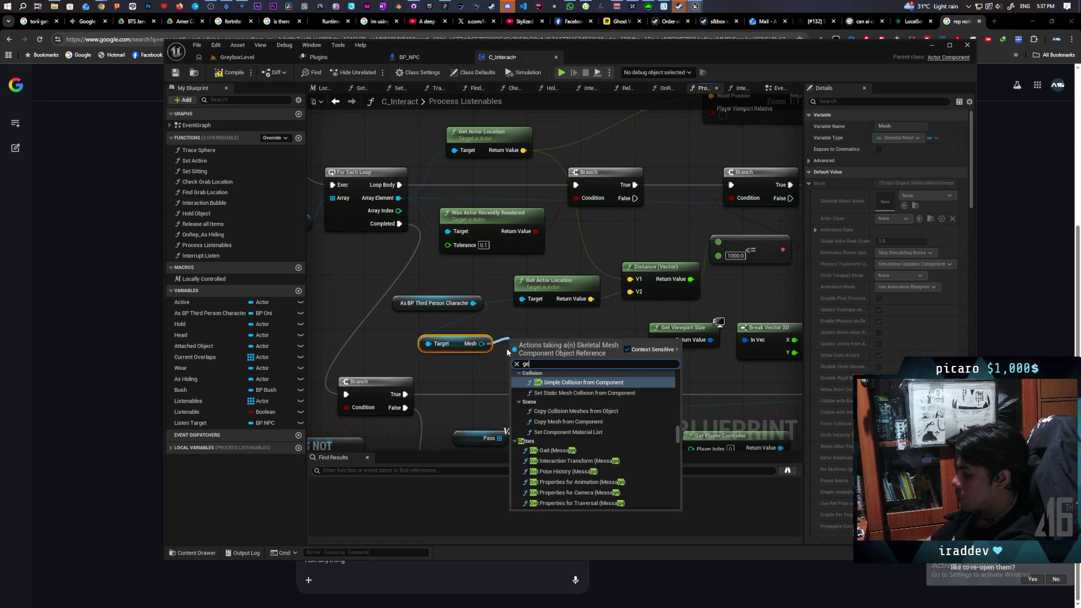
type("t worl")
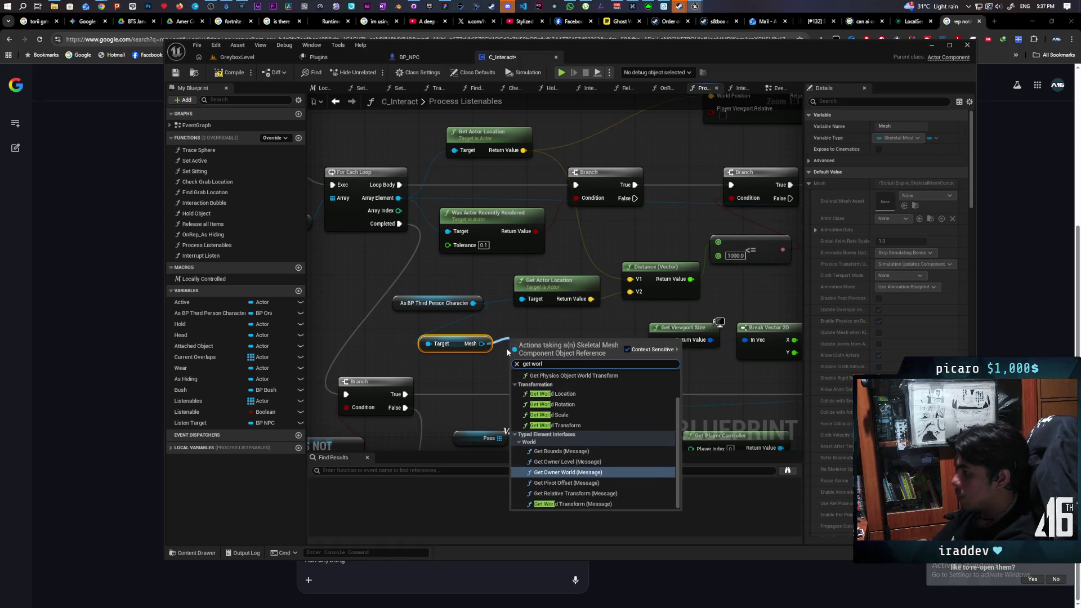
type("d location")
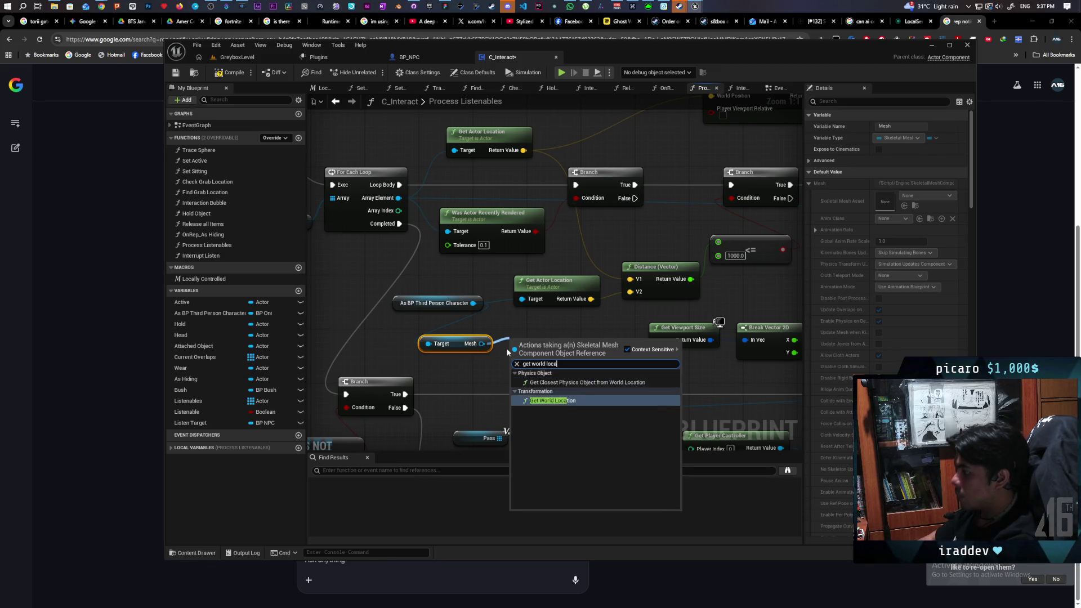
key("Return")
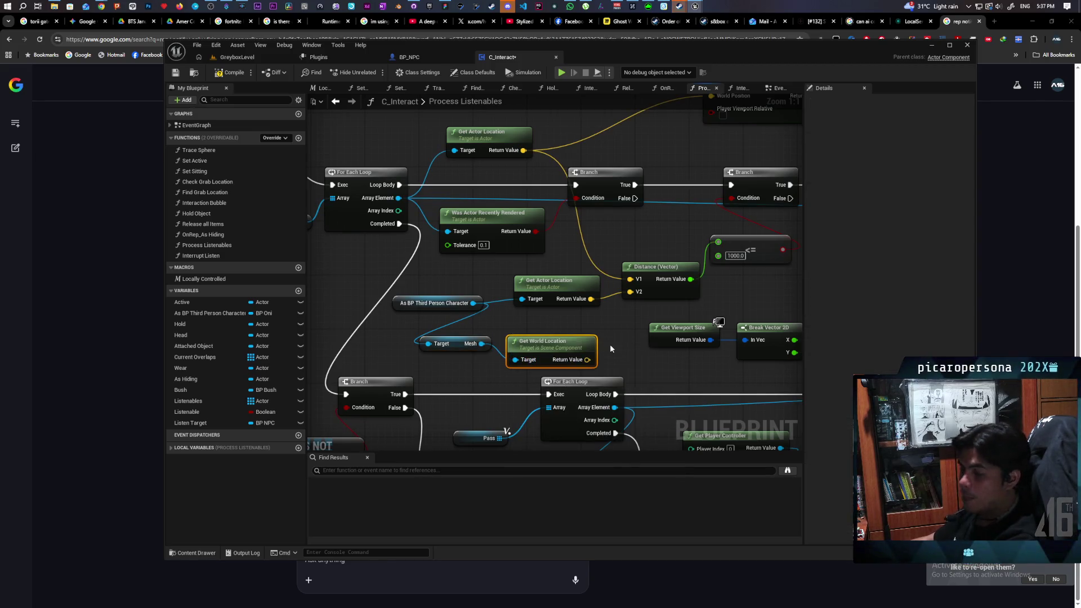
left_click_drag(589, 359, 644, 292)
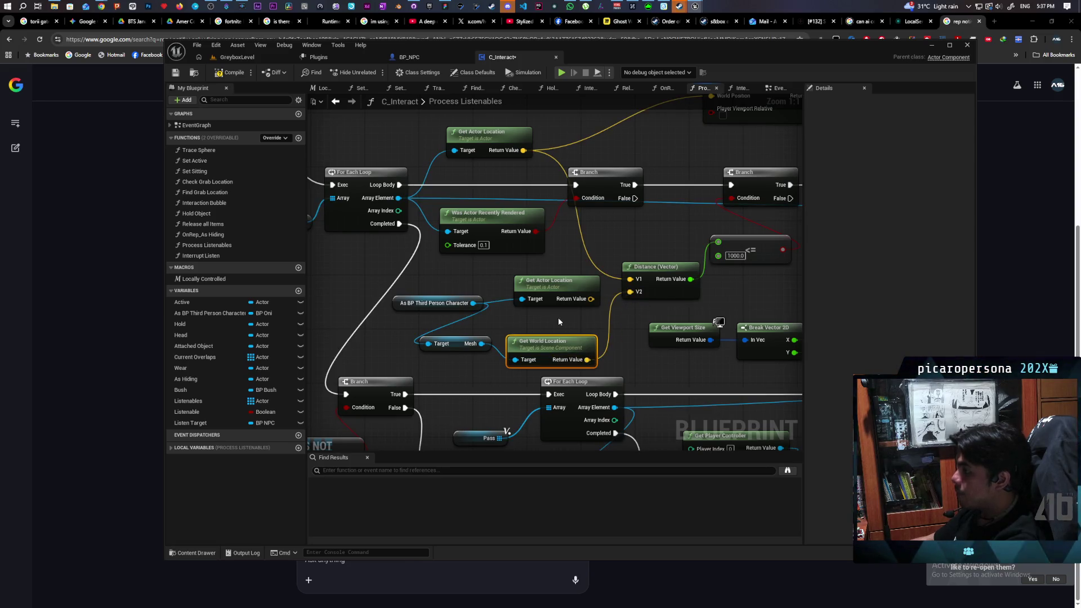
left_click_drag(553, 339, 553, 325)
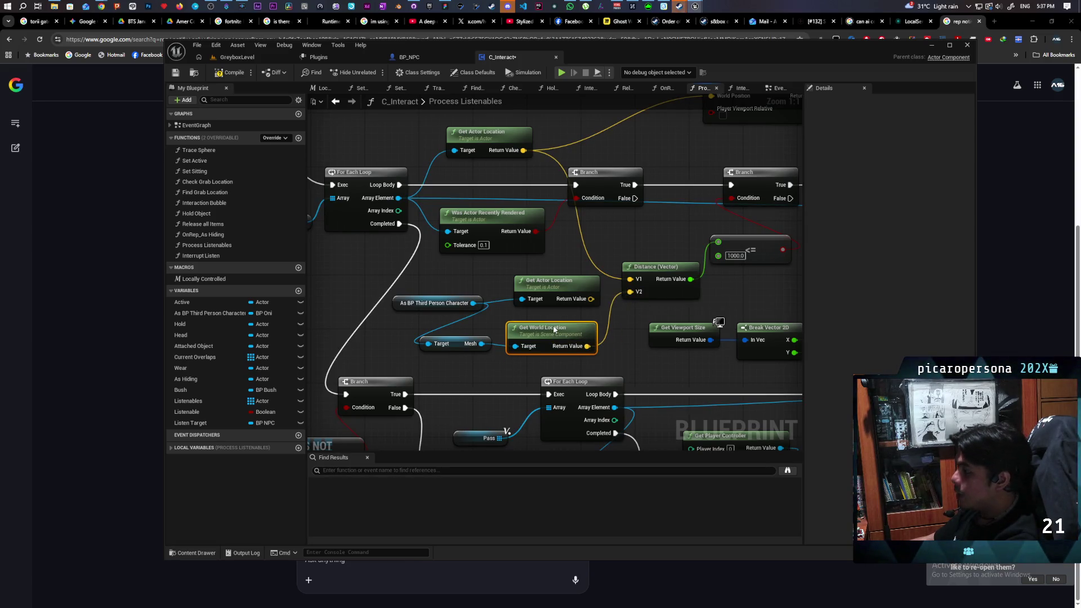
left_click(527, 280)
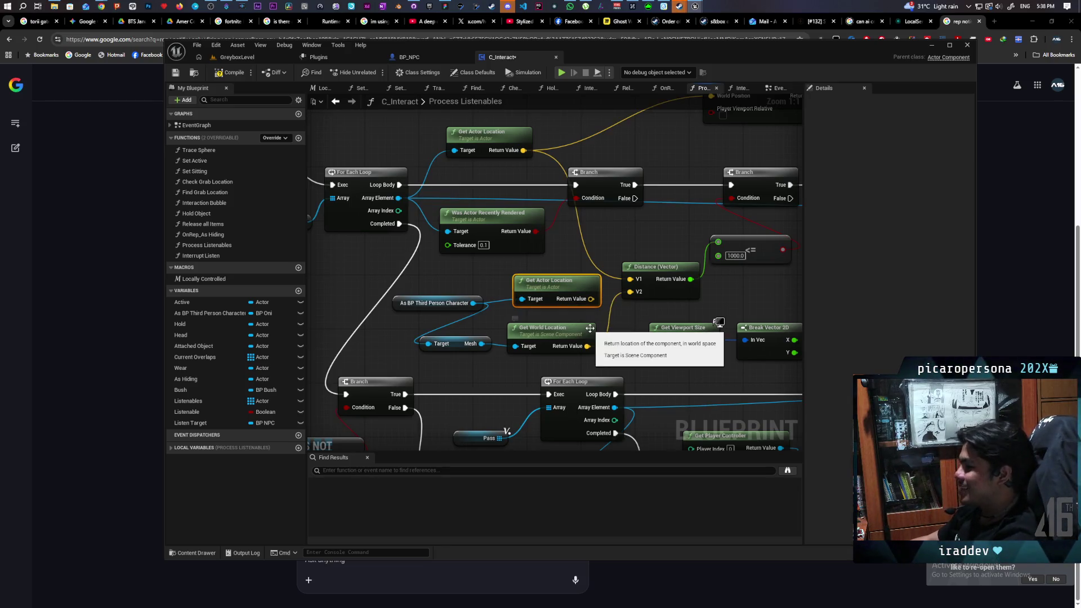
- Select the unused Get Actor Location node, then start a multiplayer test from GreyboxLevel
left_click(574, 304)
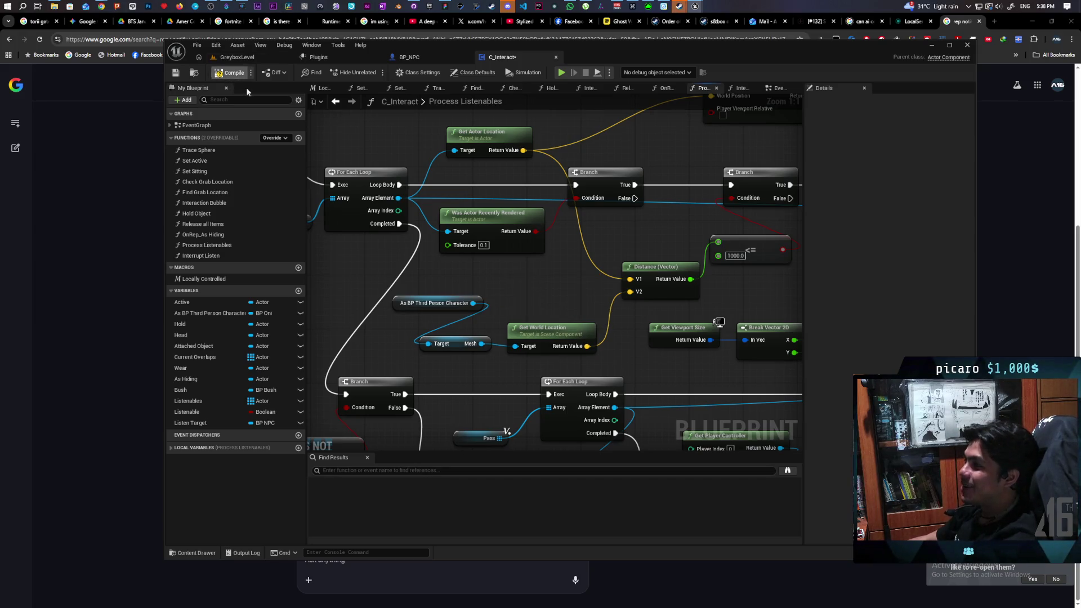
left_click(240, 57)
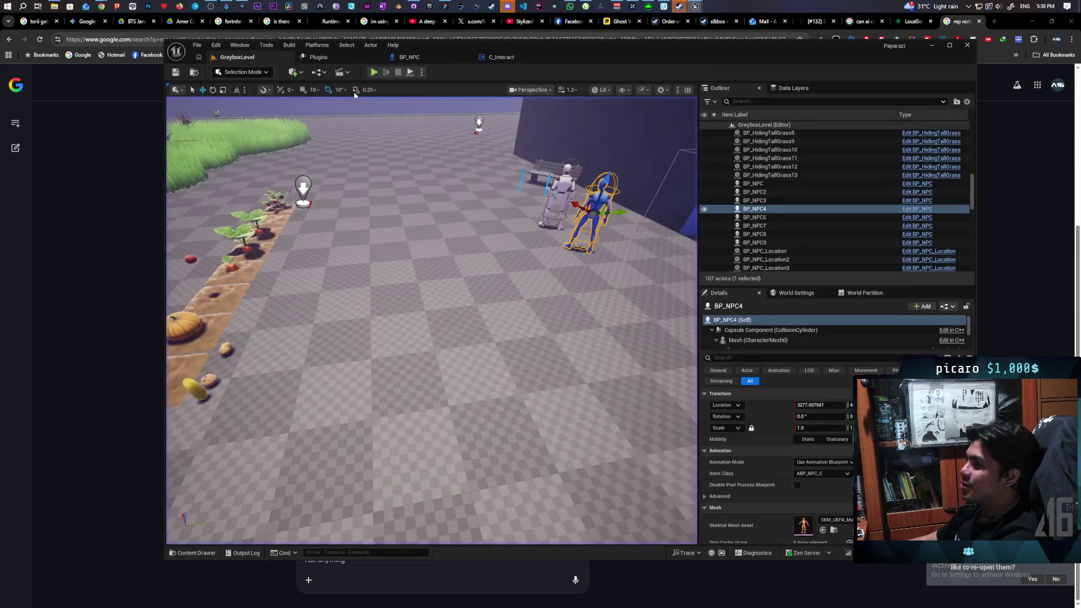
key("alt+p")
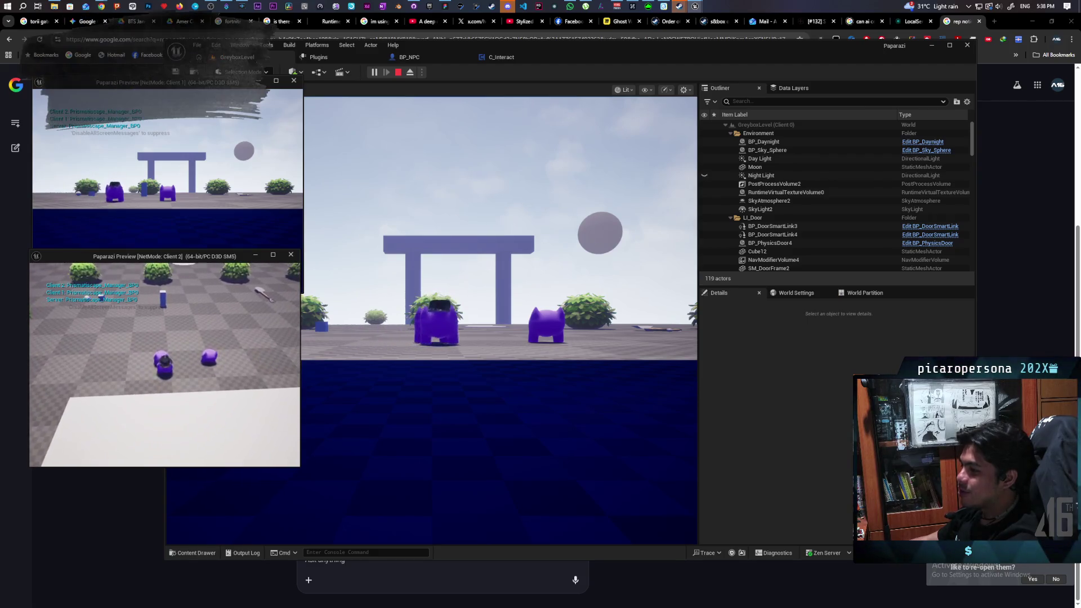
left_click(431, 315)
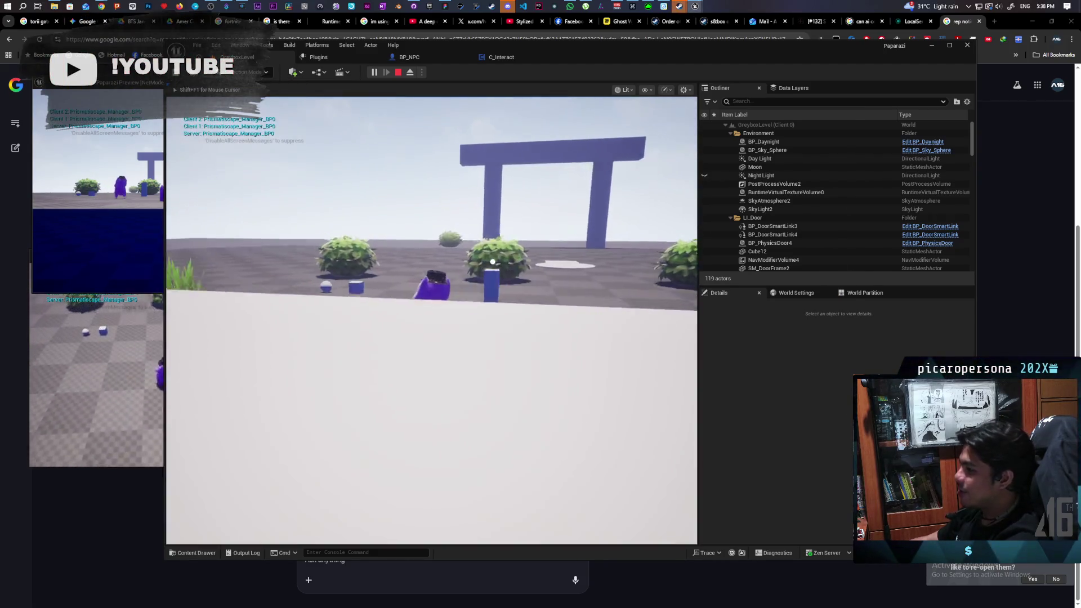
- Put on the top-hat disguise and walk the character to the door until the Print String breakpoint hits
key("w")
key("w")
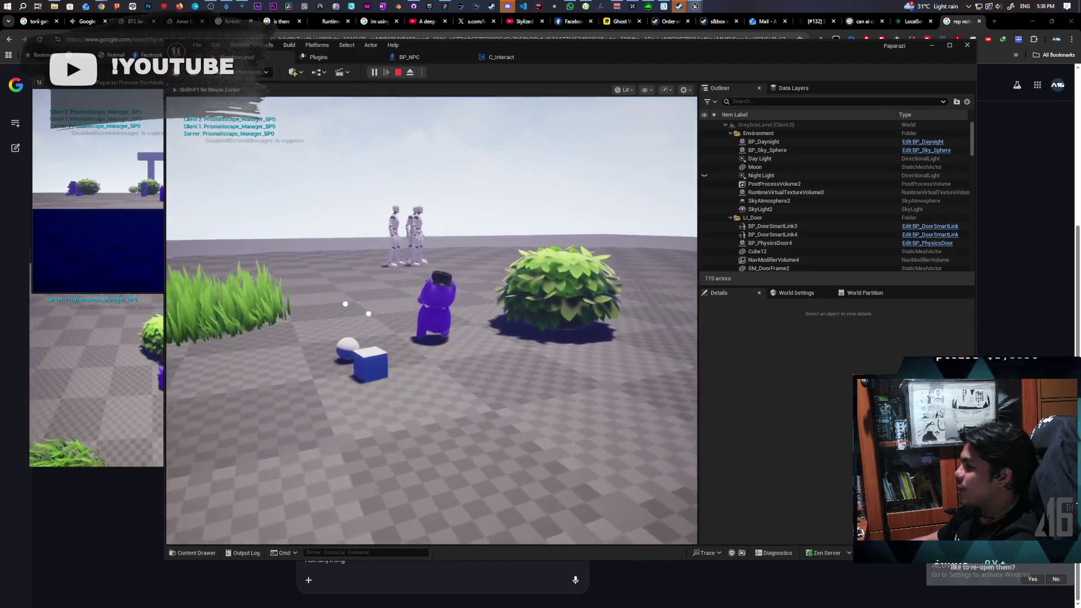
key("e")
key("e")
key("e")
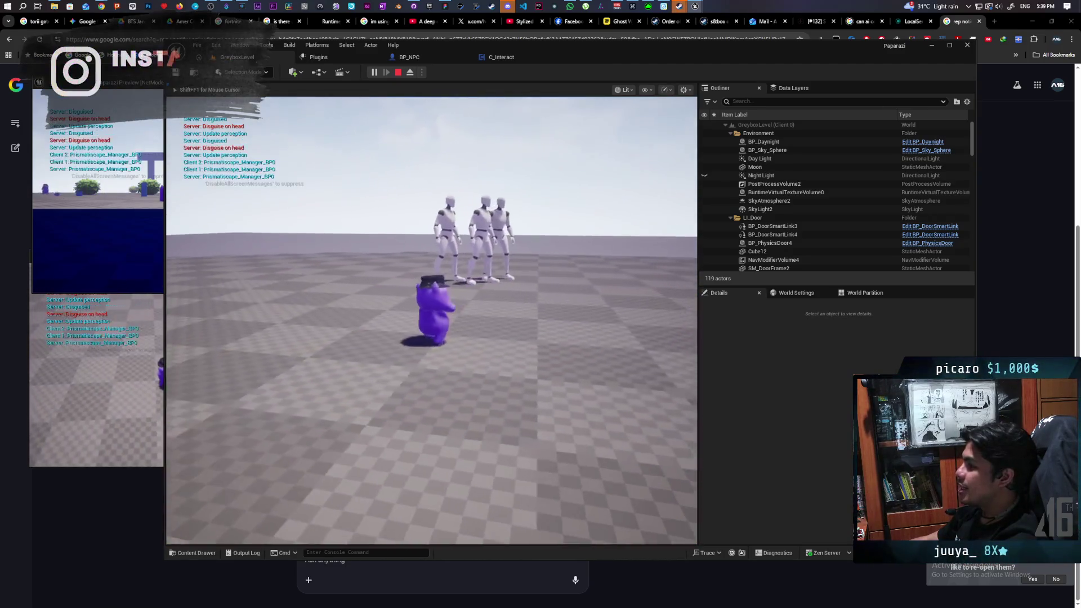
key("w")
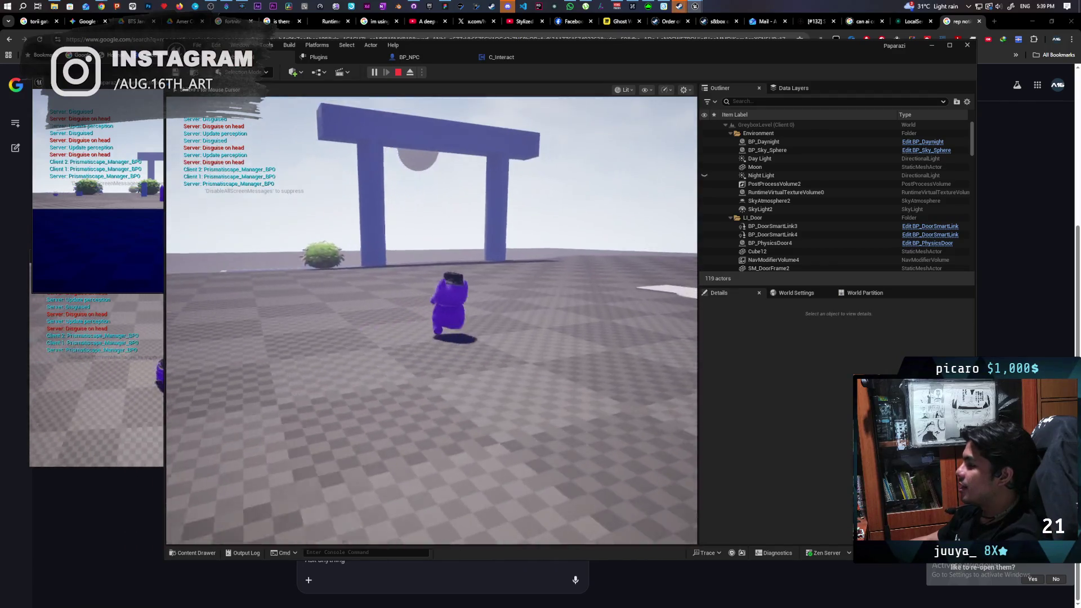
key("e")
key("w")
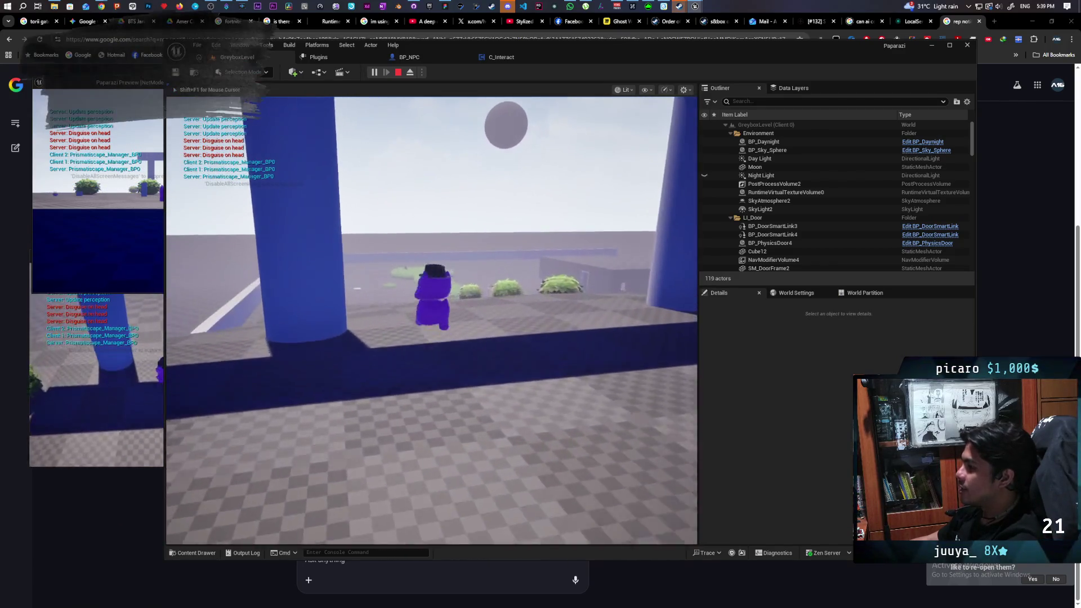
key("w")
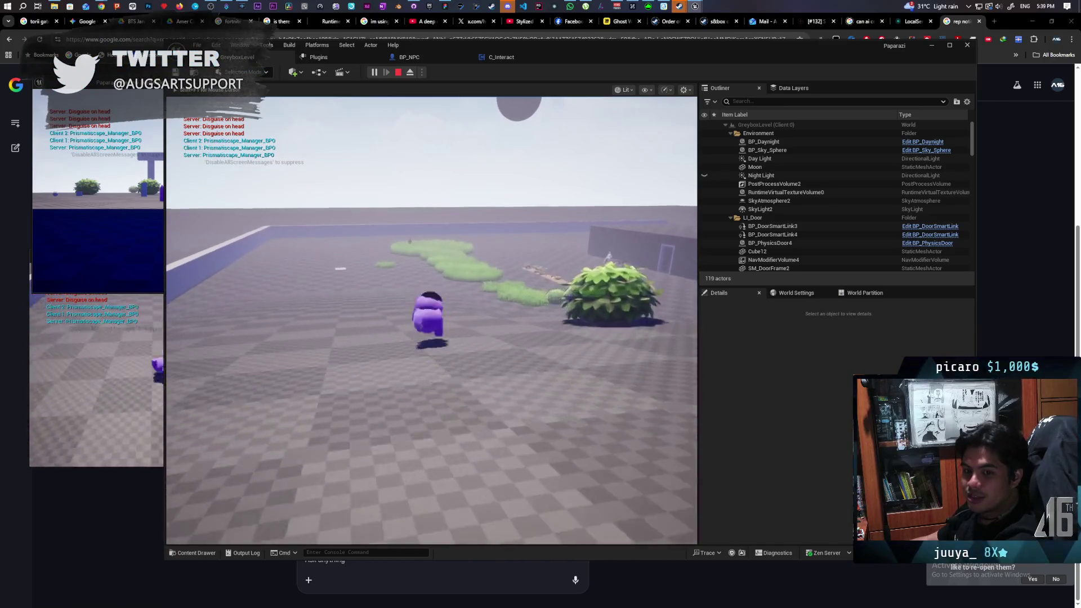
key("w")
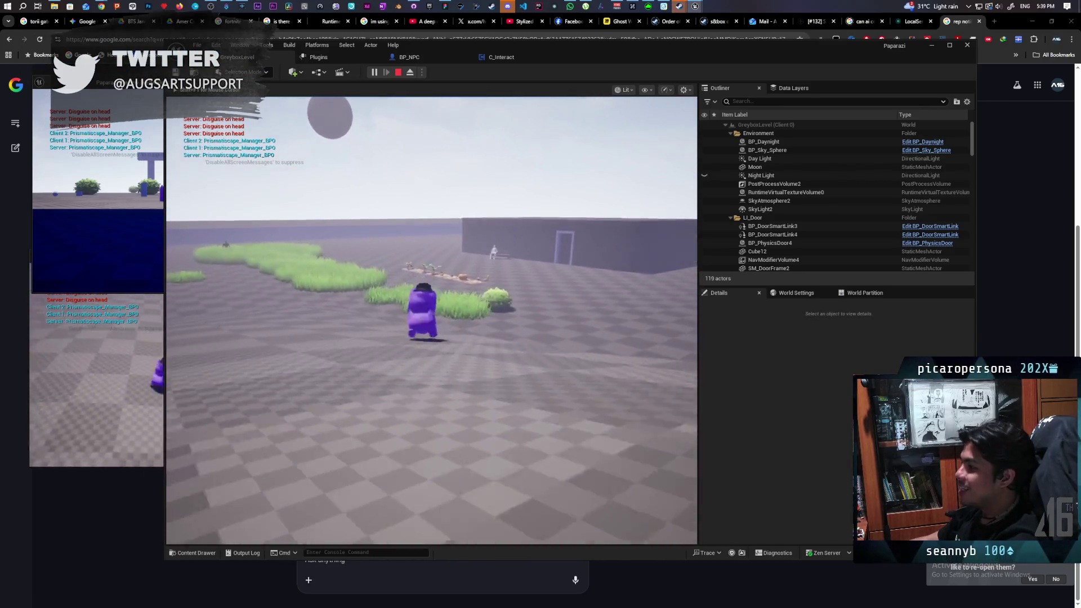
key("w")
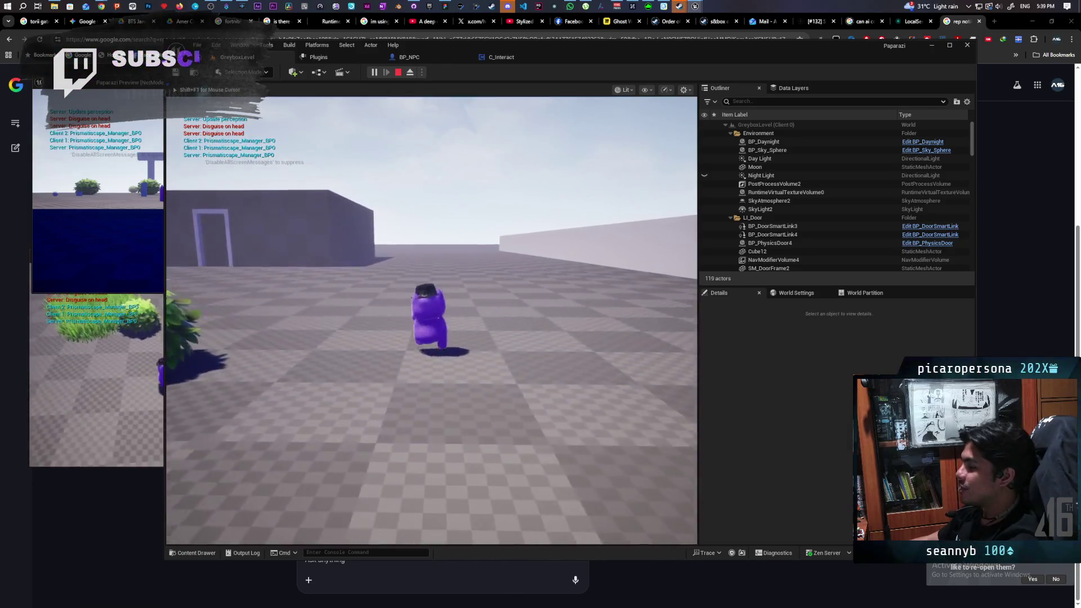
key("w")
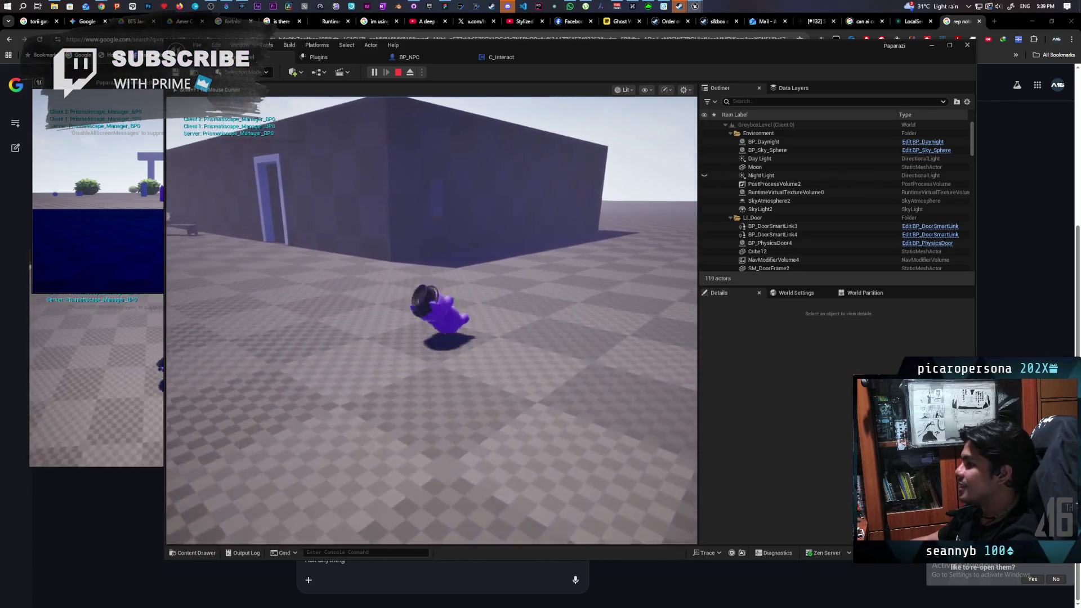
key("w")
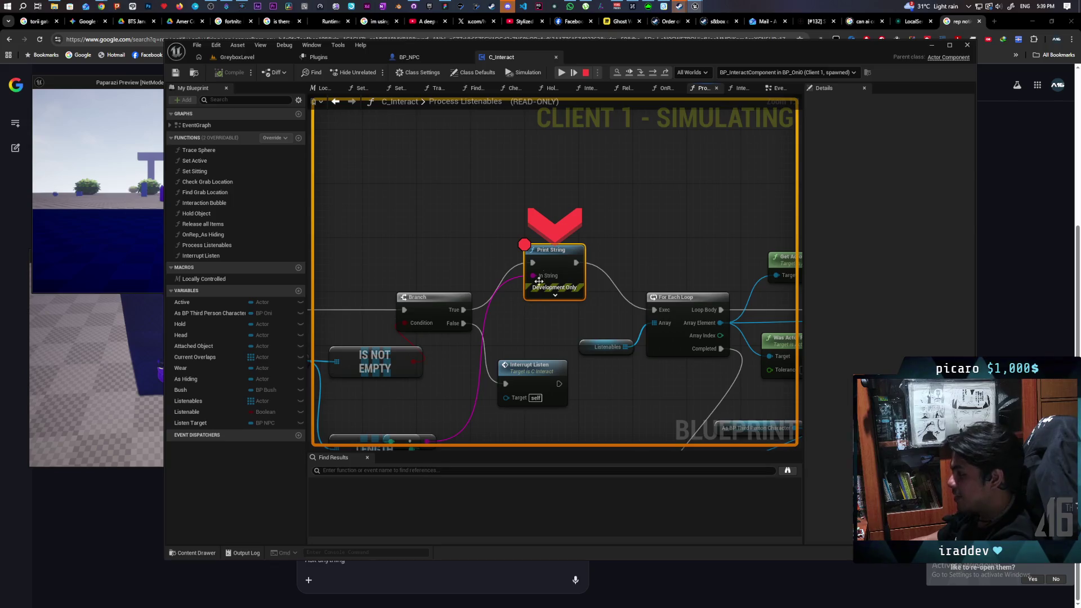
- Resume from the breakpoint and walk the player toward the blue shovel NPC
left_click(630, 74)
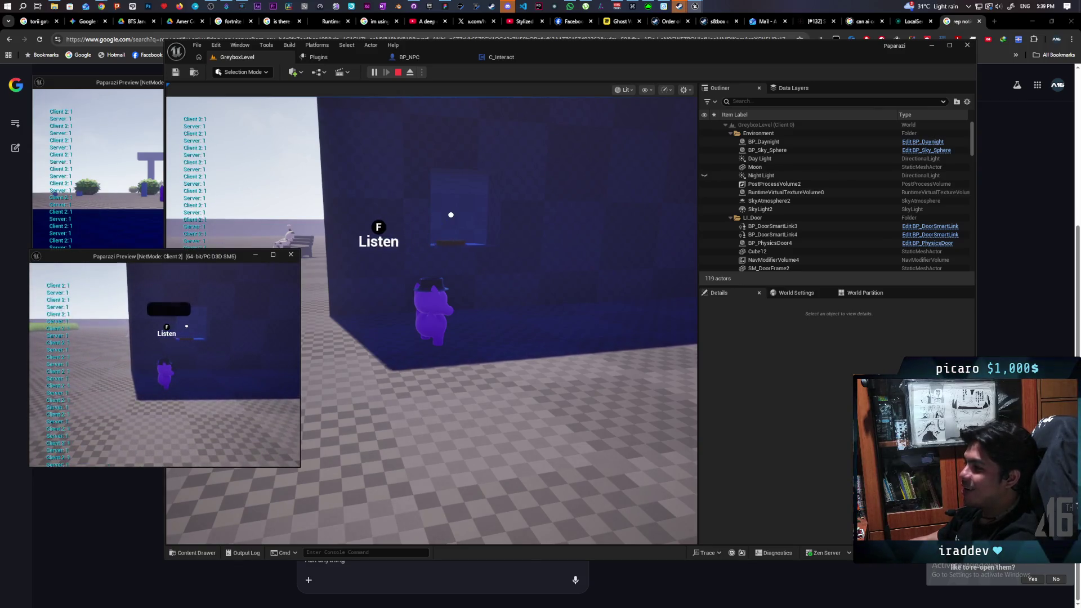
key("e")
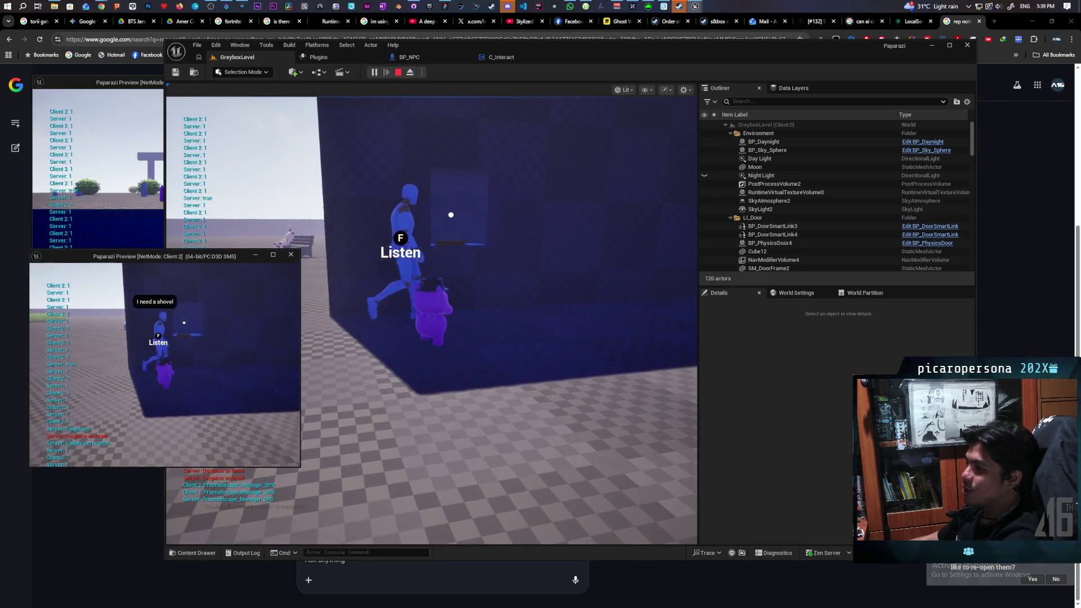
left_click(471, 280)
key("f")
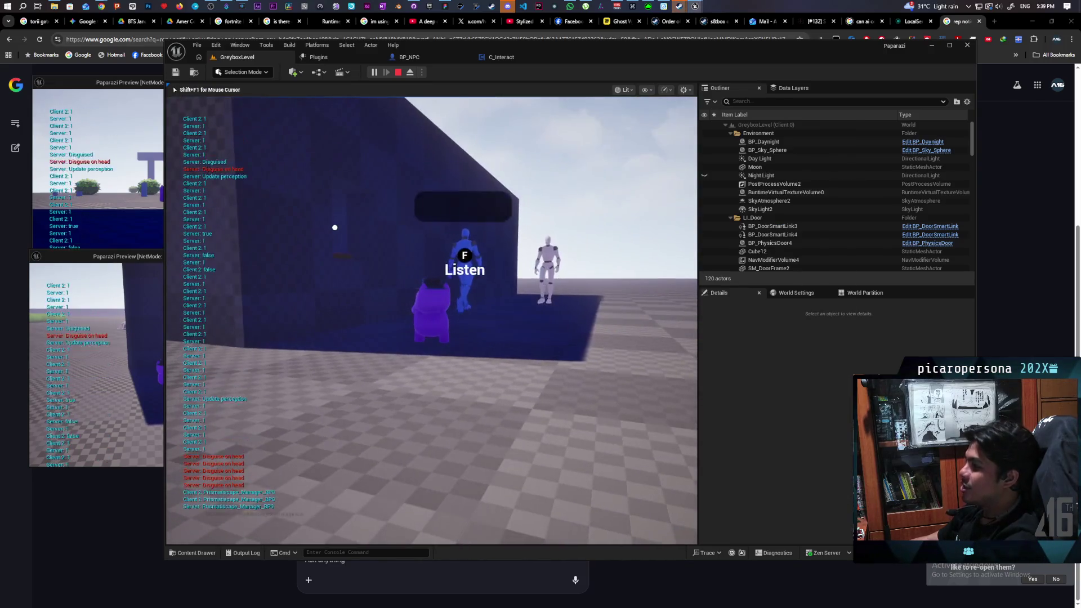
key("w")
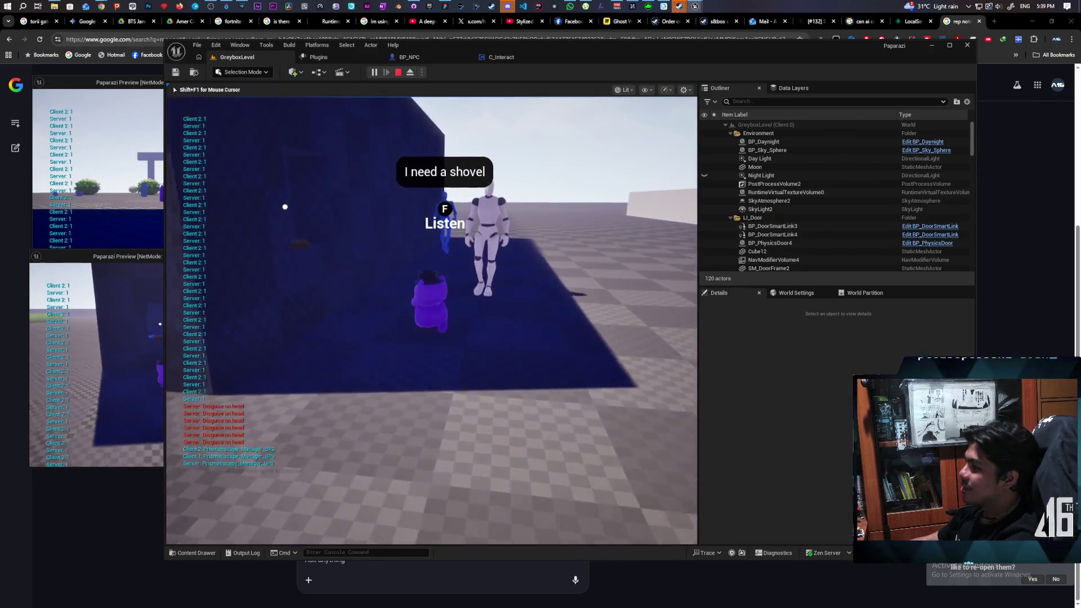
key("w")
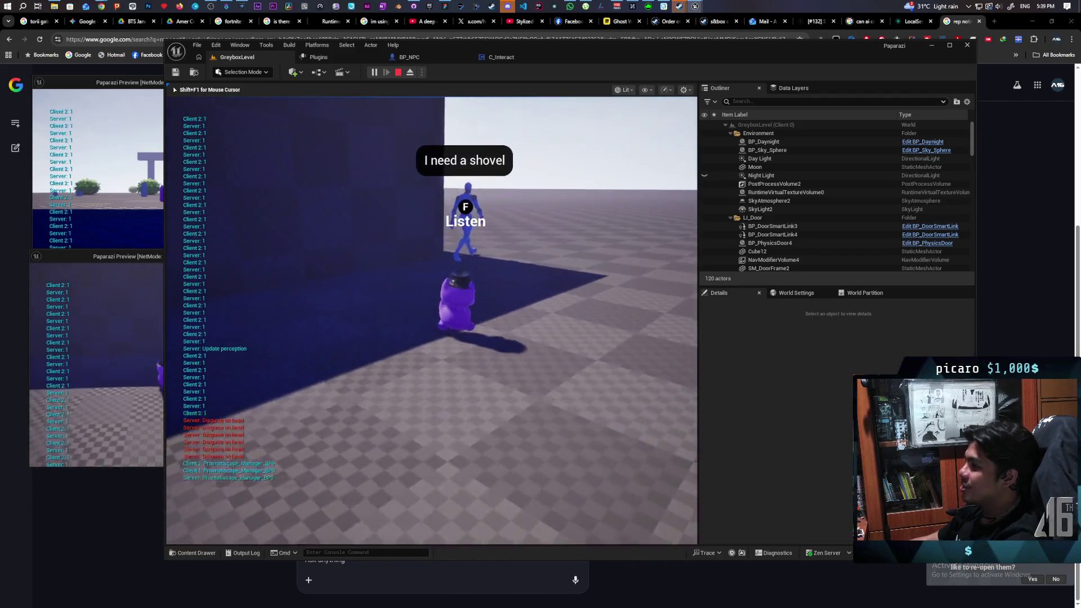
- Move the editor aside, confirm the F Listen prompt and 'I need a shovel' bubble, then stop PIE
key("shift+F1")
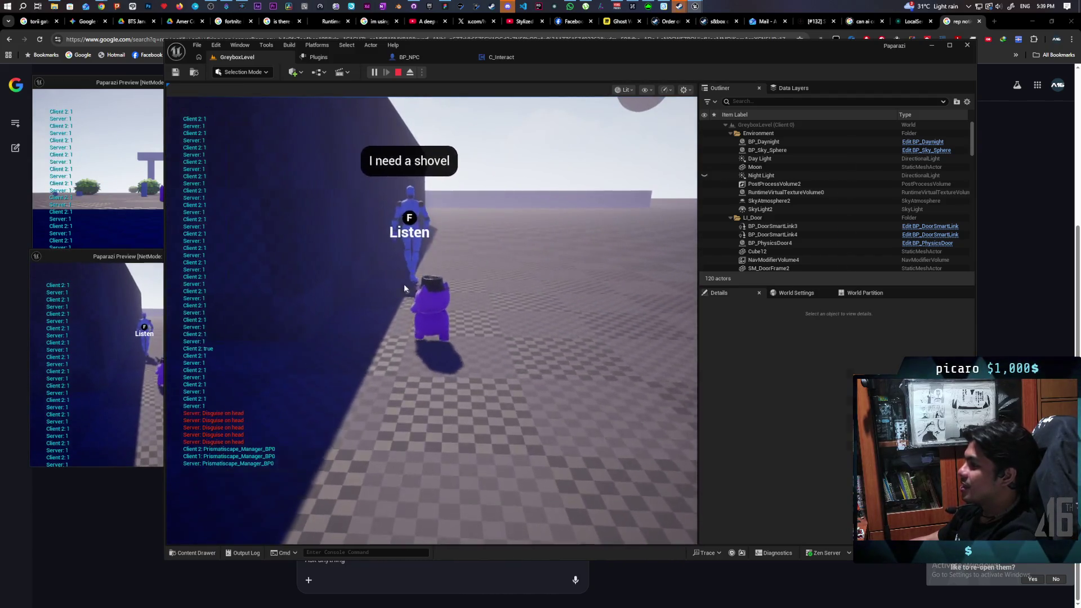
left_click_drag(573, 52, 720, 52)
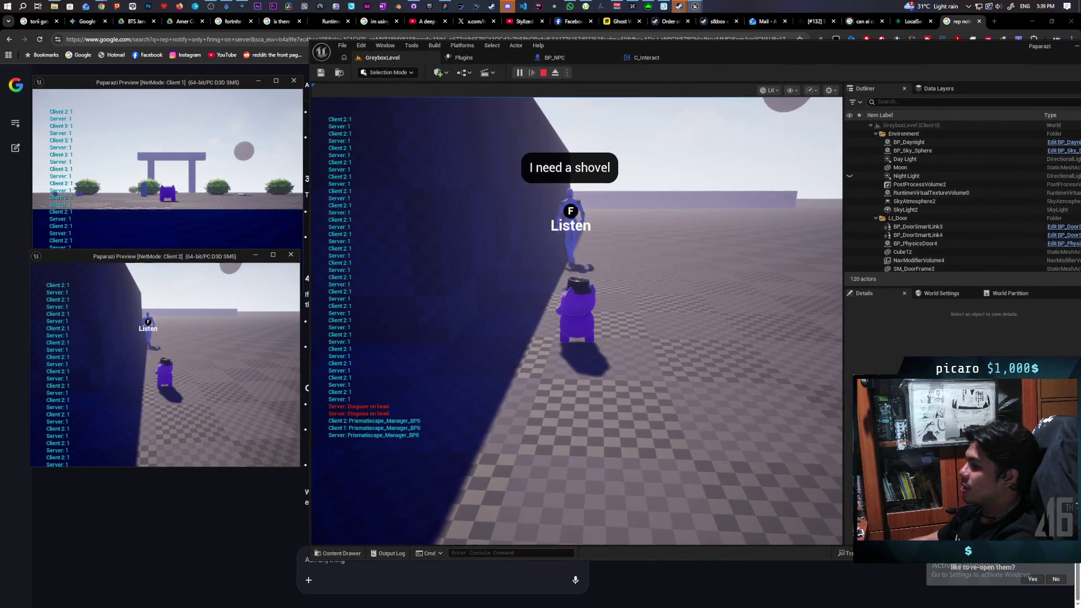
left_click(563, 282)
key("w")
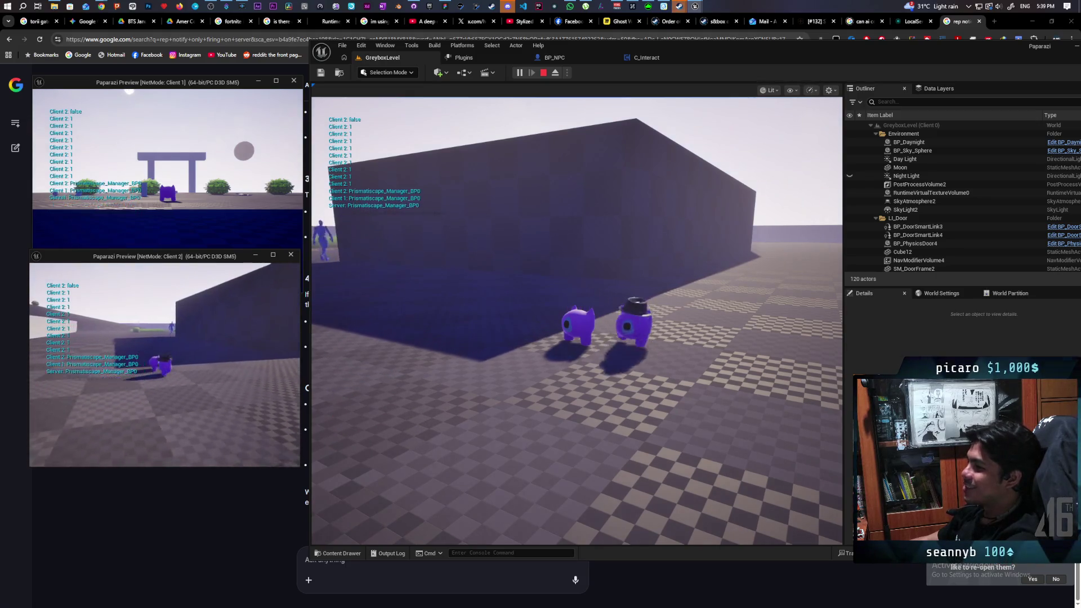
key("Escape")
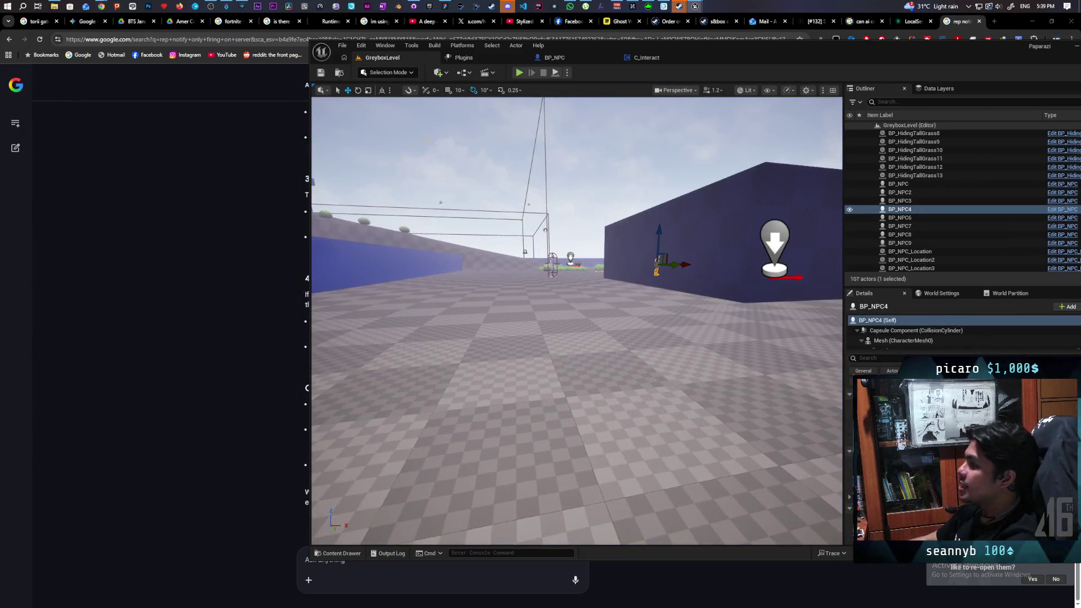
- Launch a New Editor Window play test with Number of Players kept at 3
left_click(567, 73)
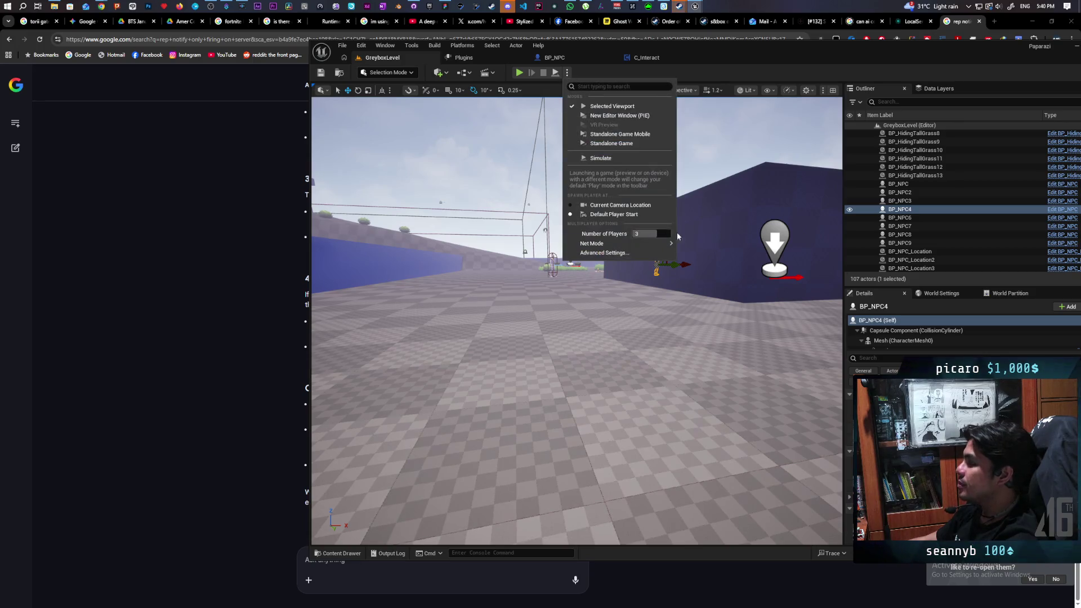
left_click(657, 233)
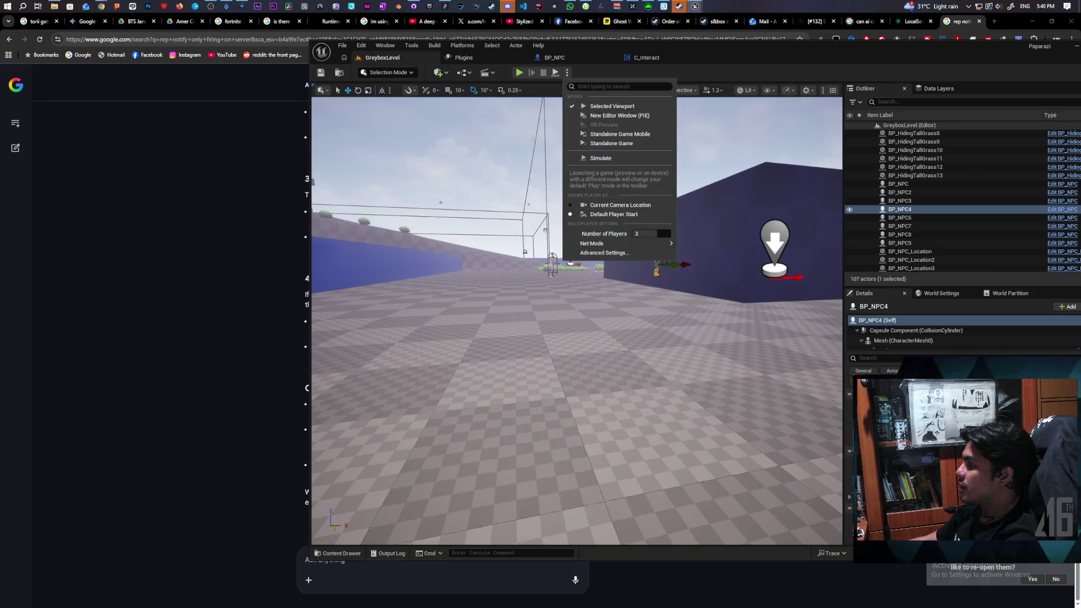
left_click(518, 73)
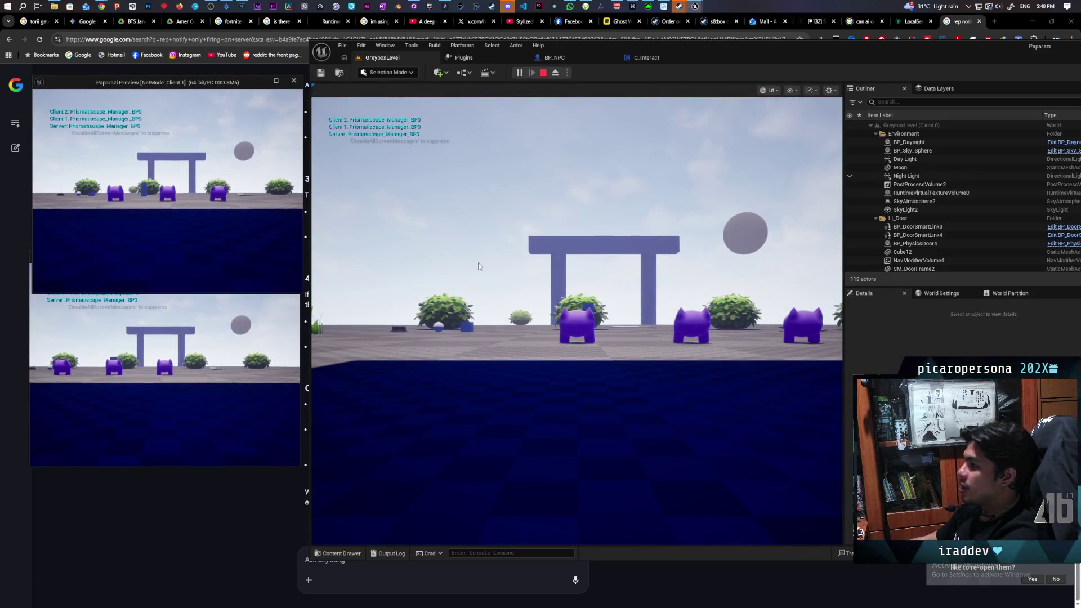
- Put on the hat, reach the shovel, stop play, and bring up GitHub Desktop's 7 changed files
key("w")
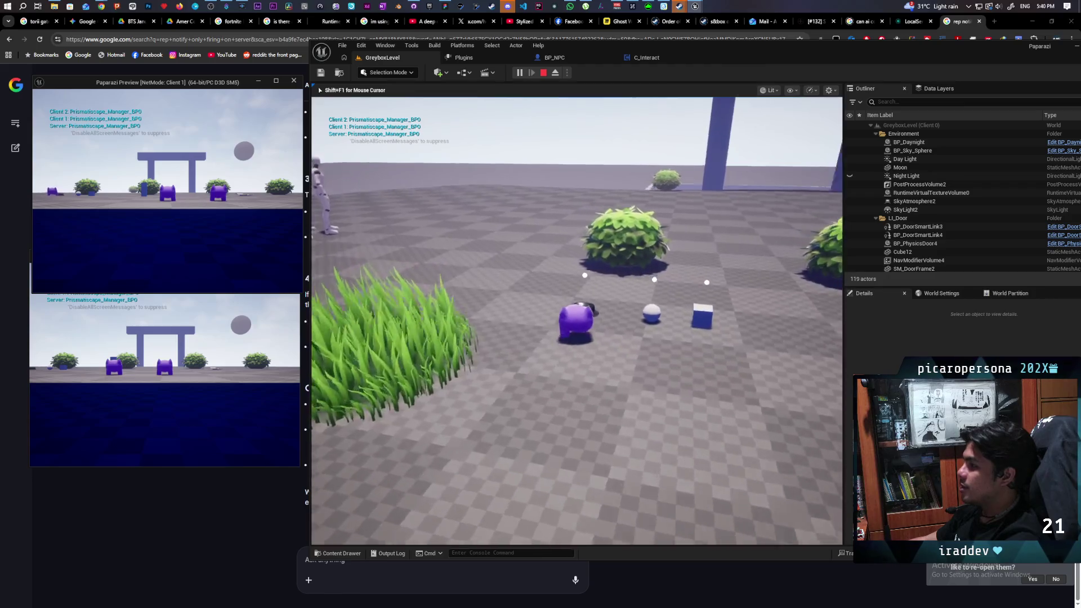
key("f")
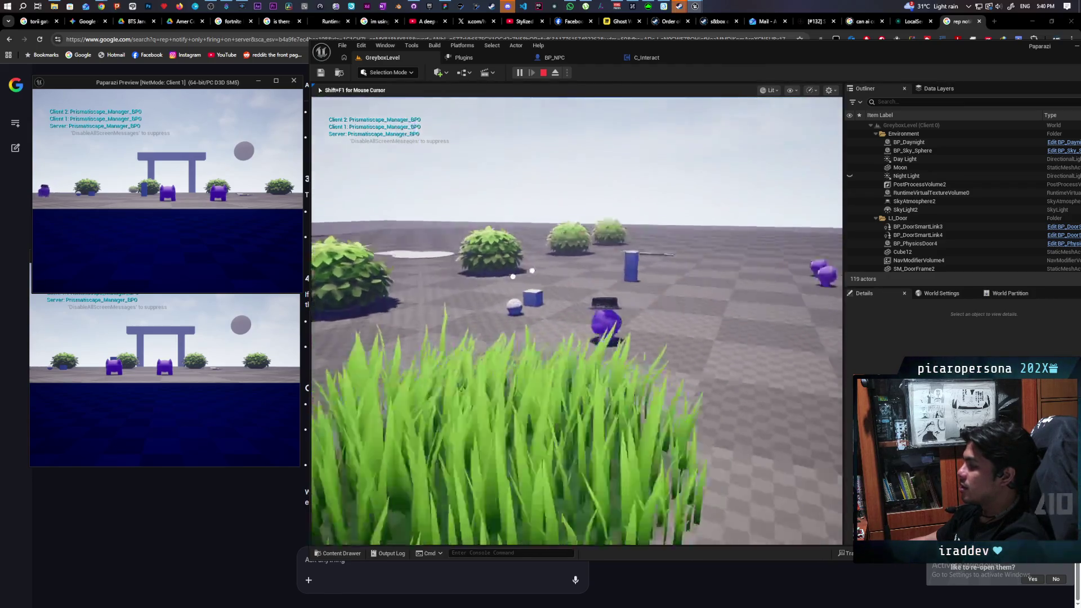
key("w")
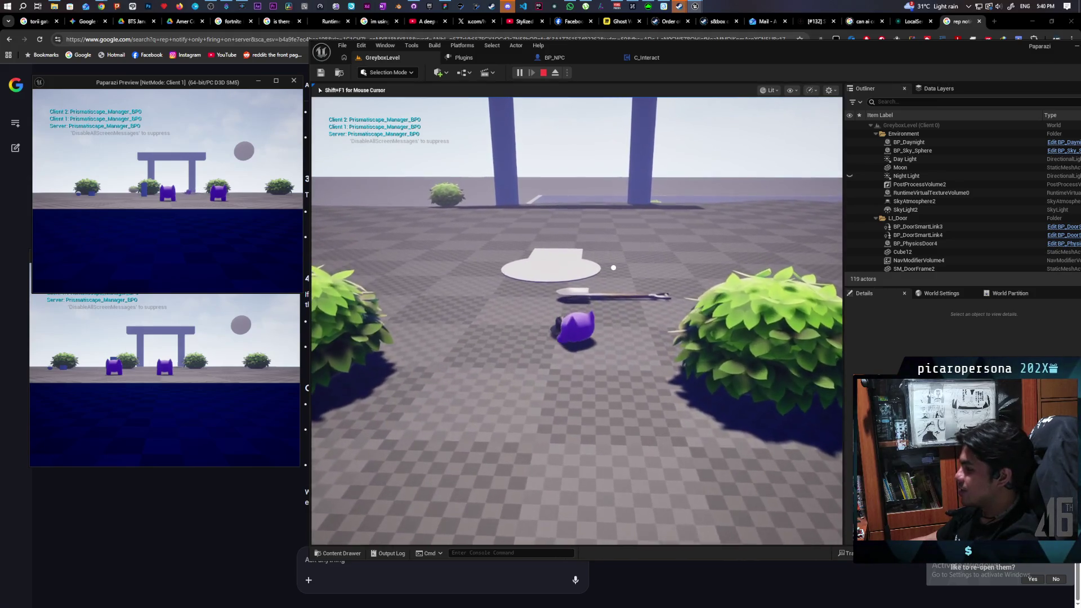
key("f")
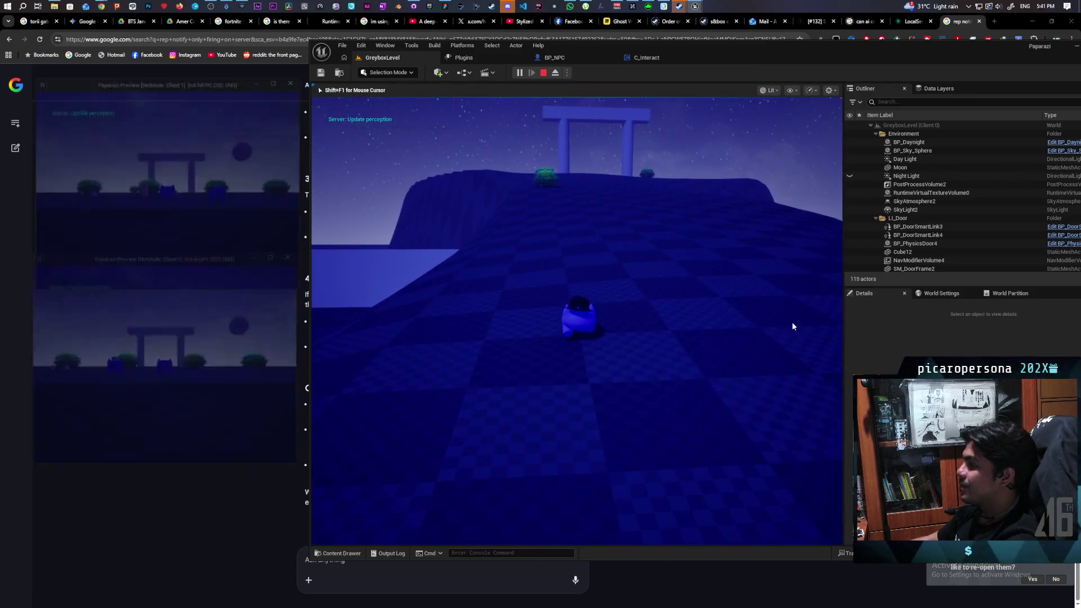
key("Escape")
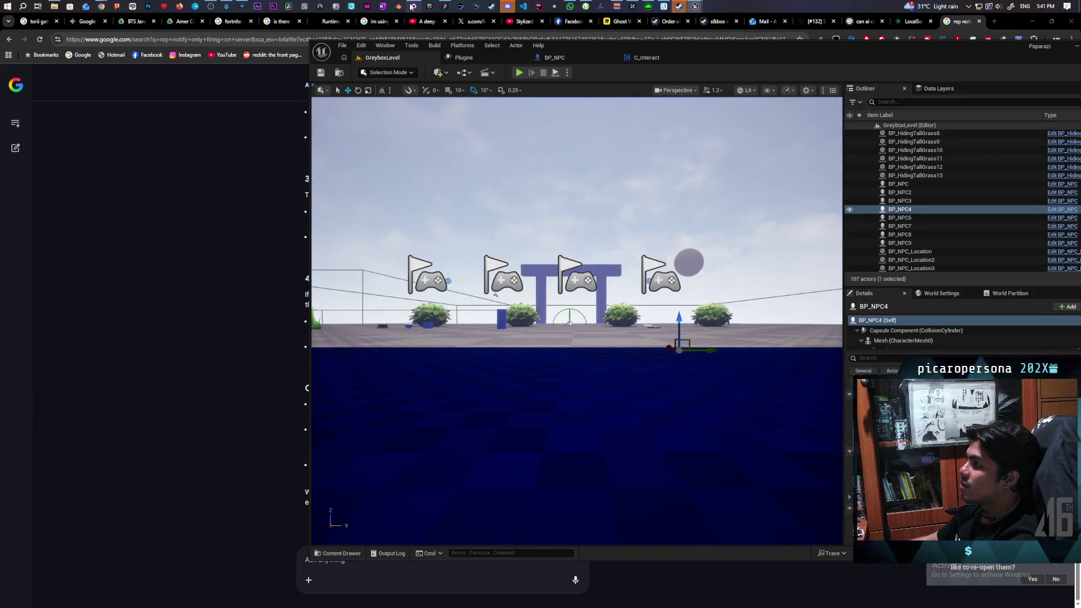
left_click(411, 6)
type("fixed npc listen on client")
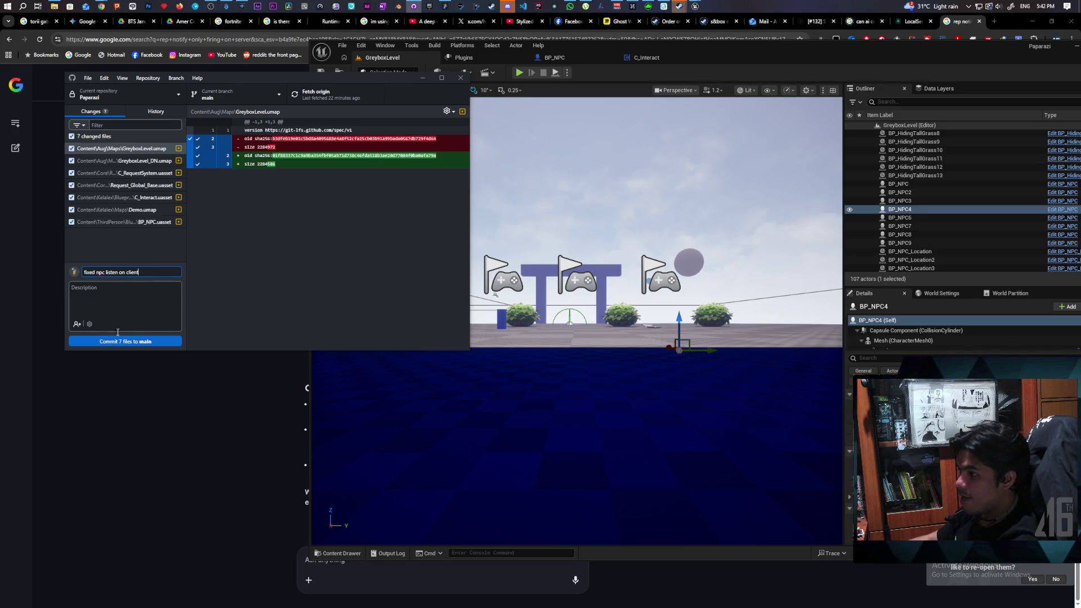
- Commit the 7 files to main with the summary 'fixed npc listen on cli'
left_click(126, 342)
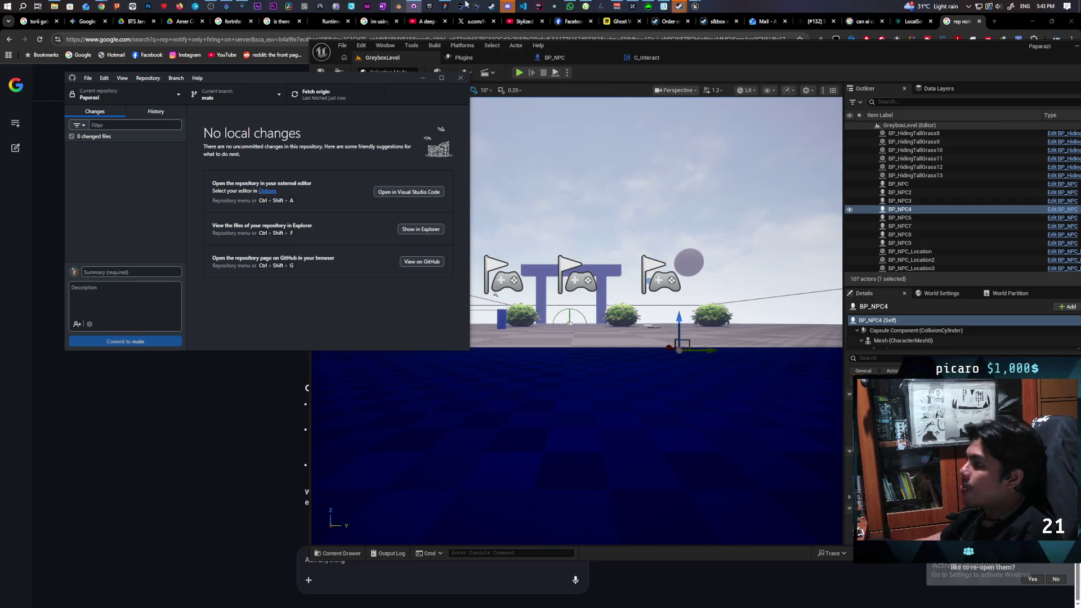
- Bring the Unreal editor's GreyboxLevel view back in front of GitHub Desktop
mouse_move(414, 6)
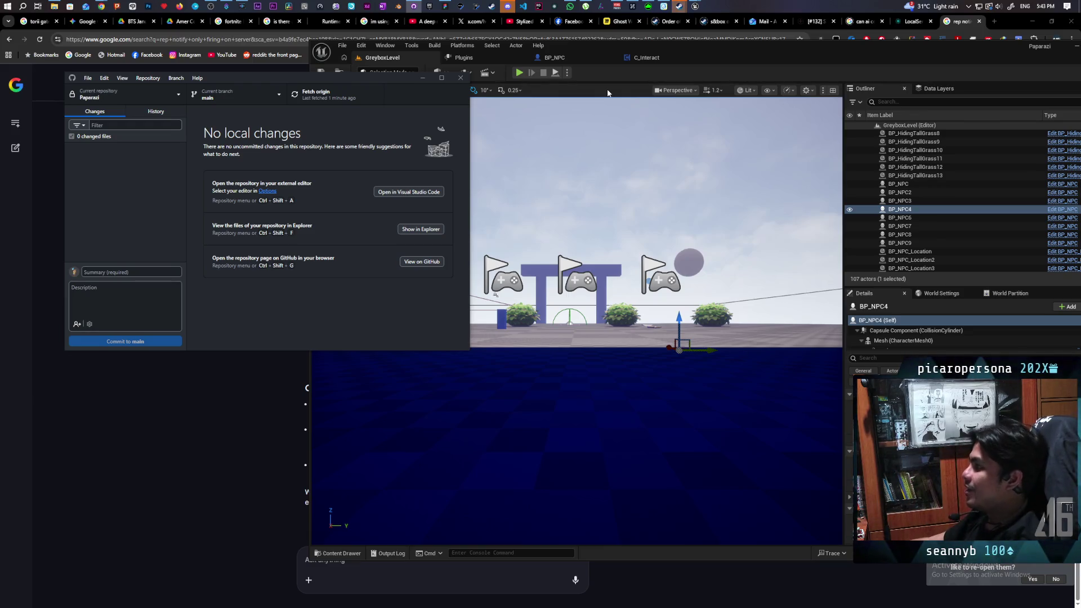
mouse_move(680, 8)
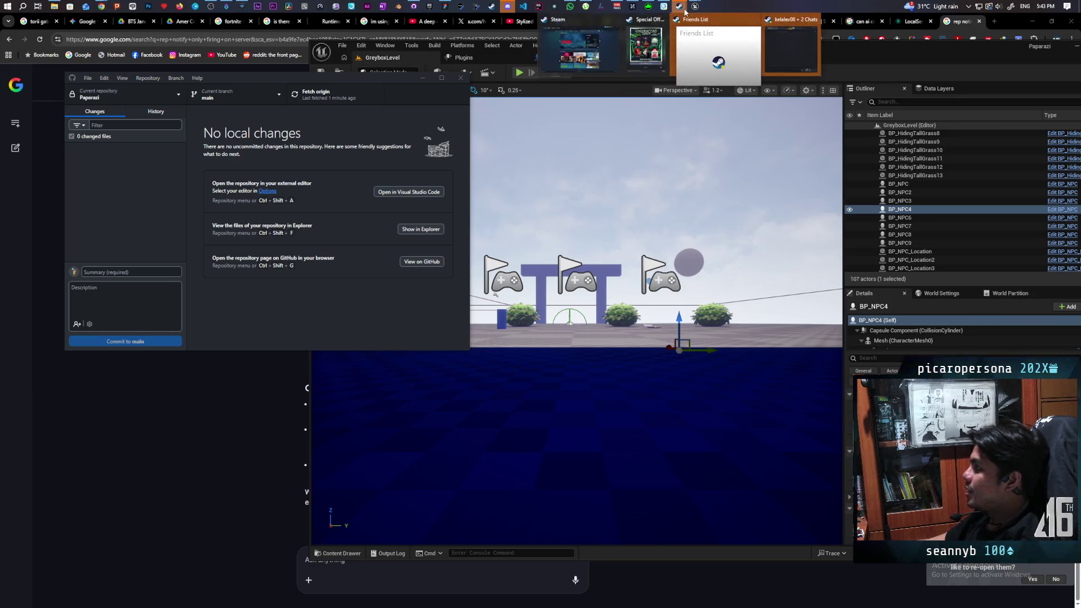
left_click(607, 96)
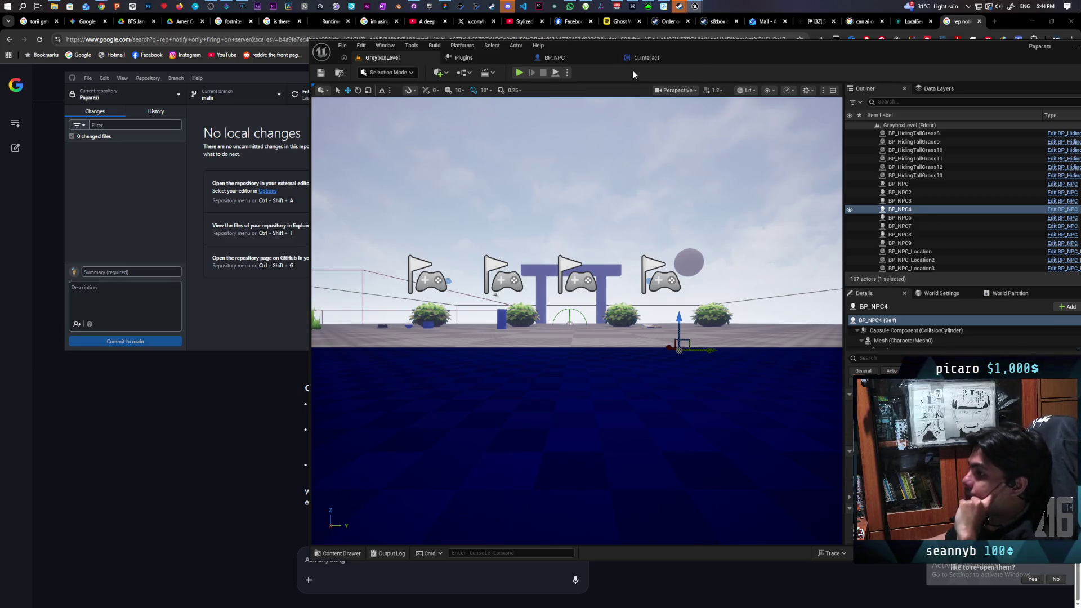
- Switch to the FigJam Paparazi board and select the 'add empty bubble above NPC with available eavesdrop' task
left_click(445, 6)
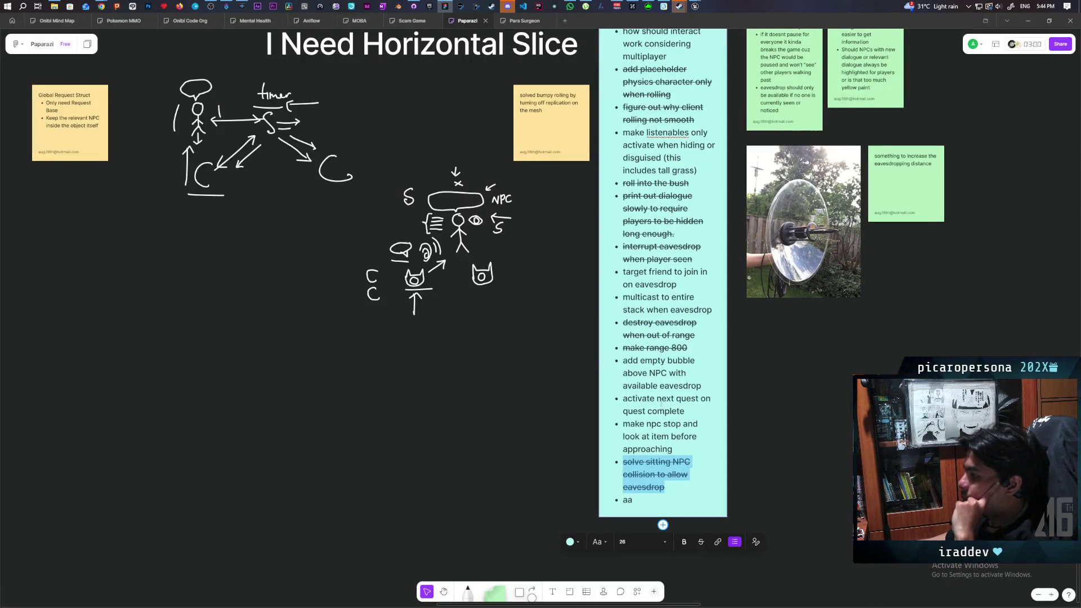
triple_click(659, 364)
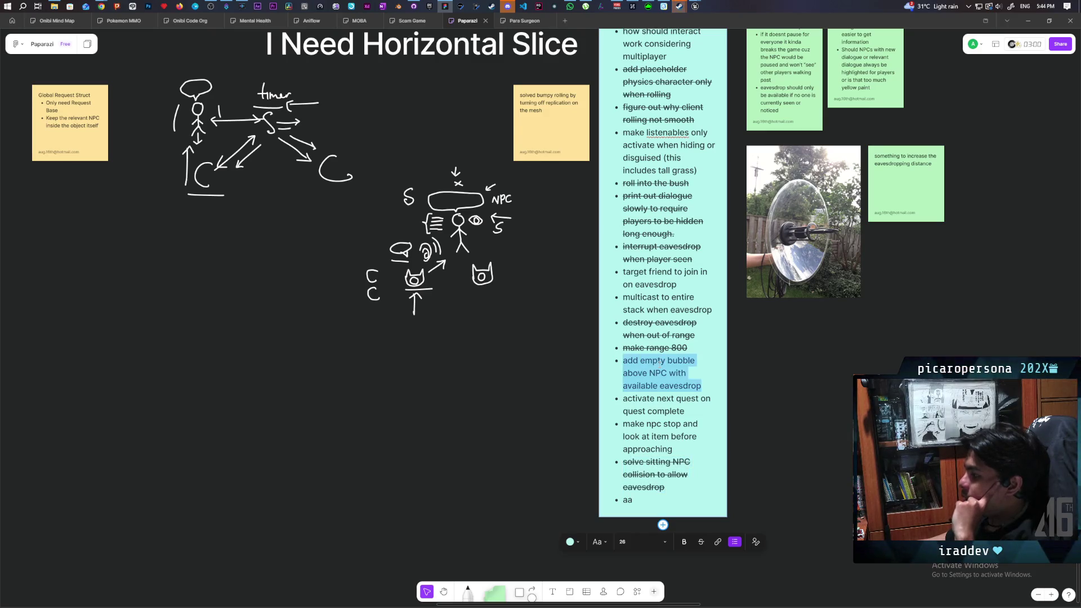
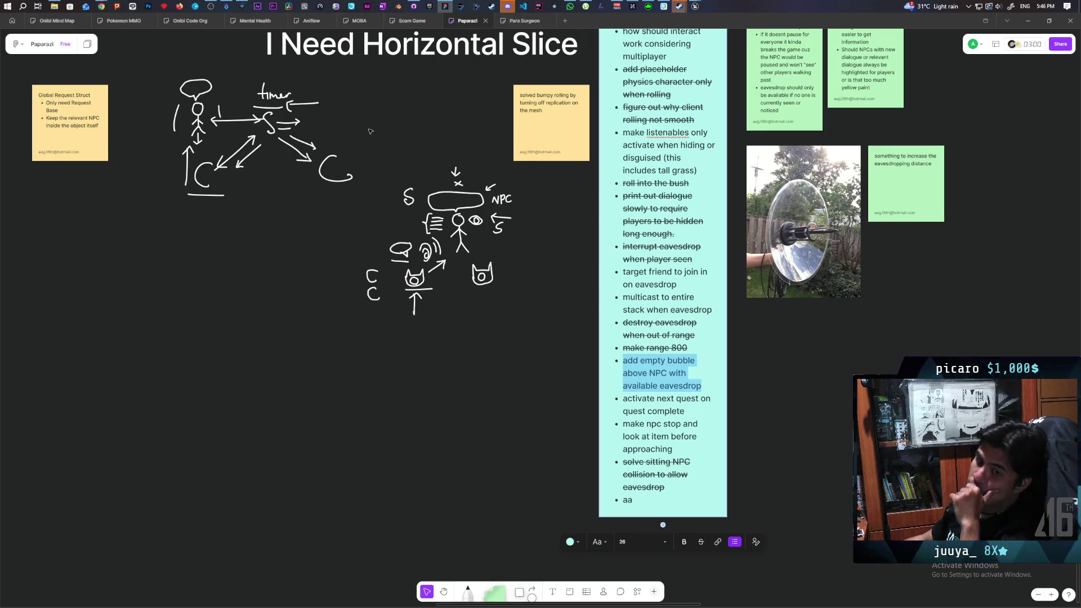
- Bring Unreal Editor forward, show the asset folders and switch to BP_NPC's event graph
mouse_move(704, 6)
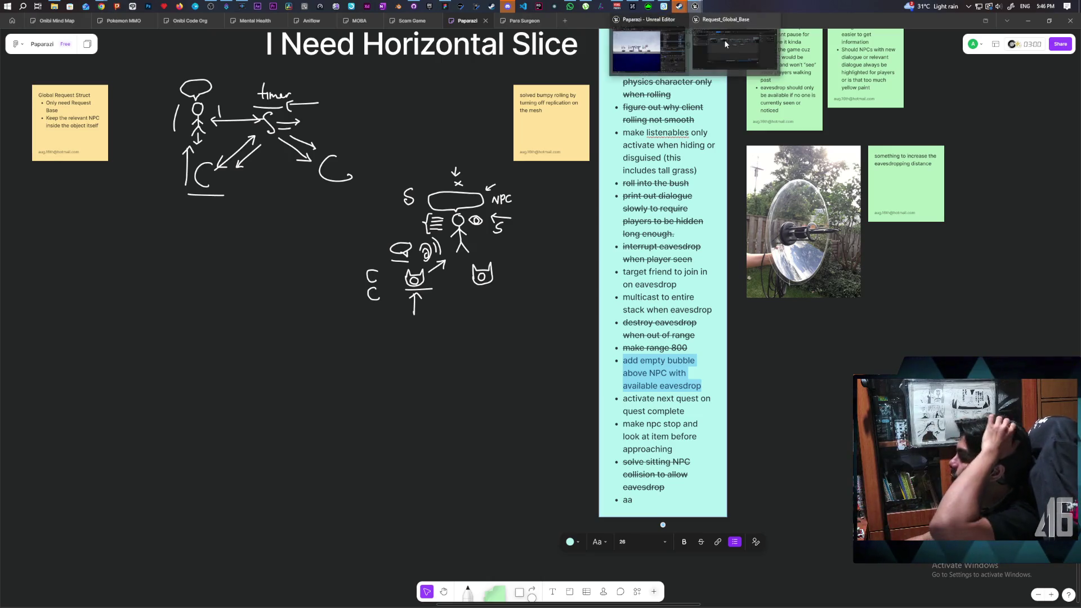
left_click(724, 39)
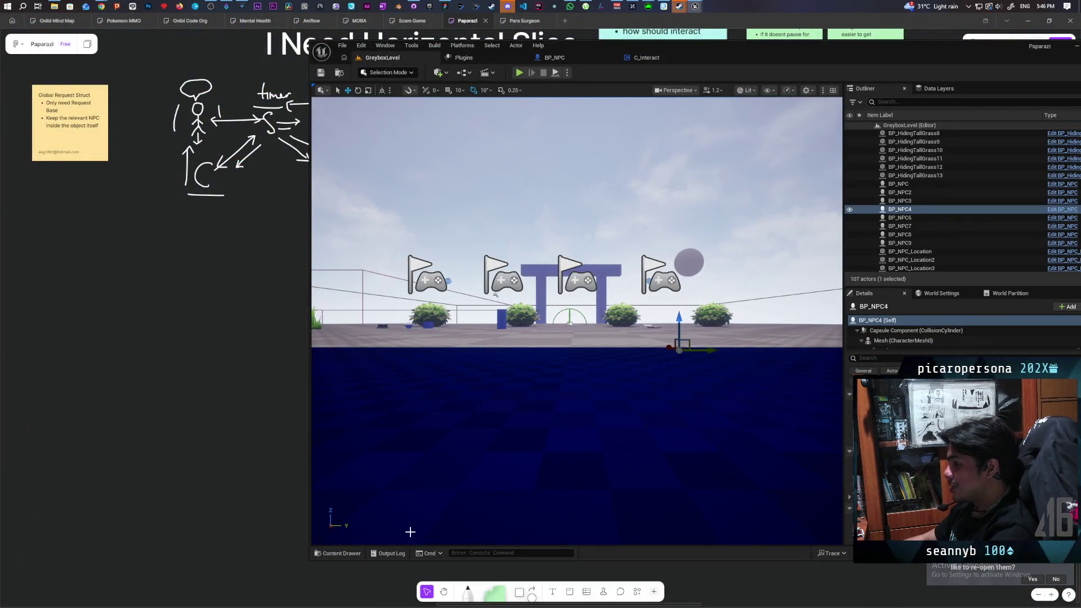
left_click(340, 553)
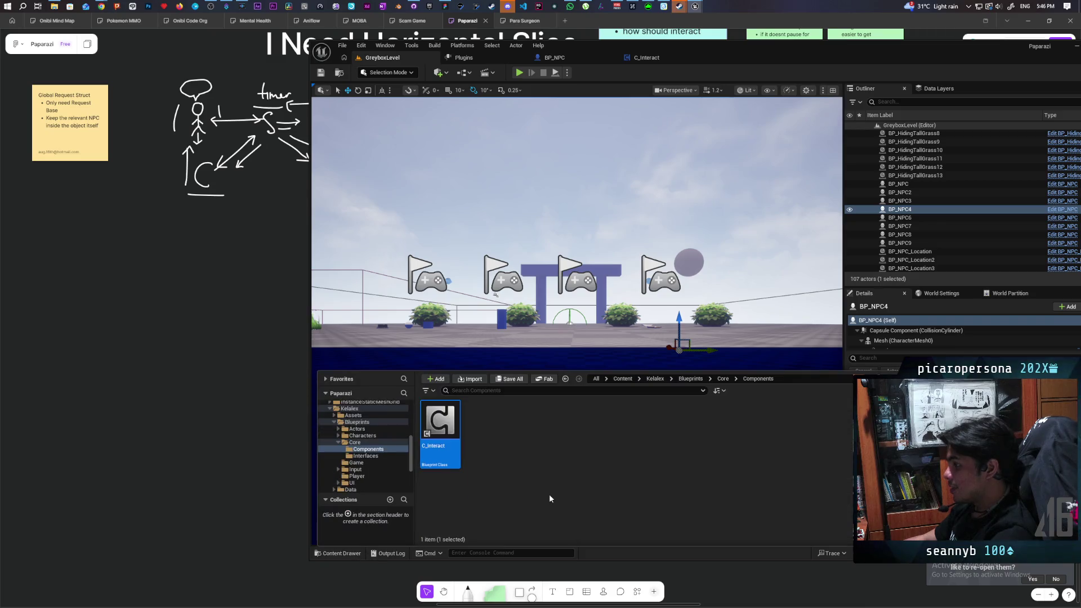
left_click(576, 56)
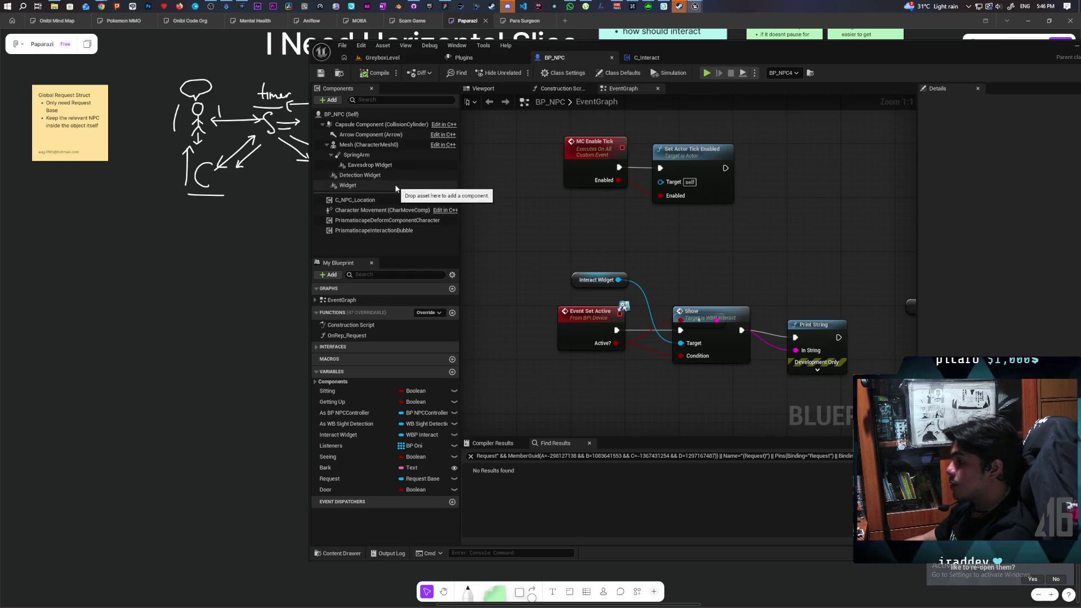
- Select the Create WBP Interact Widget nodes and browse to WBP_Interact in UI/Interact
scroll(808, 232, "down", 2)
scroll(809, 228, "down", 4)
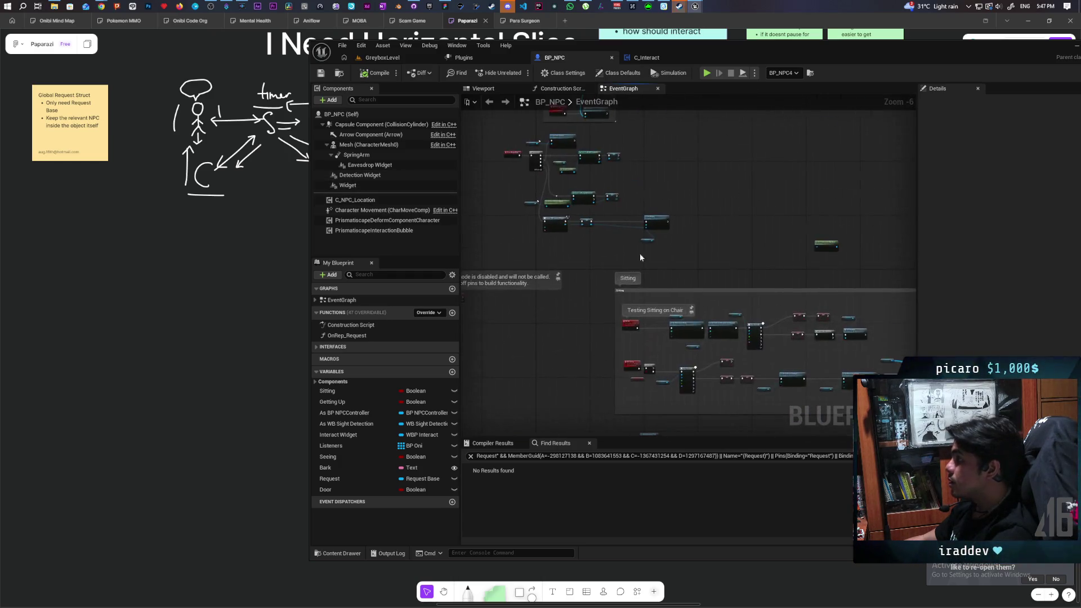
scroll(708, 268, "up", 4)
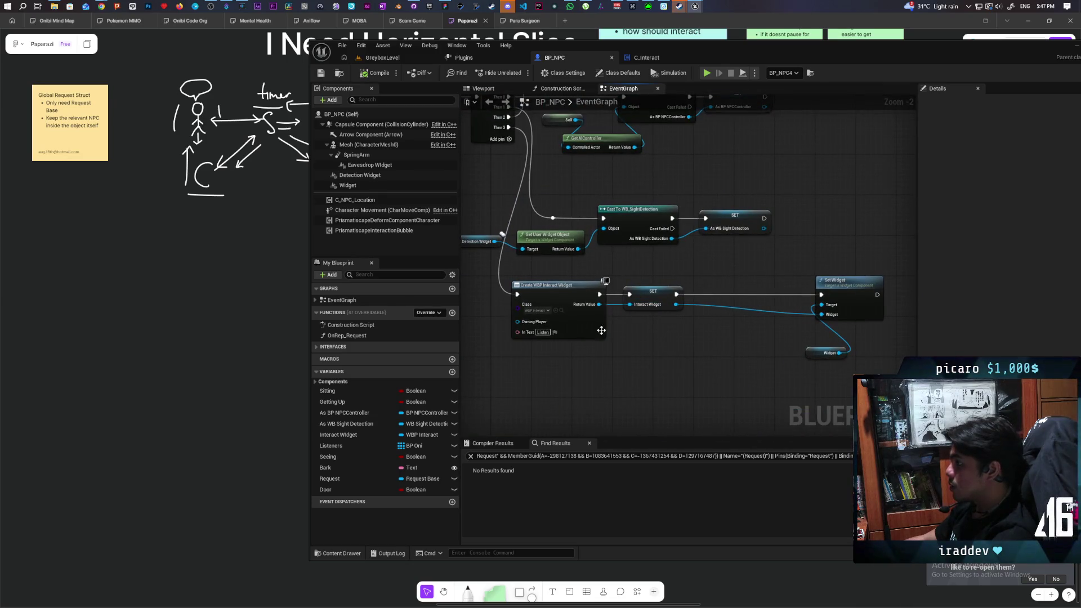
left_click_drag(524, 370, 841, 273)
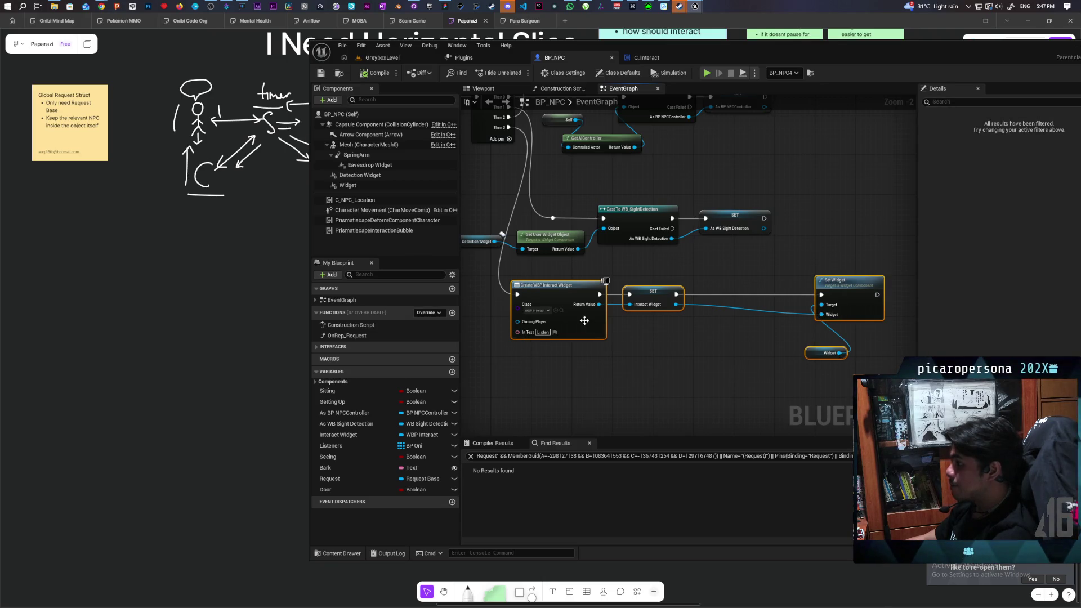
left_click(564, 312)
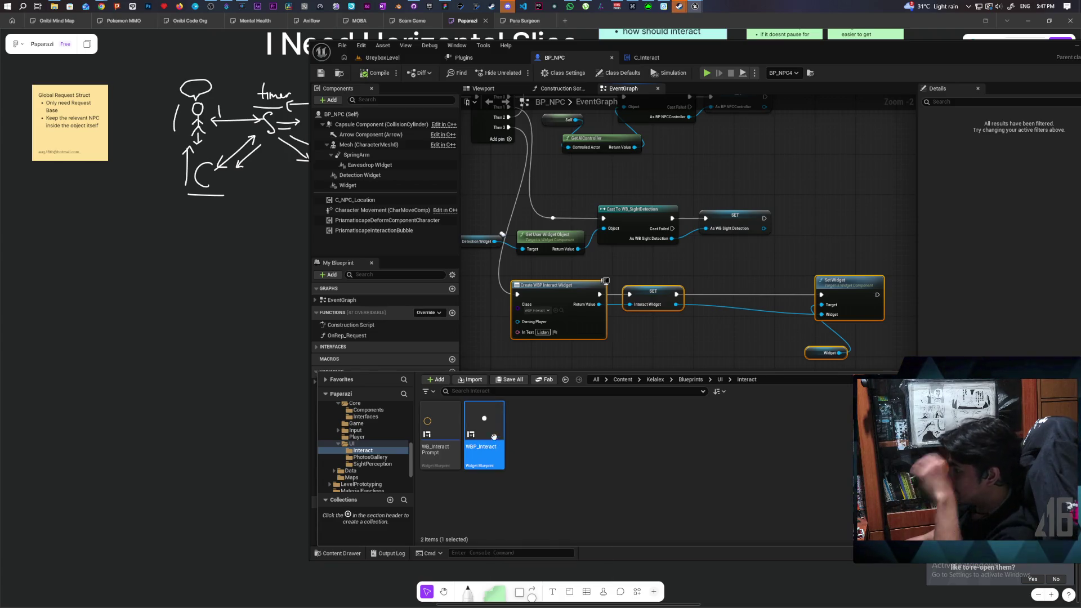
- Duplicate WBP_Interact, name the copy WBP_Listen, and save it
right_click(489, 424)
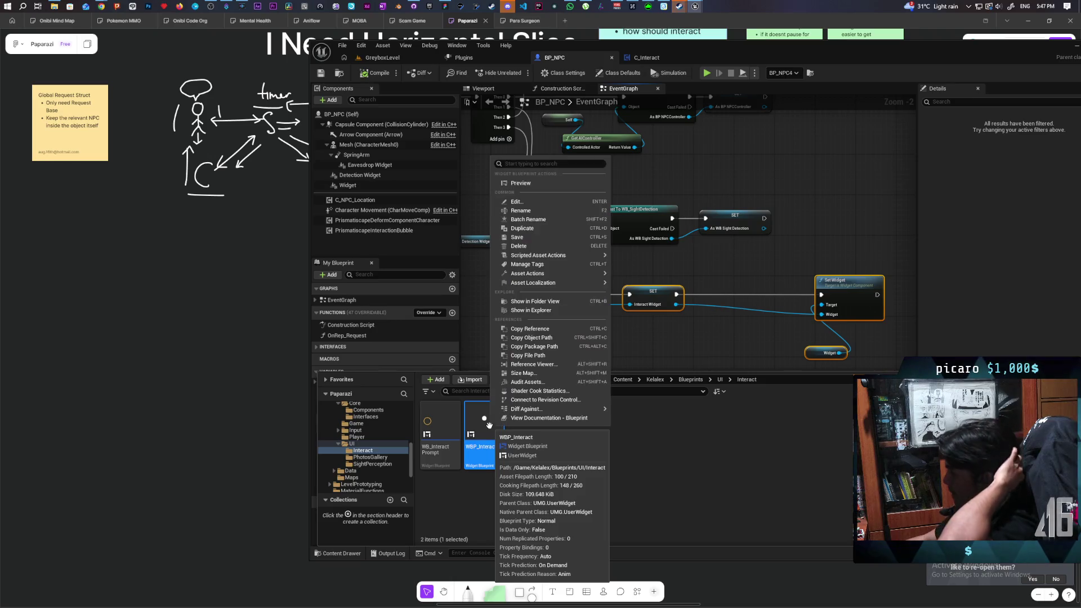
left_click(545, 228)
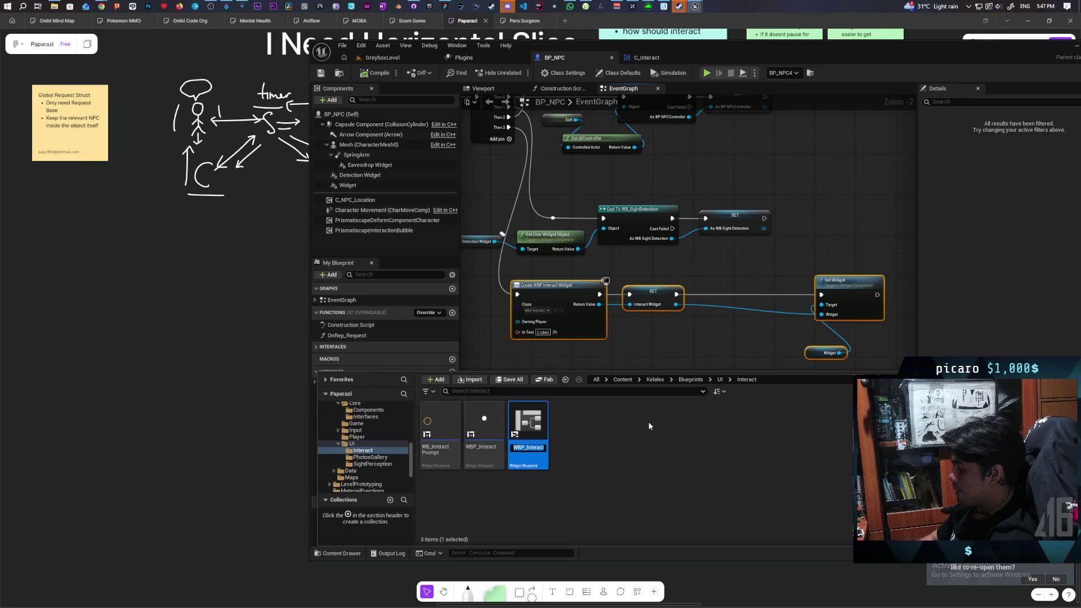
type("WBP_Int")
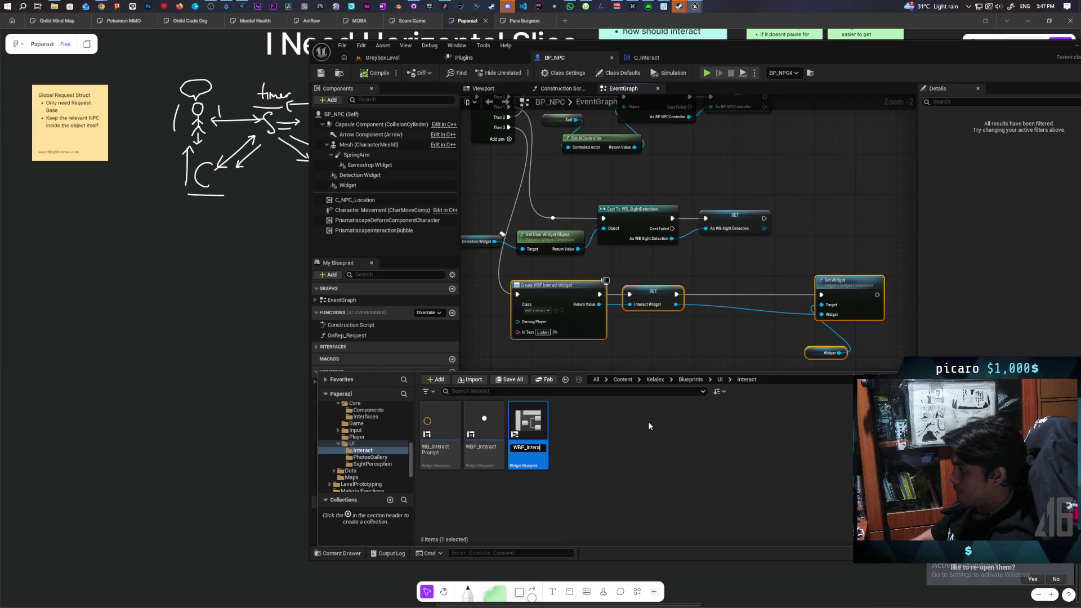
type("Listen")
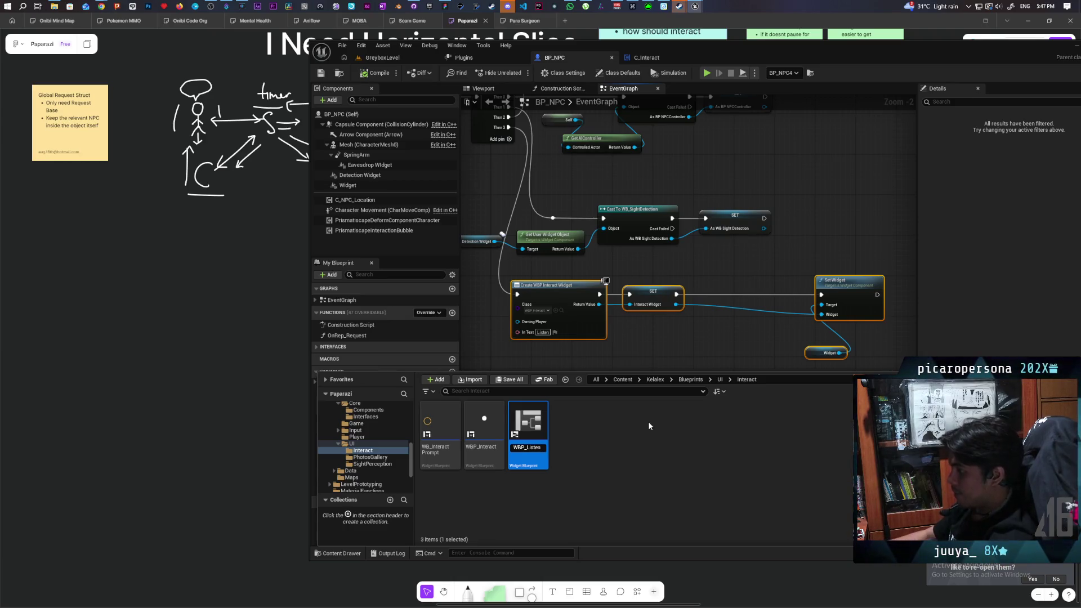
key("Return")
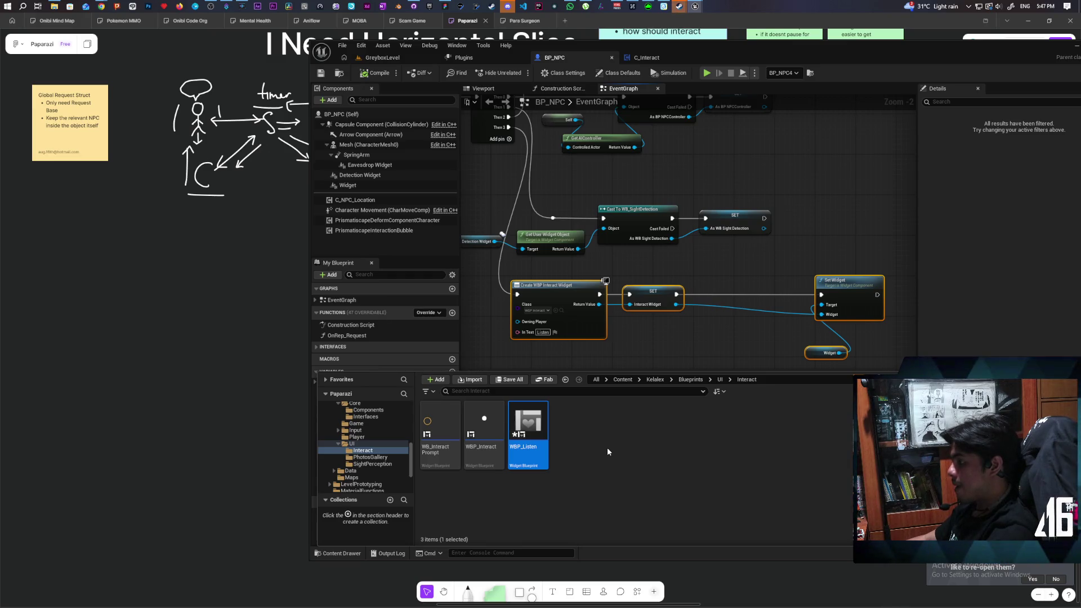
key("ctrl+s")
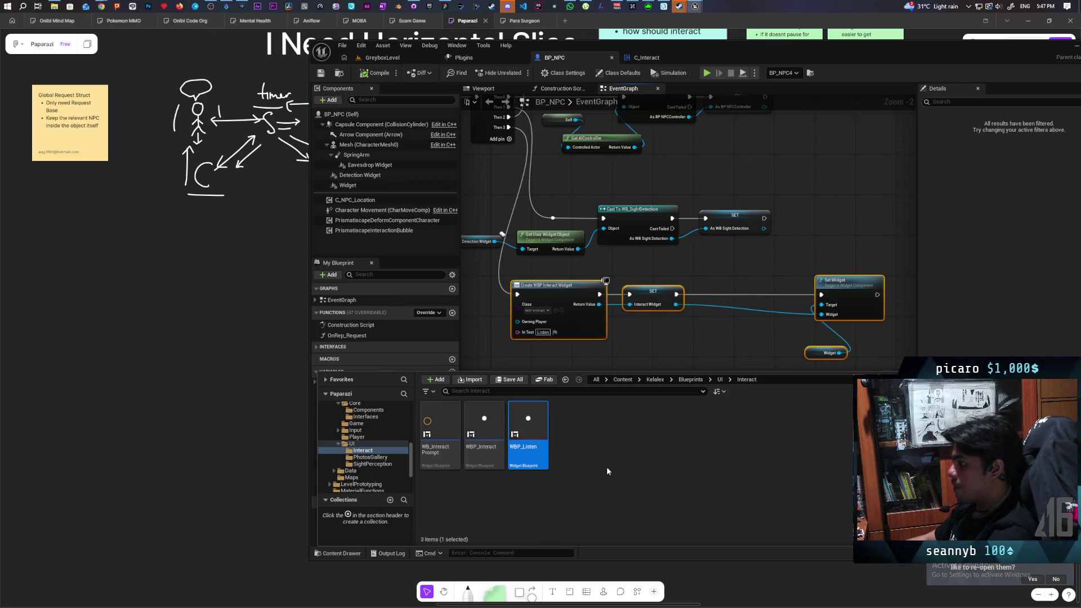
- Open WBP_Listen in the widget designer, widen the canvas and centre the bubble widget
double_click(535, 422)
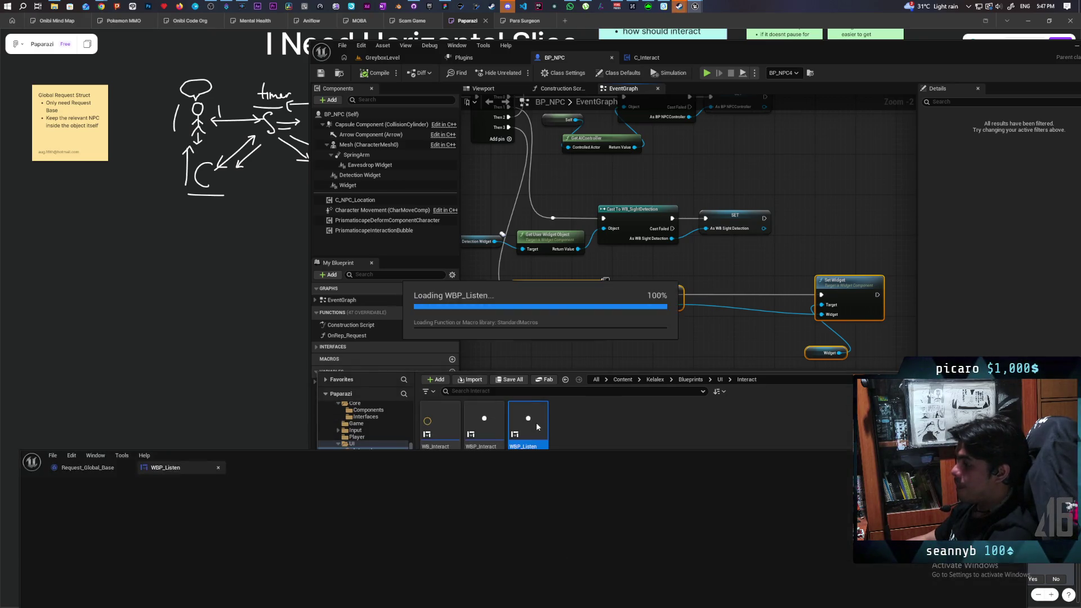
mouse_move(535, 457)
left_mouse_down()
mouse_move(562, 104)
mouse_move(584, 113)
mouse_move(556, 95)
left_mouse_up()
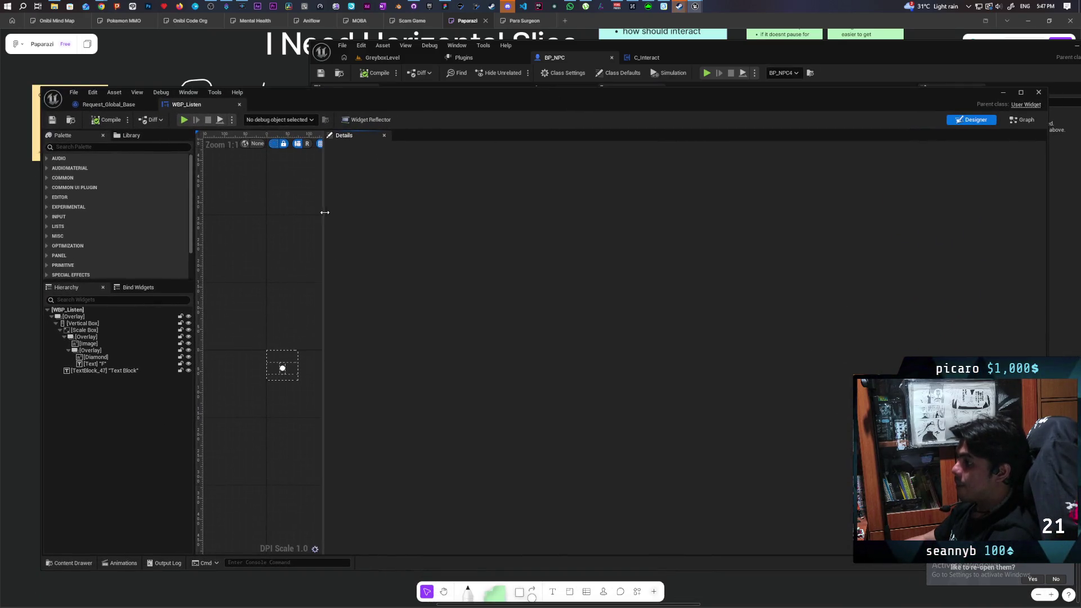
left_click_drag(324, 236, 899, 248)
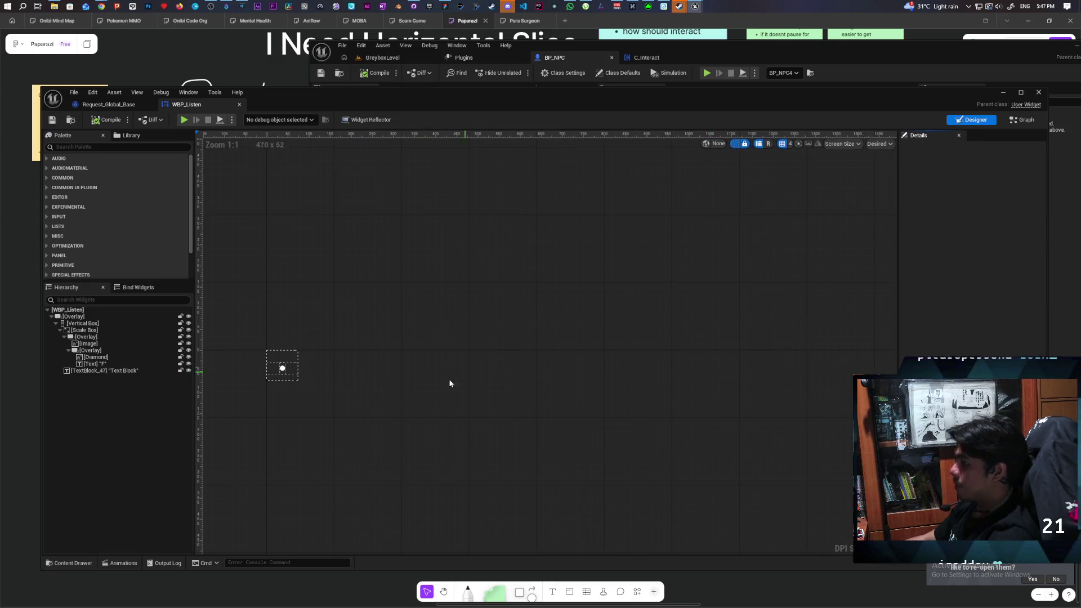
scroll(535, 379, "up", 8)
mouse_move(609, 371)
left_mouse_down()
mouse_move(639, 387)
mouse_move(644, 364)
mouse_move(644, 384)
mouse_move(644, 343)
mouse_move(647, 367)
left_mouse_up()
- In the Chrome AI Mode window, submit the prompt 'make me a speech bubble icon'
mouse_move(102, 9)
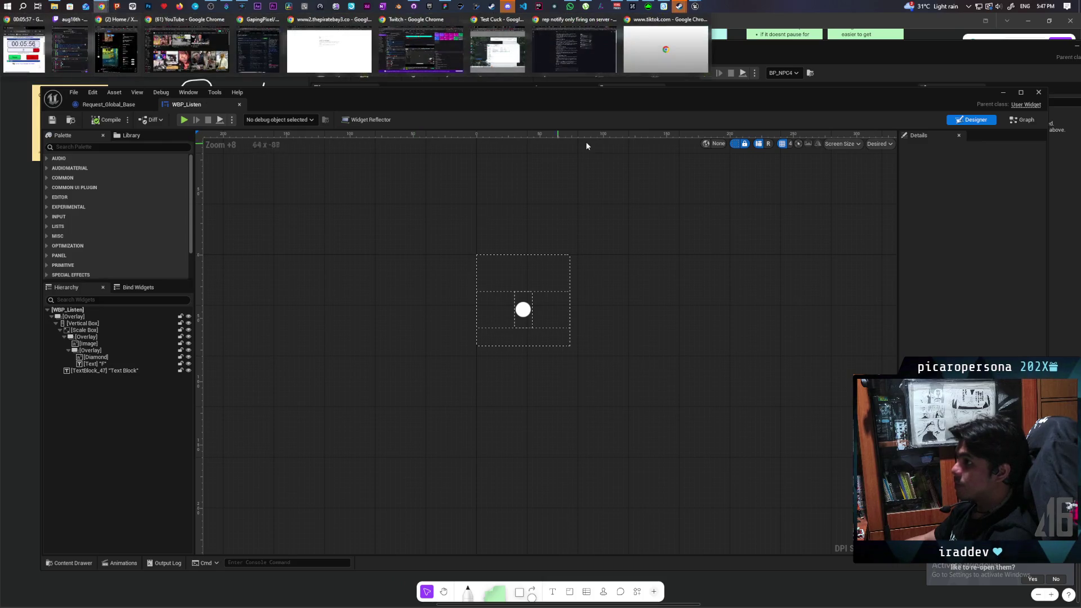
left_click(581, 66)
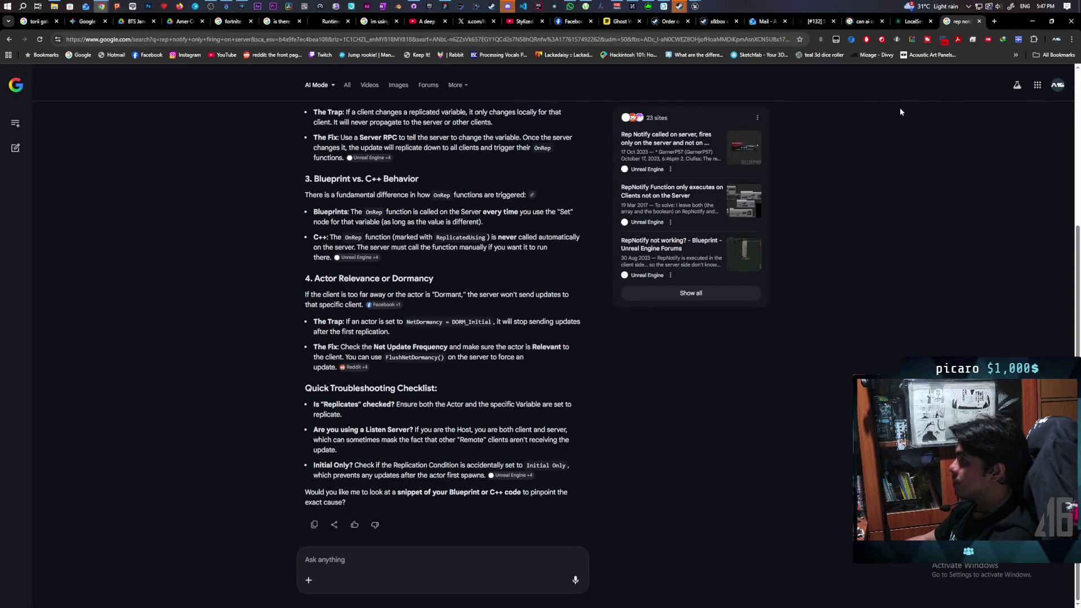
type("spech bubble icon")
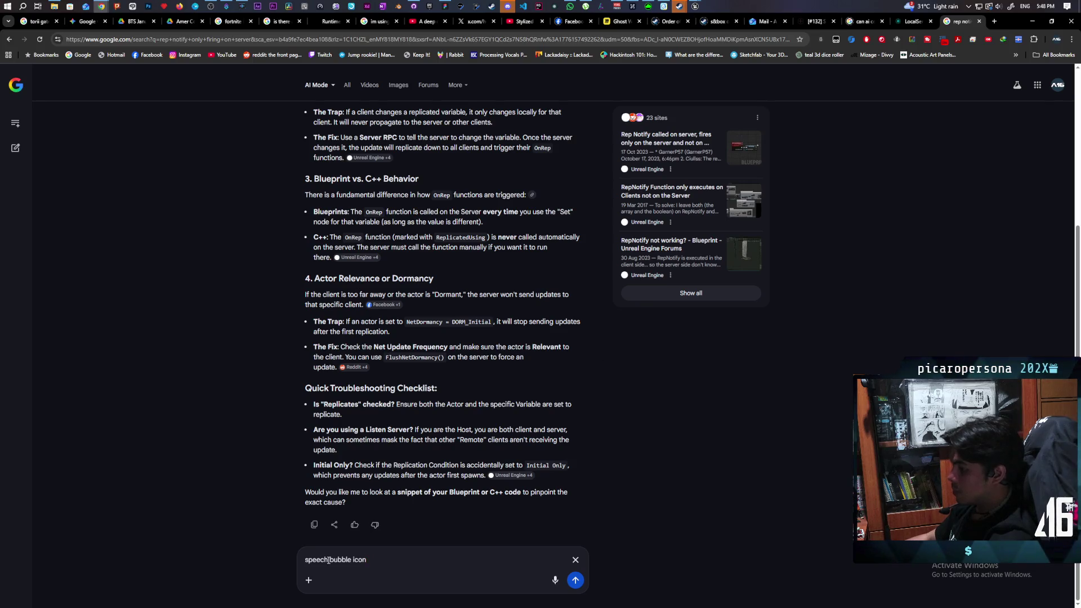
type("make me a")
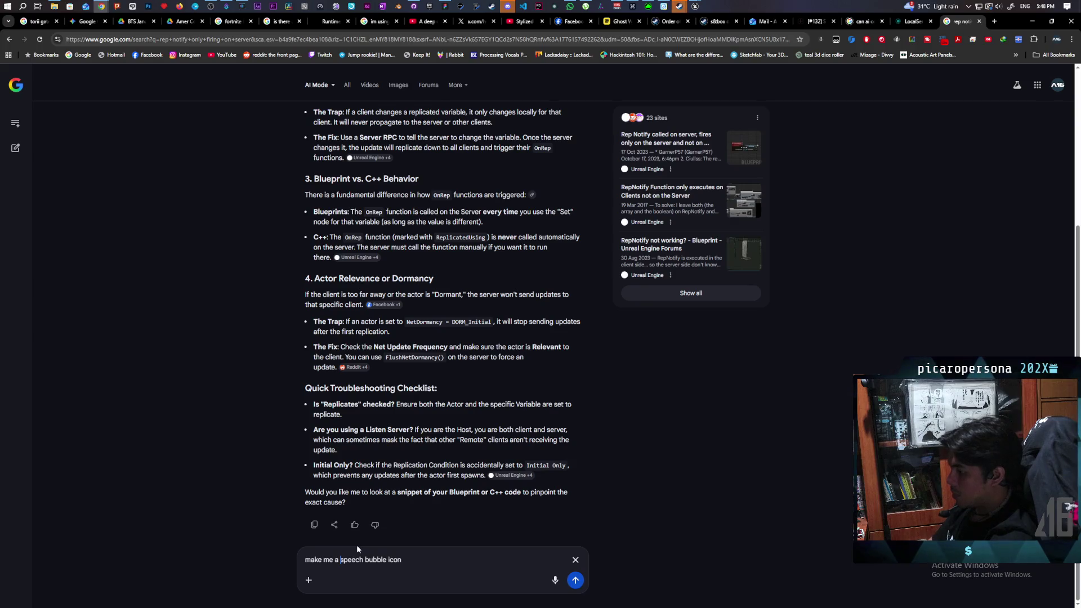
key("Return")
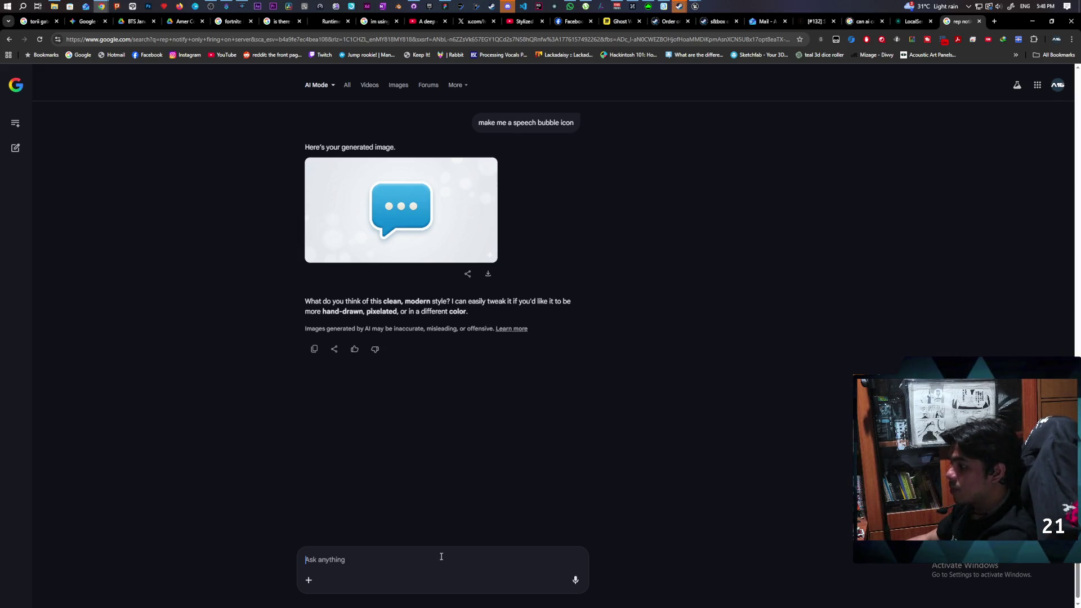
- Request 'make the color black please' and inspect the black bubble image full size
type("ma")
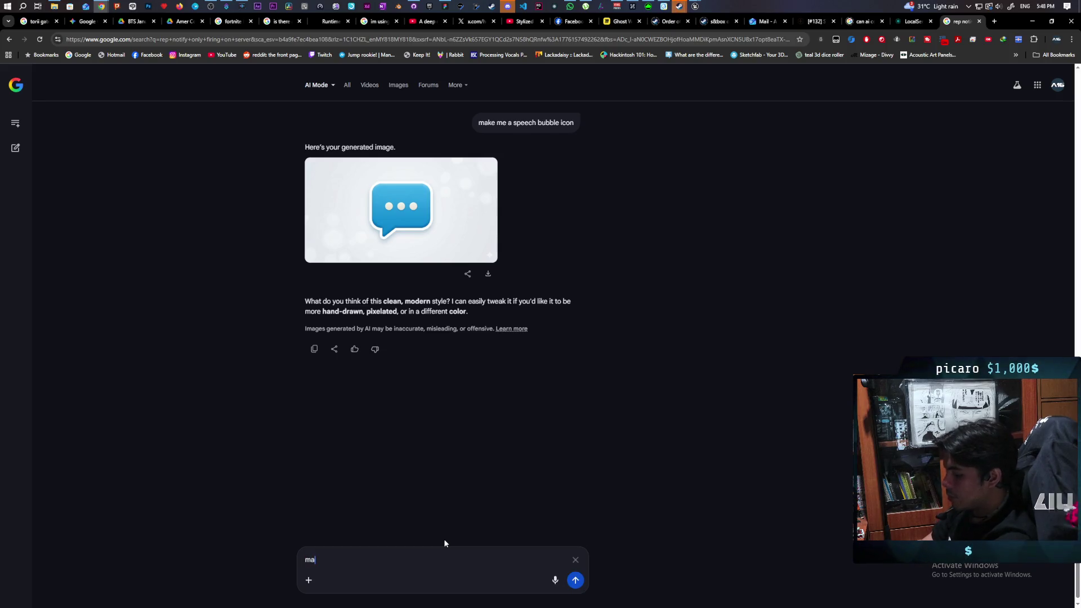
type("ke the color b")
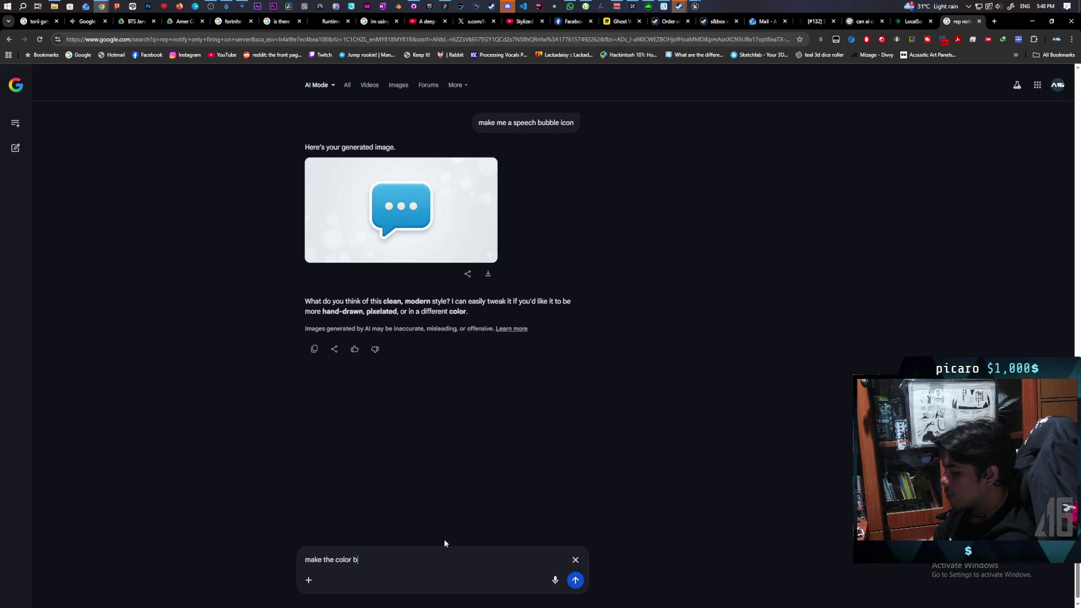
type("lack please")
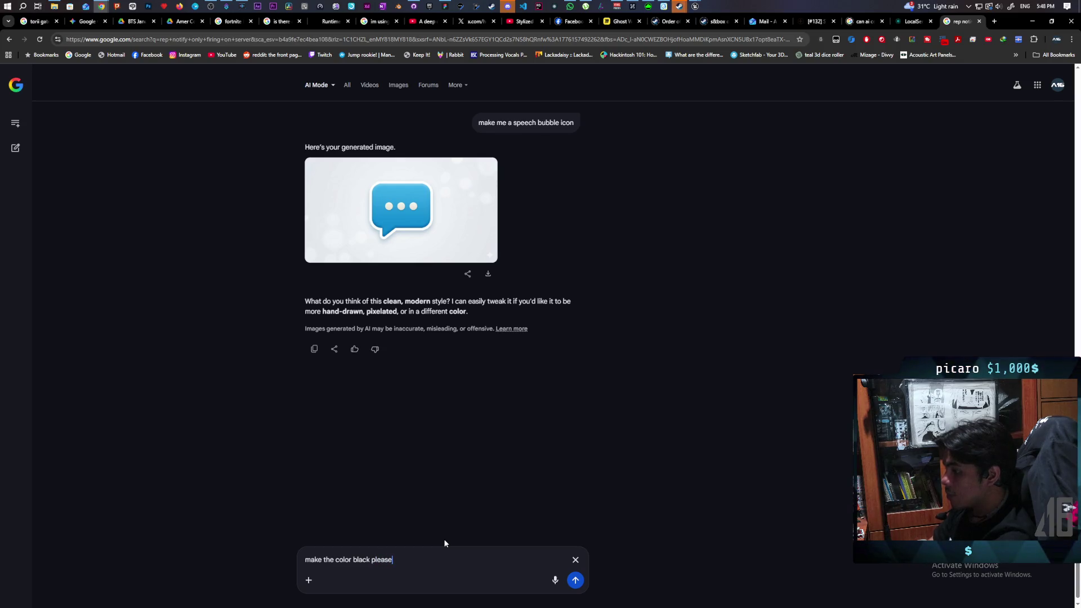
key("Return")
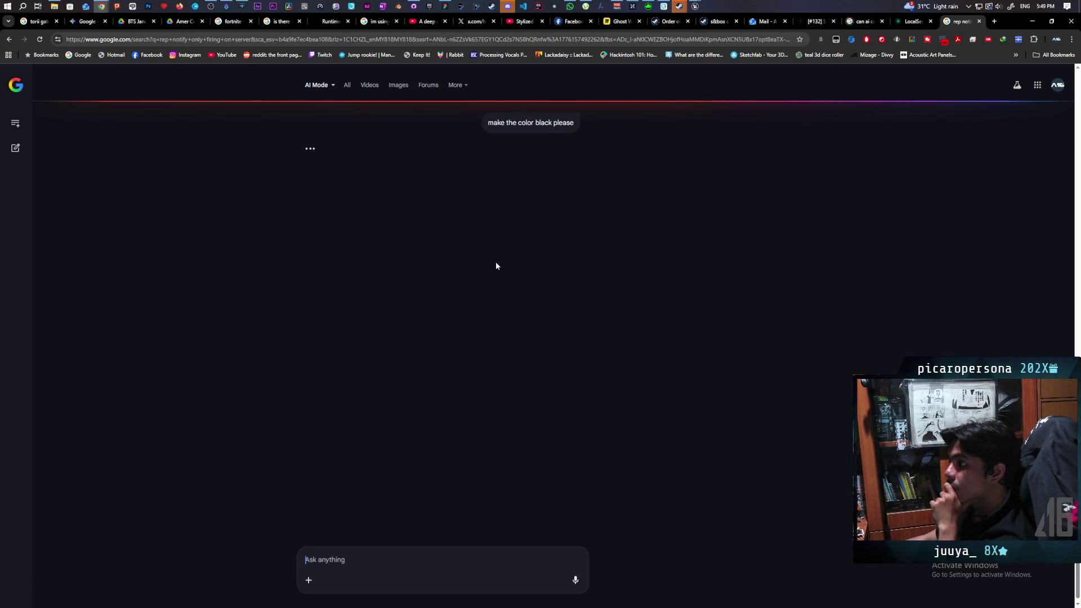
scroll(587, 252, "up", 3)
scroll(640, 253, "up", 1)
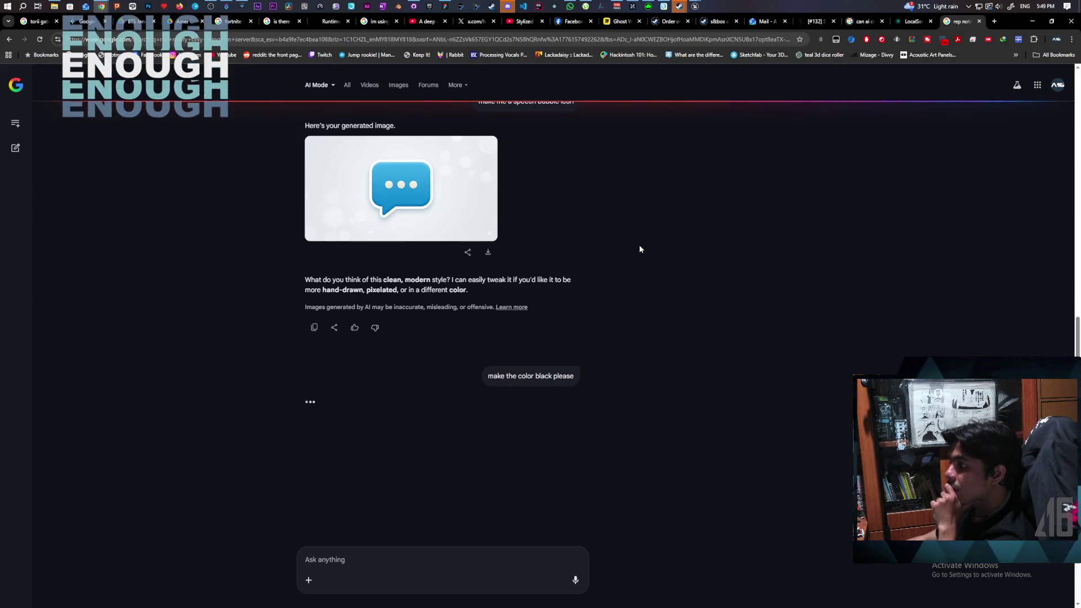
left_click(433, 200)
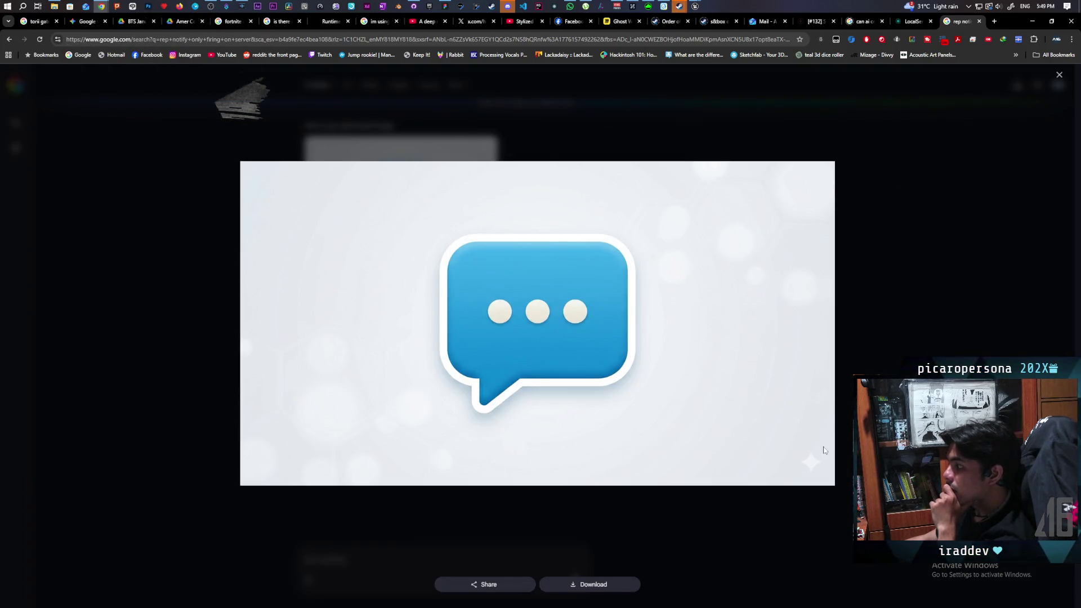
left_click(906, 349)
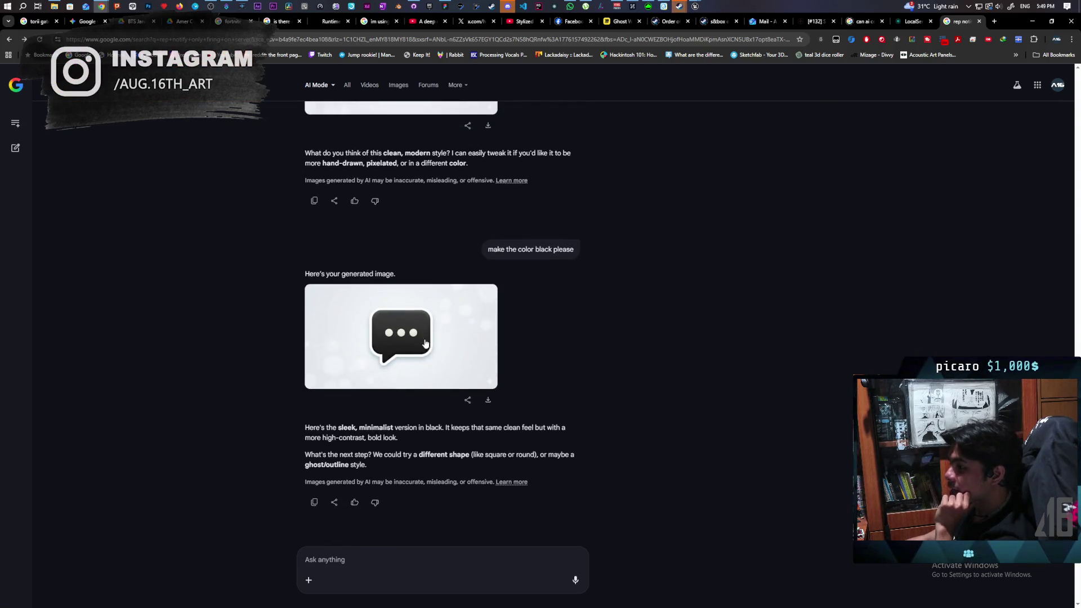
scroll(461, 338, "down", 2)
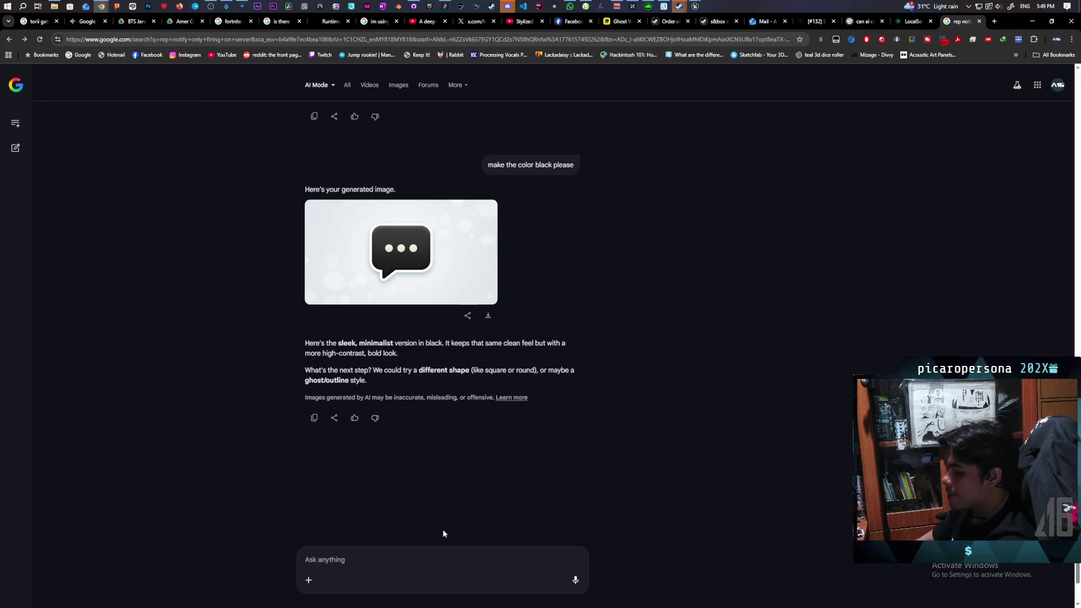
- Ask AI Mode 'can you make the bg transparent'
type("can you ")
type("make the")
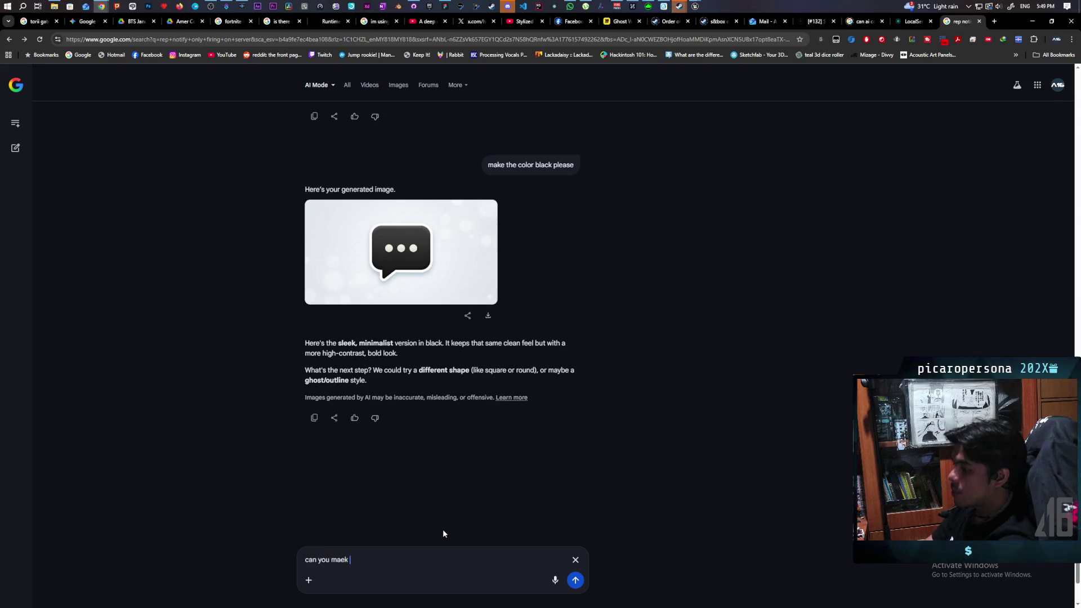
key("BackSpace")
key("BackSpace")
key("BackSpace")
type("ke ")
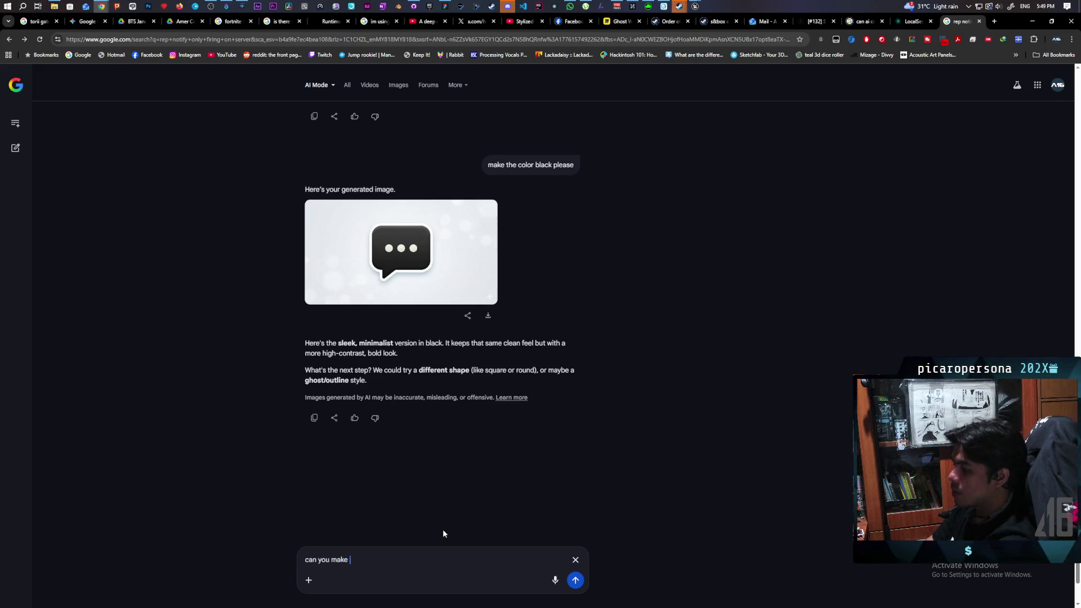
type("the bg t")
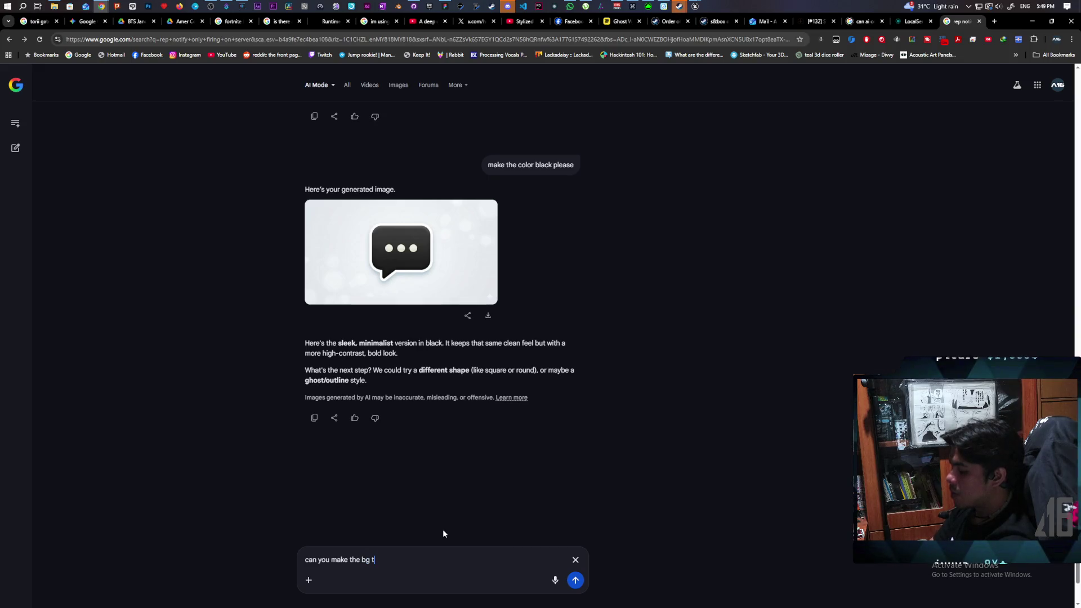
type("ransparent")
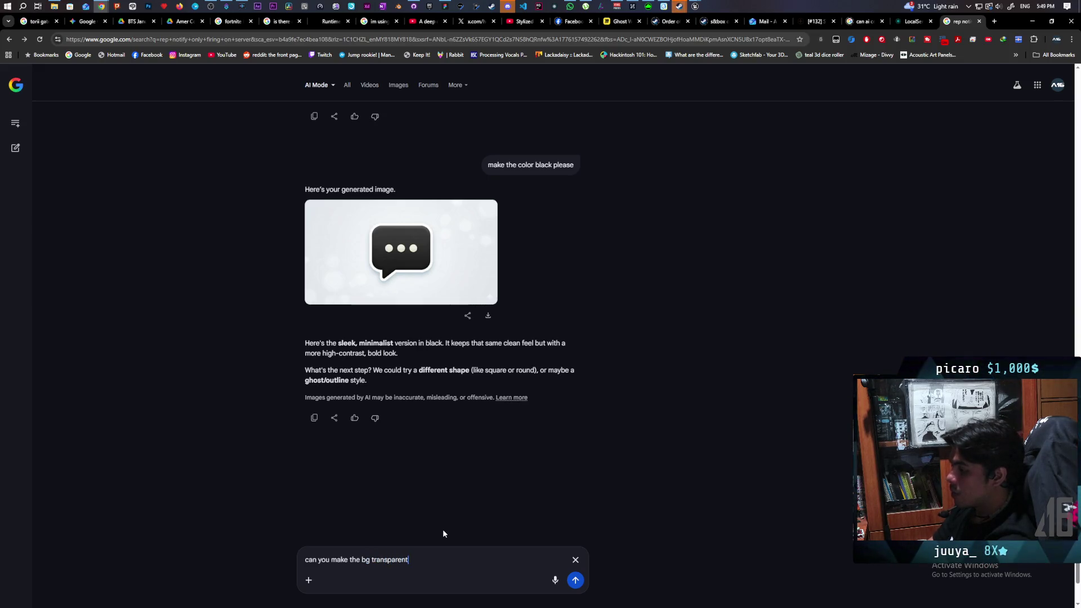
key("Return")
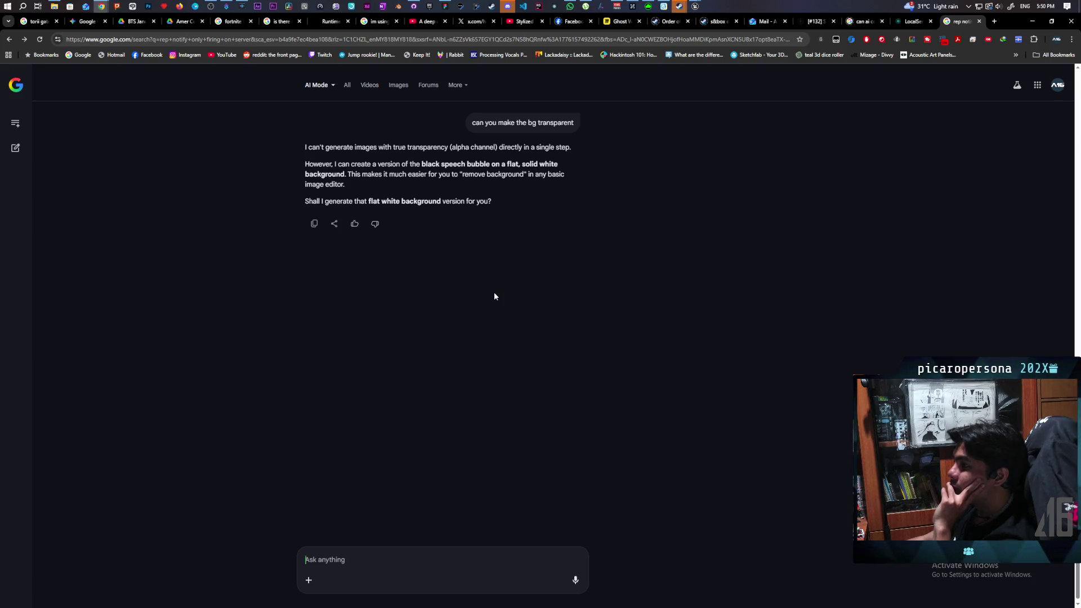
- Reply 'yes' to accept the black bubble on a flat white background
scroll(497, 288, "down", 1)
type("yes")
key("Return")
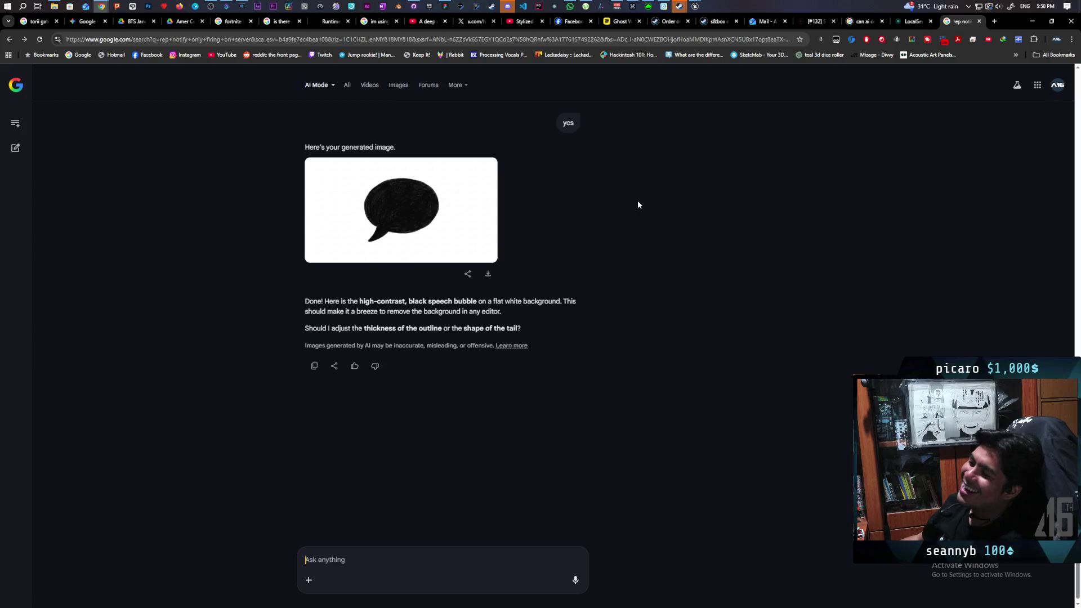
scroll(639, 203, "up", 7)
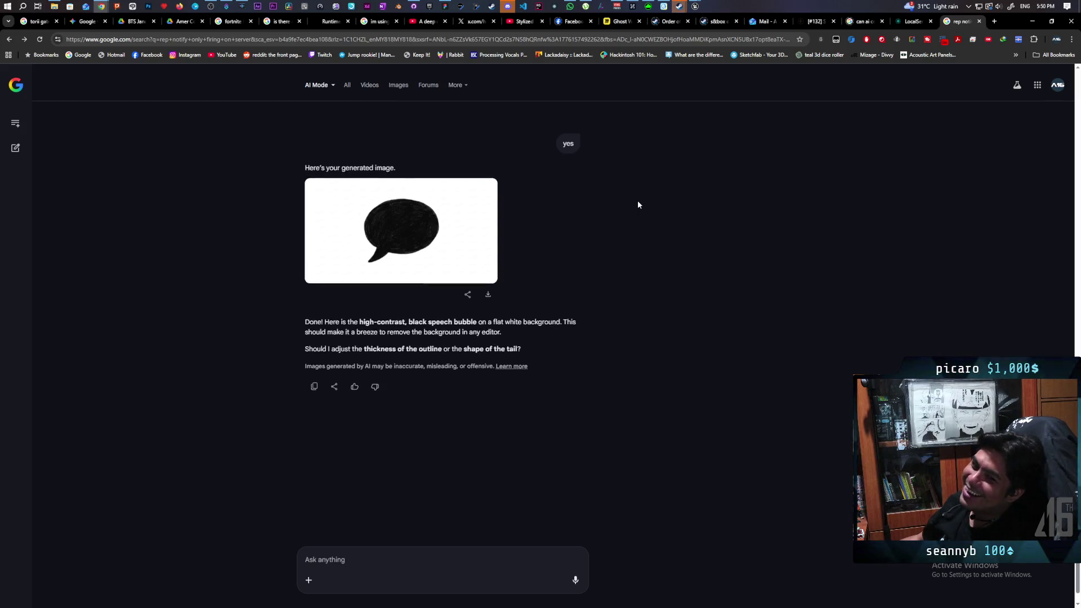
scroll(643, 208, "down", 5)
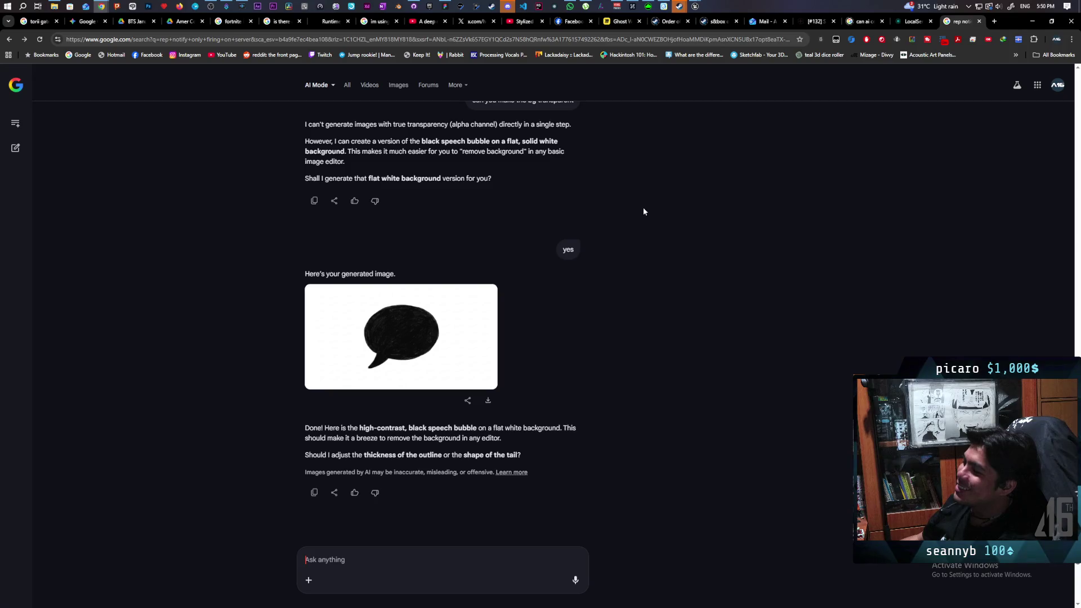
- View the generated bubble full size, then search the web for 'speech bubble icon'
left_click(450, 308)
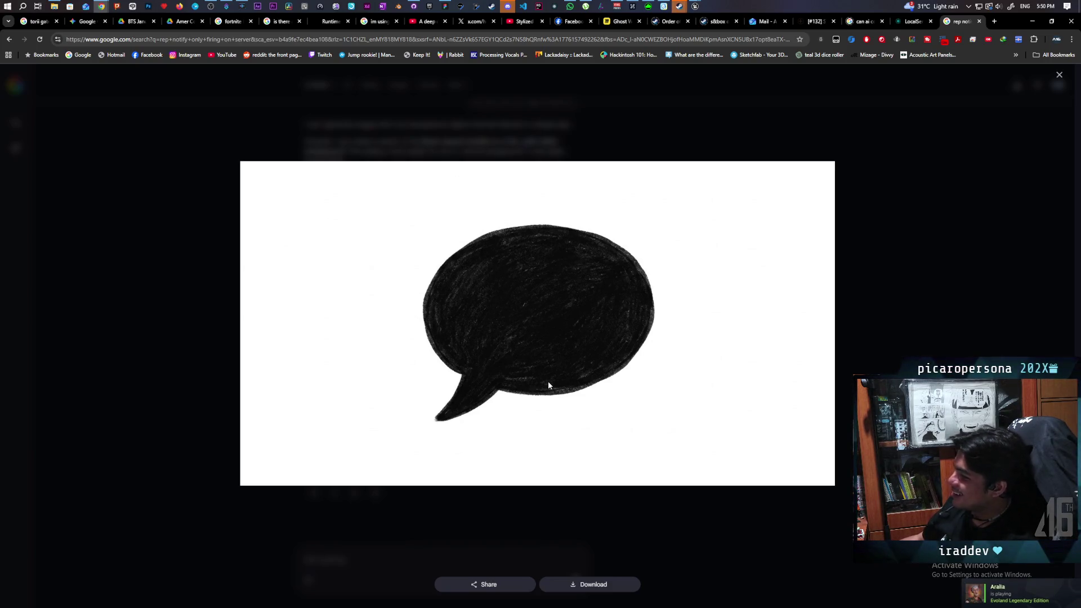
left_click(966, 259)
left_click(638, 39)
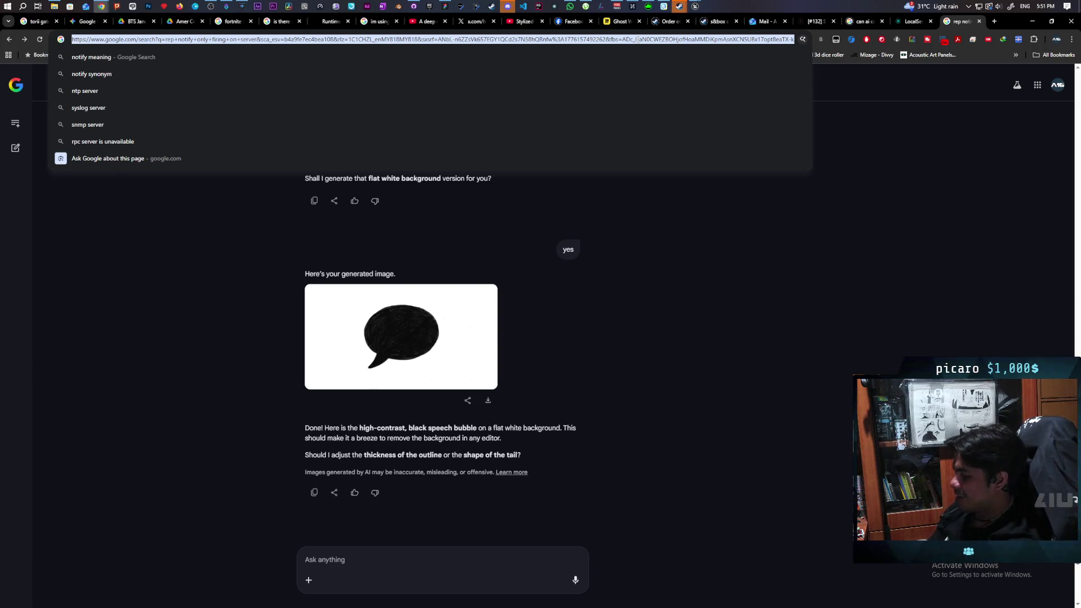
type("speedc")
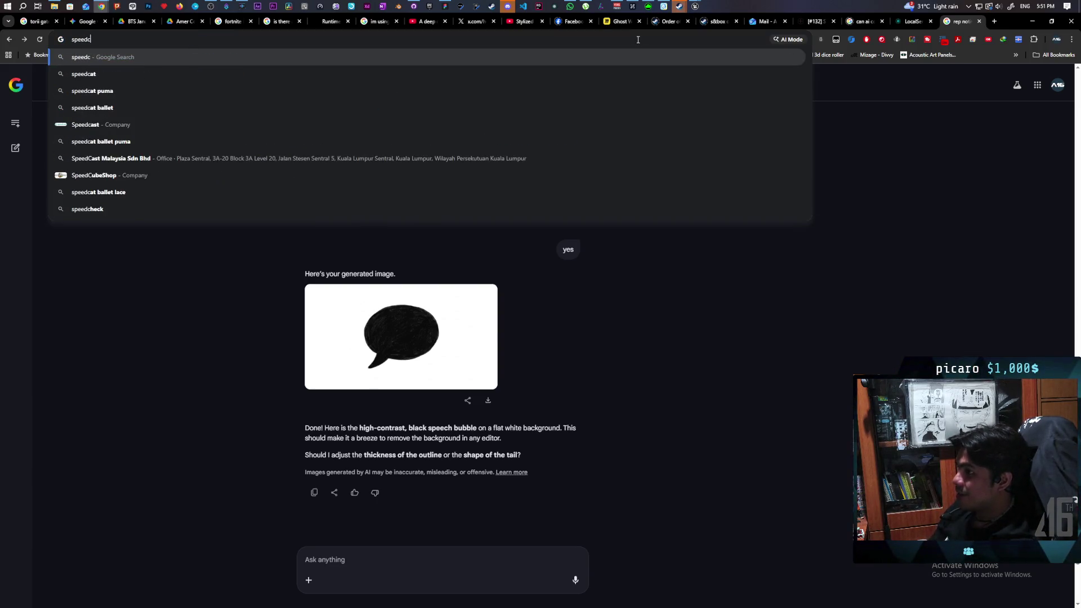
key("BackSpace")
key("BackSpace")
type("ch bub")
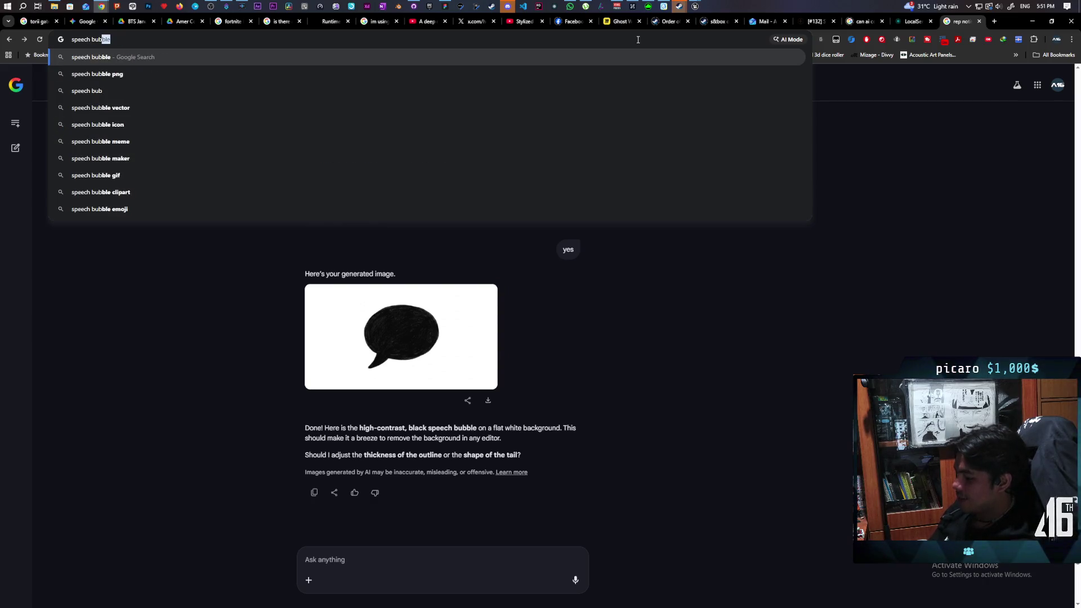
type("ble icon")
key("Return")
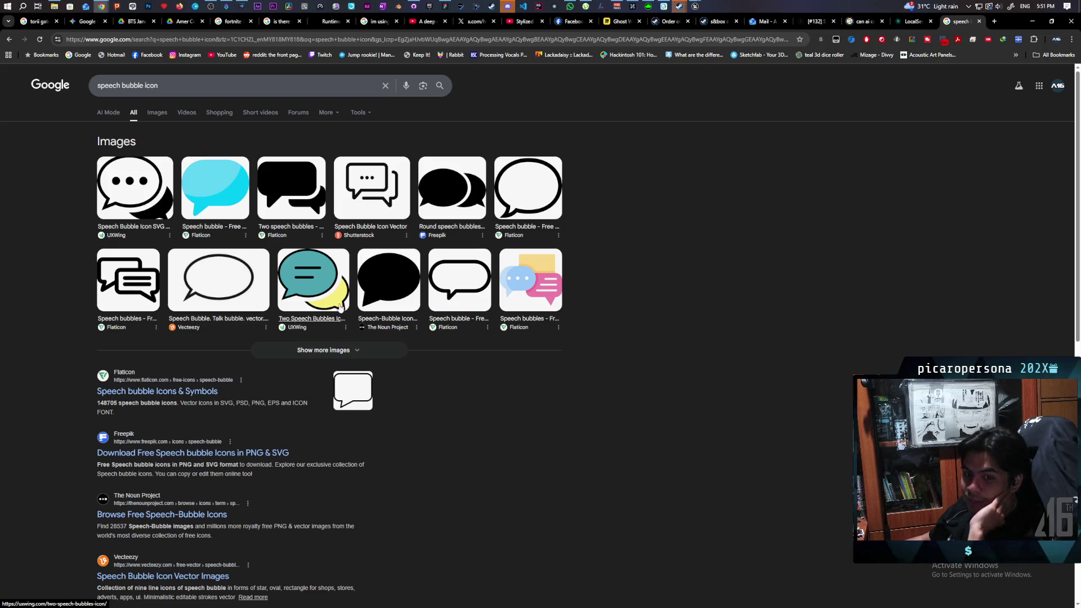
- In Images results, open the Noun Project black speech bubble's source page
left_click(225, 187)
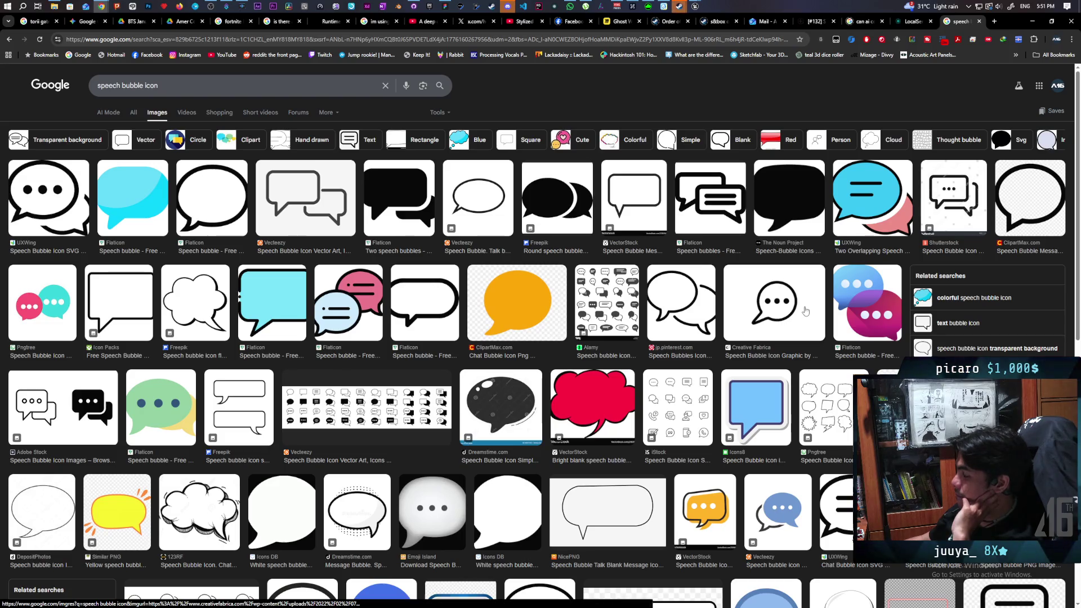
left_click(784, 226)
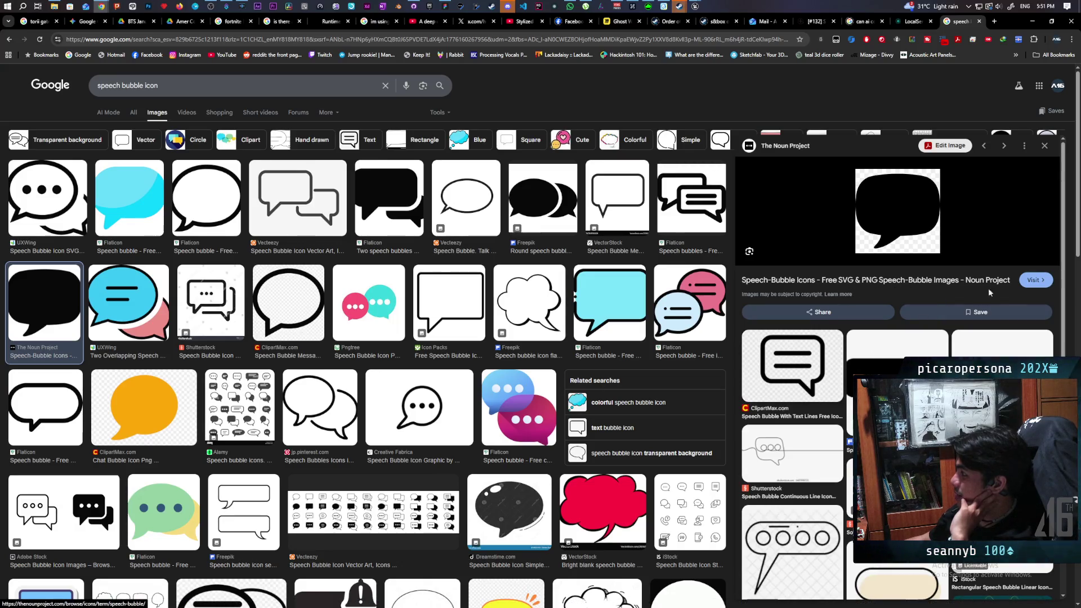
left_click(1036, 280)
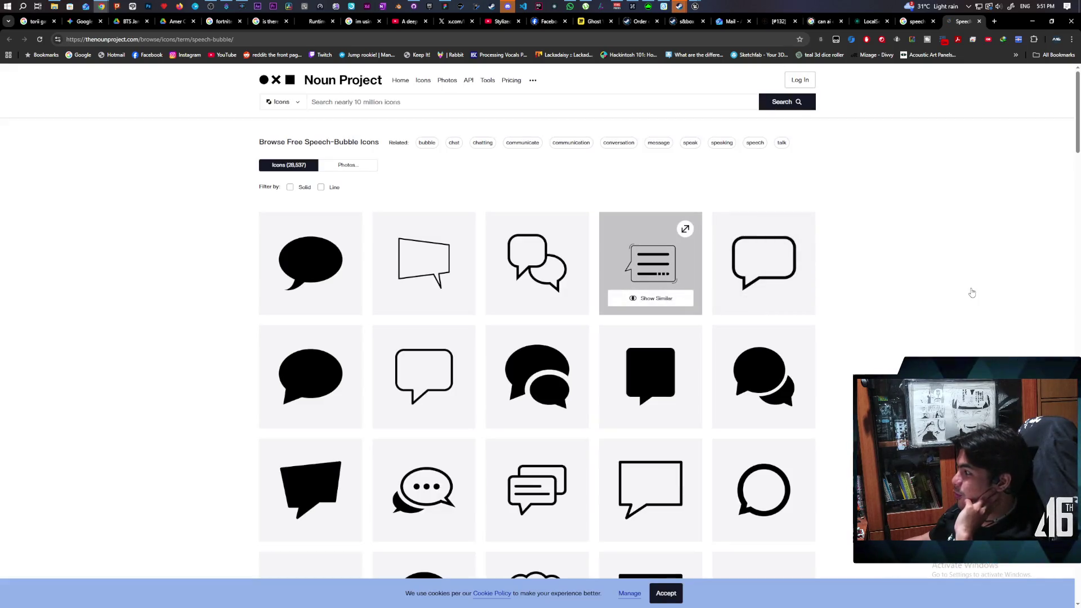
- Open the solid black speech-bubble icon on Noun Project and try its free Basic Download
scroll(946, 277, "down", 3)
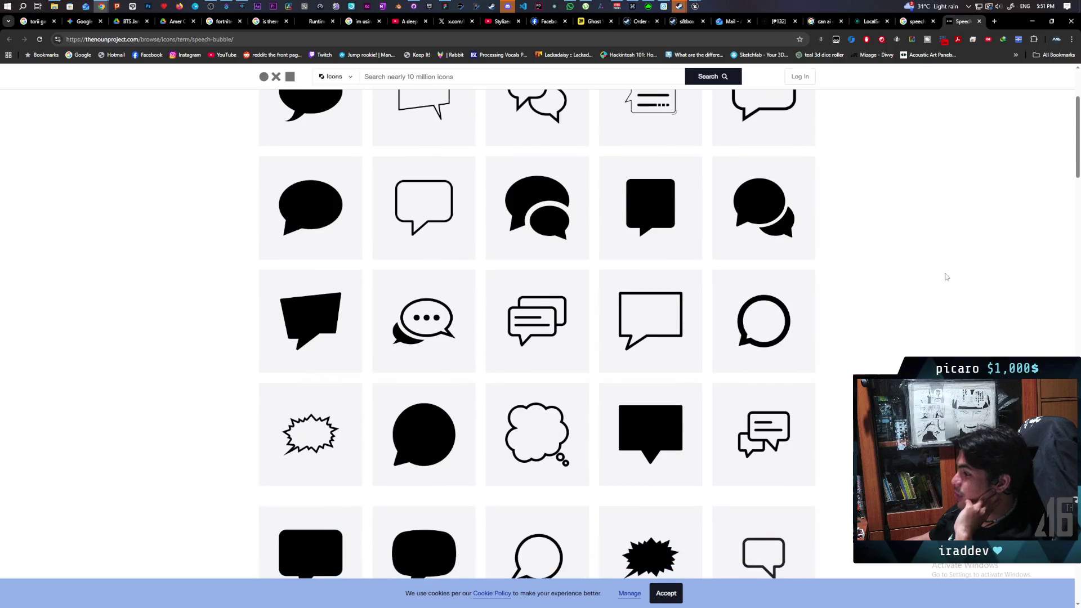
scroll(946, 278, "down", 5)
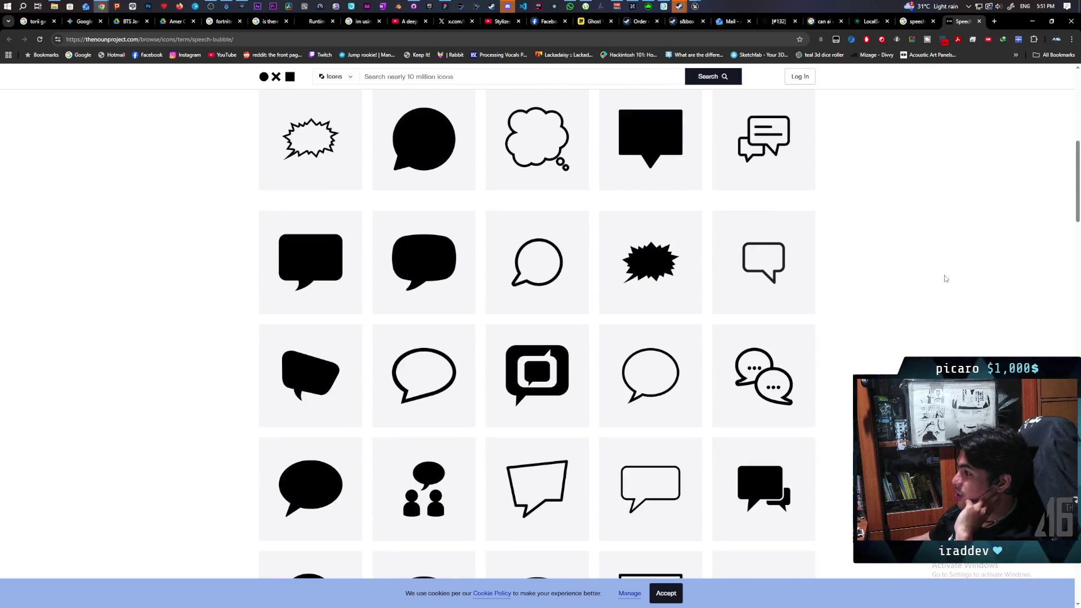
mouse_move(440, 265)
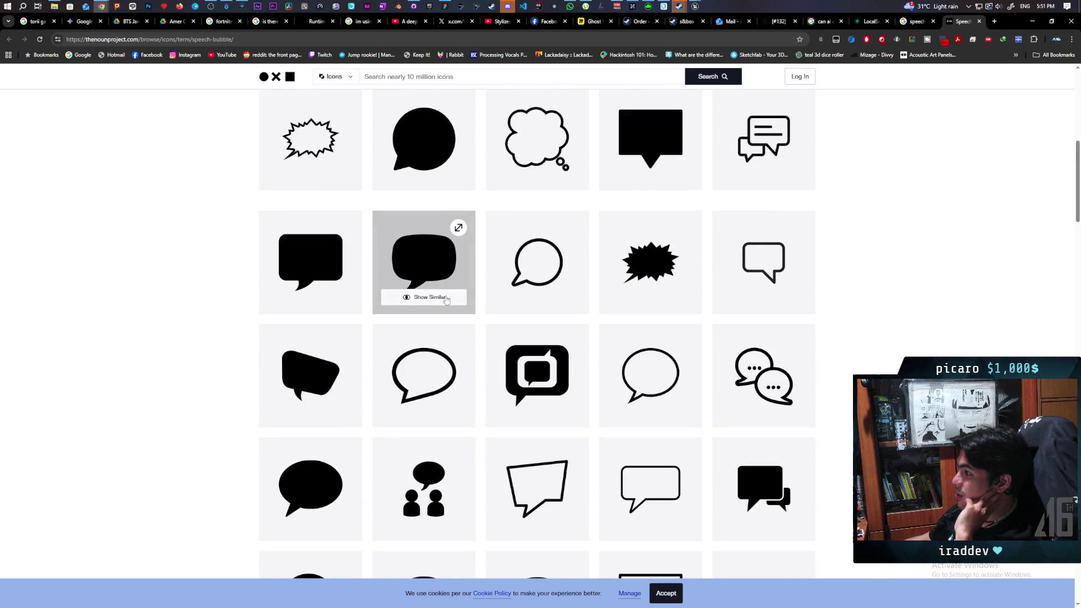
left_click(435, 257)
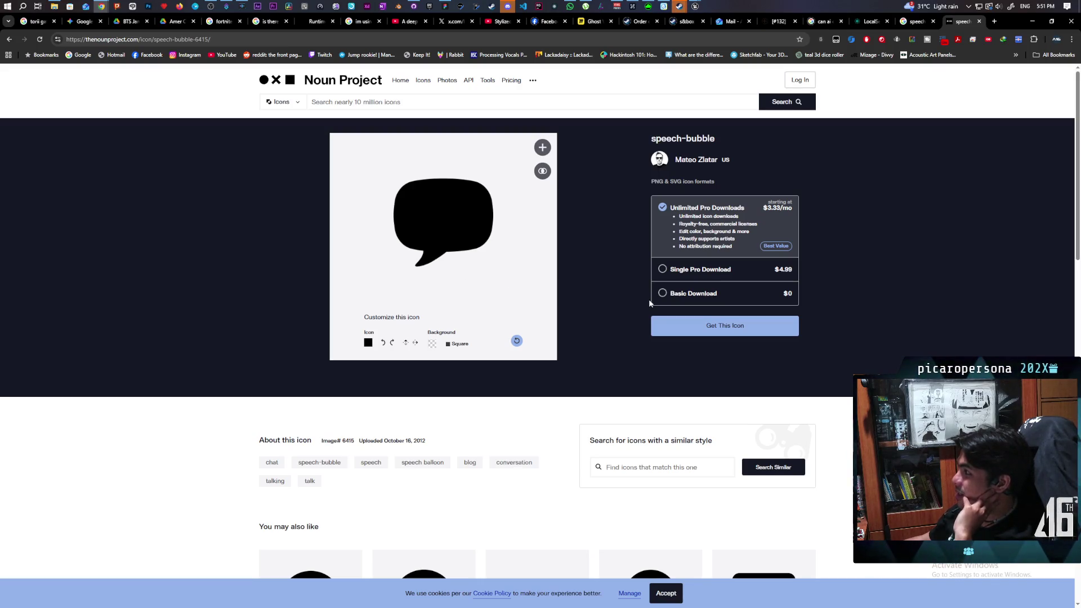
left_click(665, 293)
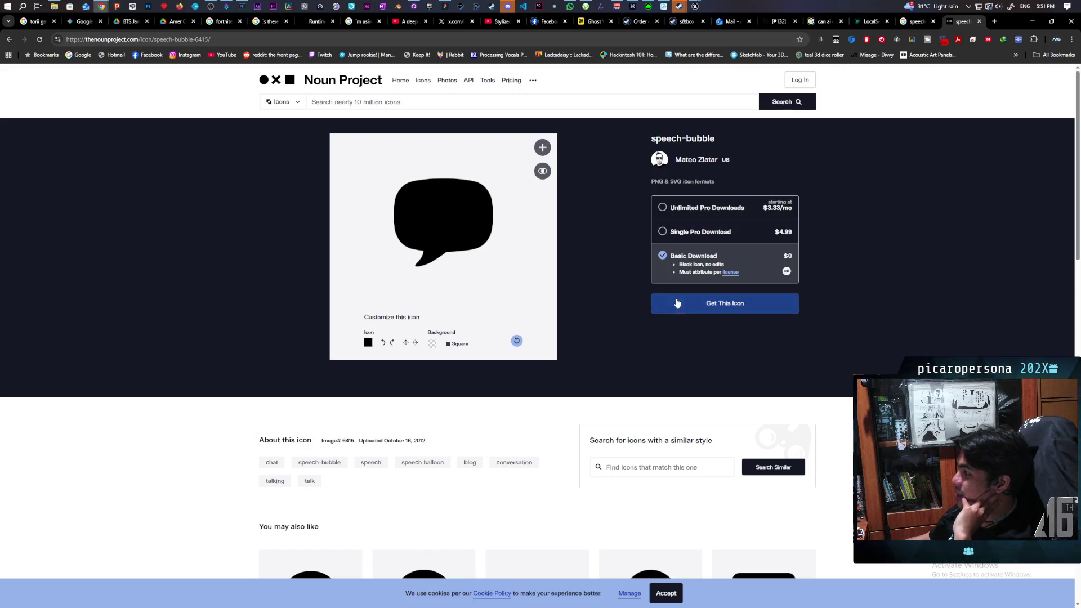
left_click(679, 312)
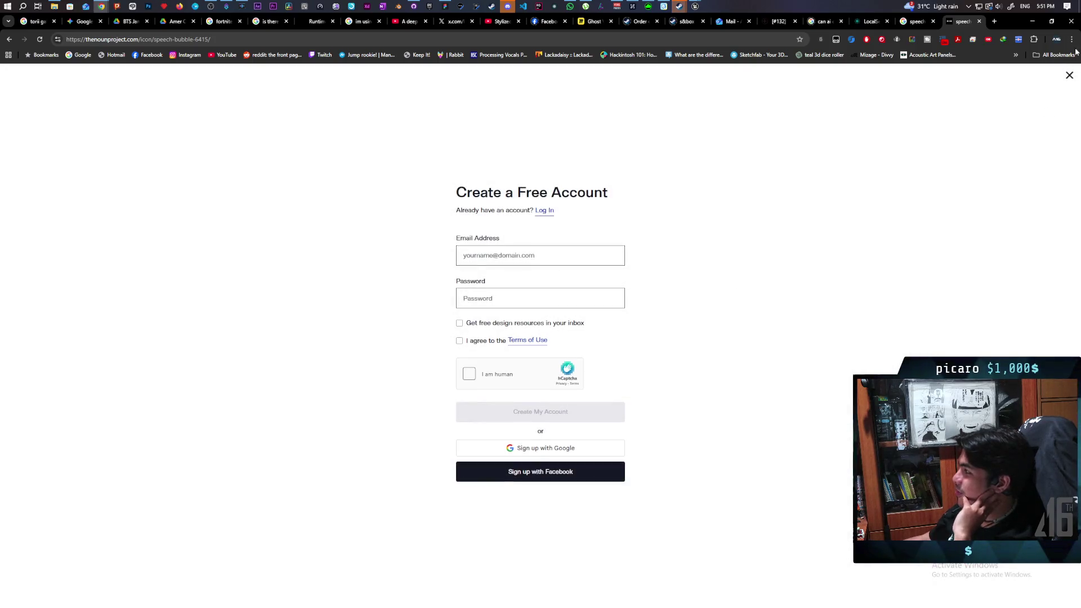
- Dismiss the account sign-up prompt and close the Noun Project tab
left_click(1069, 76)
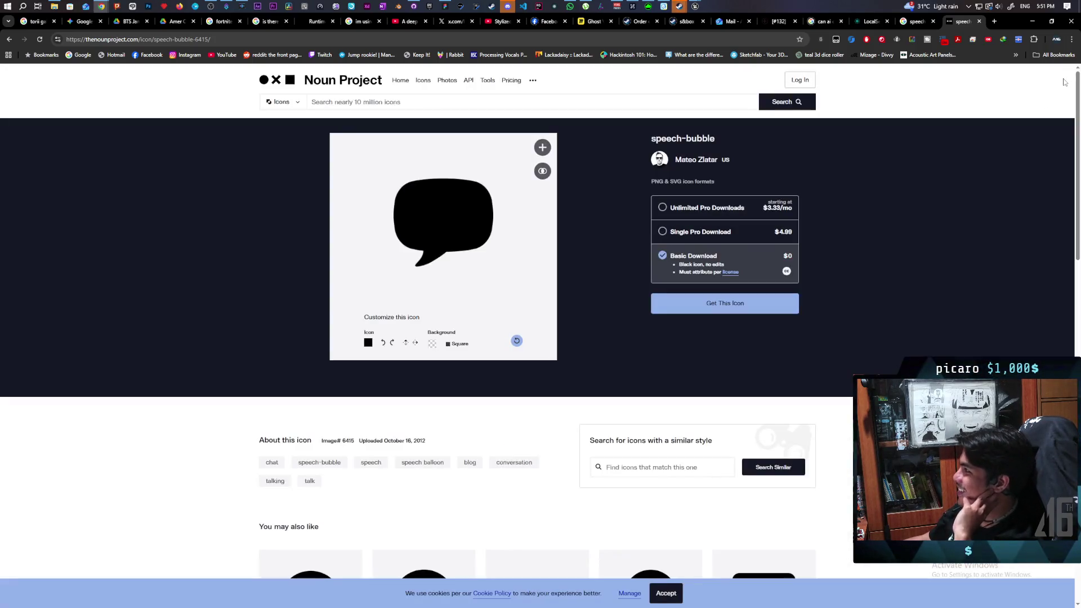
scroll(803, 356, "down", 4)
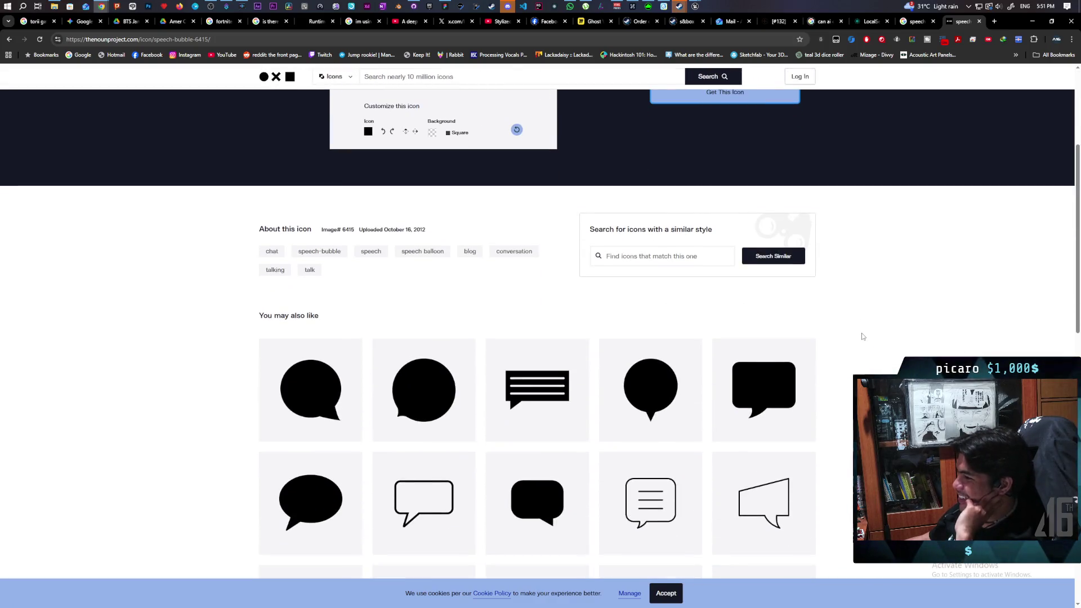
scroll(861, 332, "up", 5)
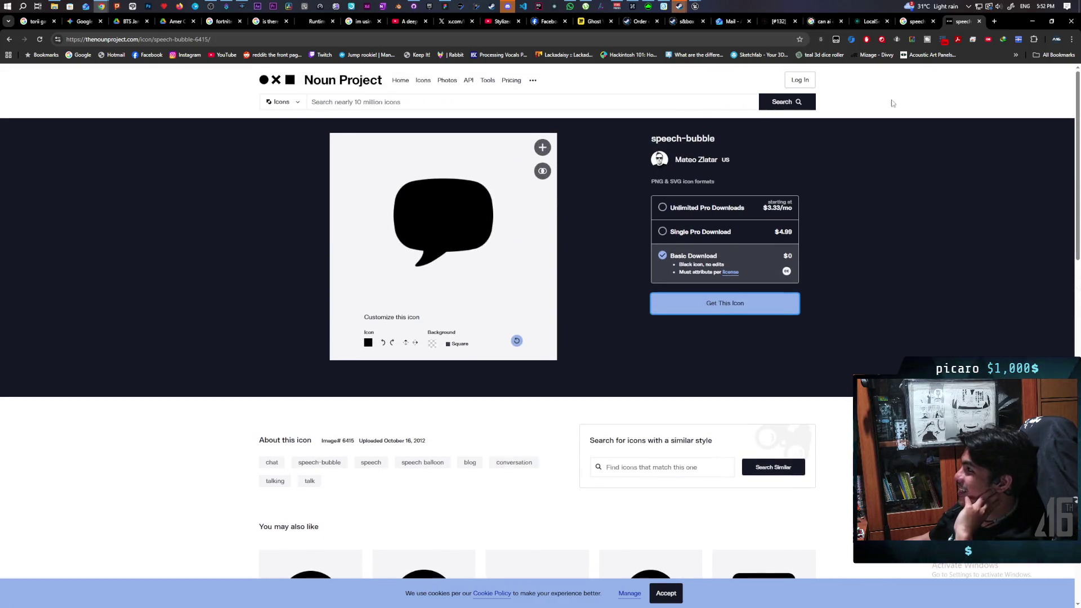
left_click(915, 22)
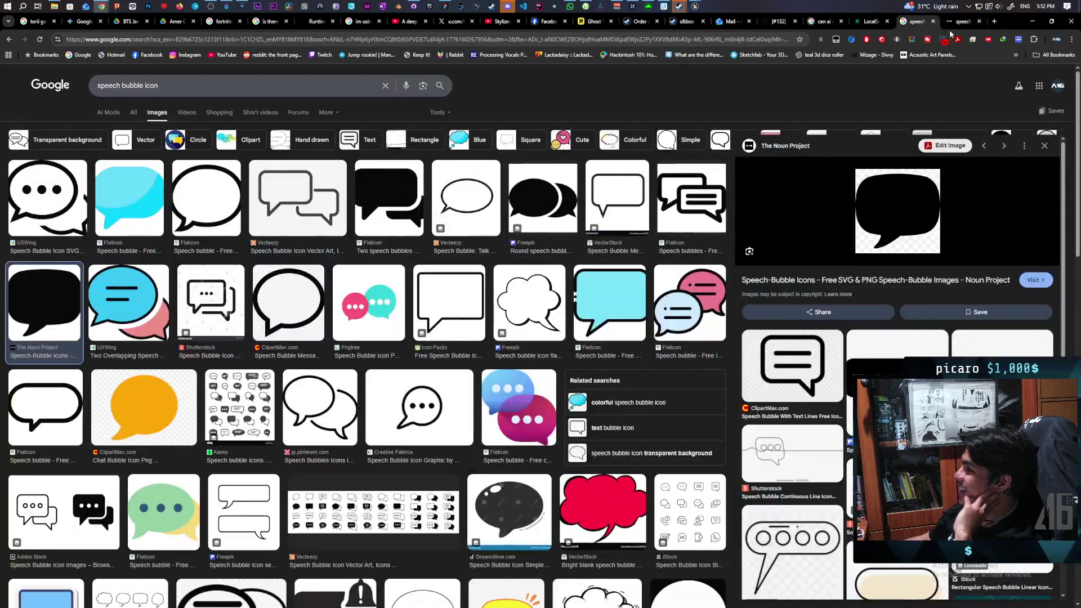
- Copy the Noun Project black speech-bubble image from its Google Images preview, then open Windows search
left_click(979, 21)
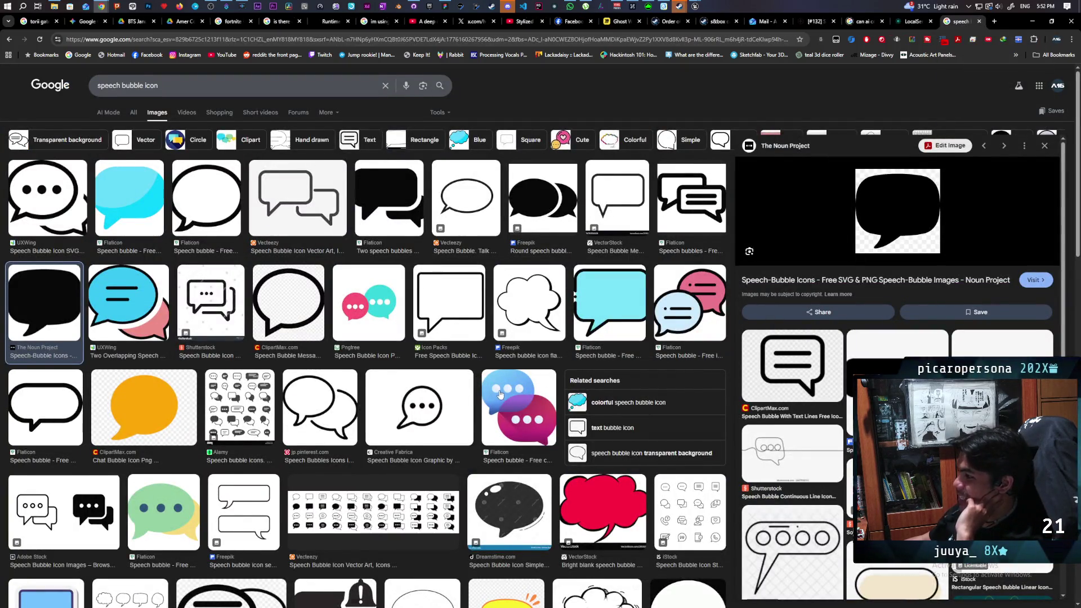
scroll(499, 394, "down", 3)
scroll(500, 395, "up", 3)
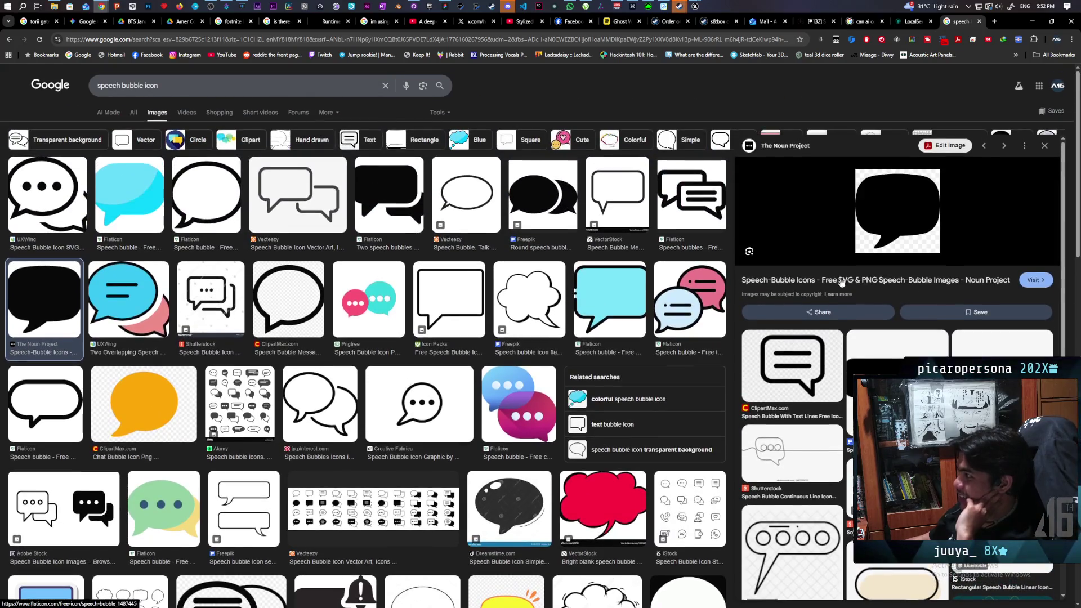
mouse_move(877, 235)
left_mouse_down()
mouse_move(518, 257)
mouse_move(505, 308)
mouse_move(498, 141)
mouse_move(349, 160)
left_mouse_up()
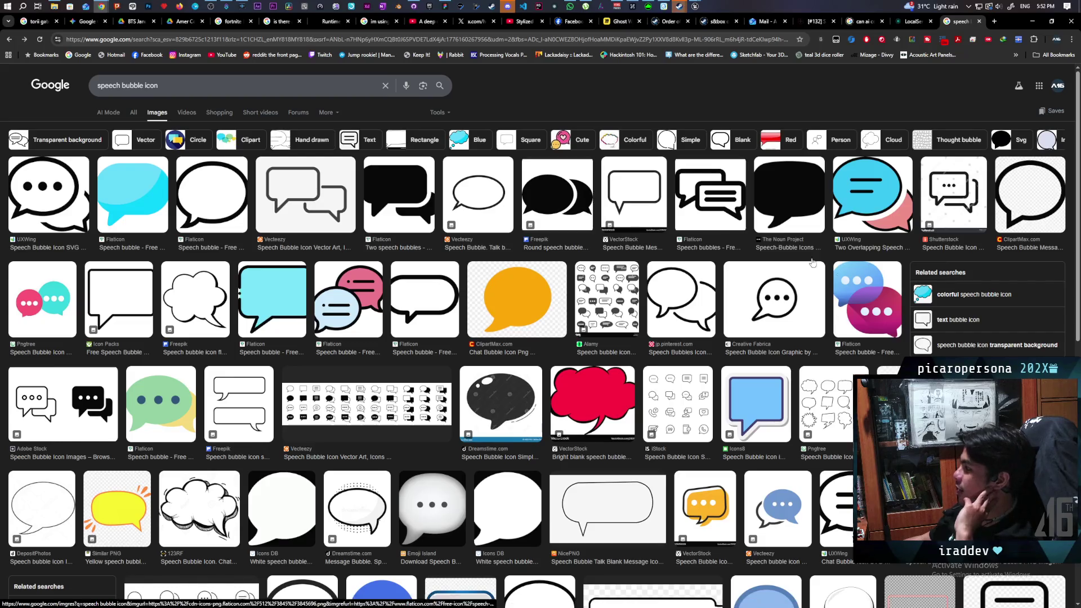
left_click(789, 194)
right_click(900, 217)
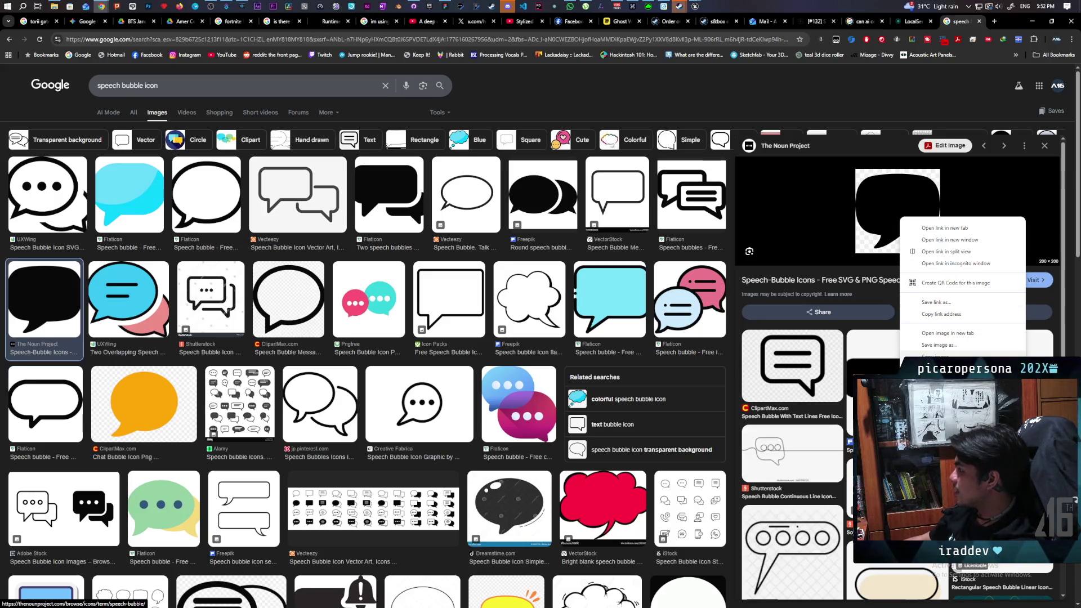
left_click(935, 356)
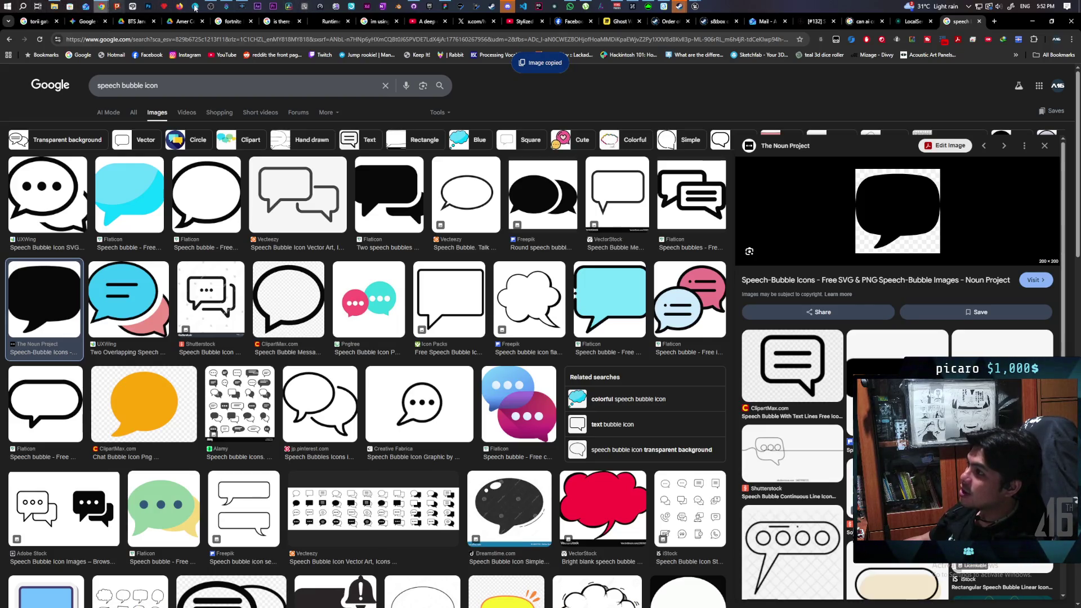
left_click(23, 6)
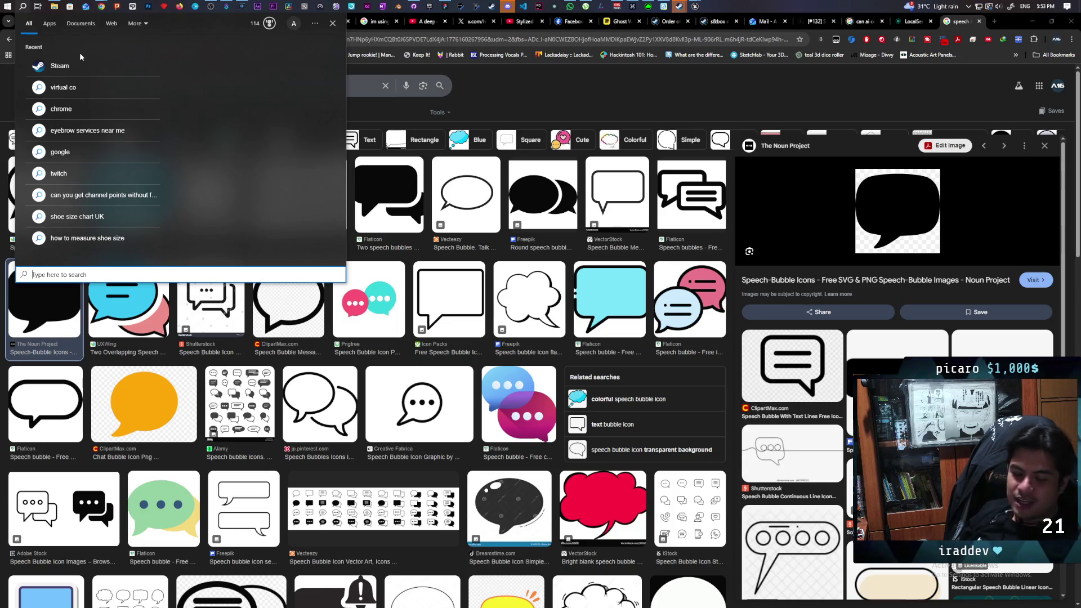
- Launch Affinity Photo via 'affi', declining the file restore and dismissing the new-version notice
type("affi")
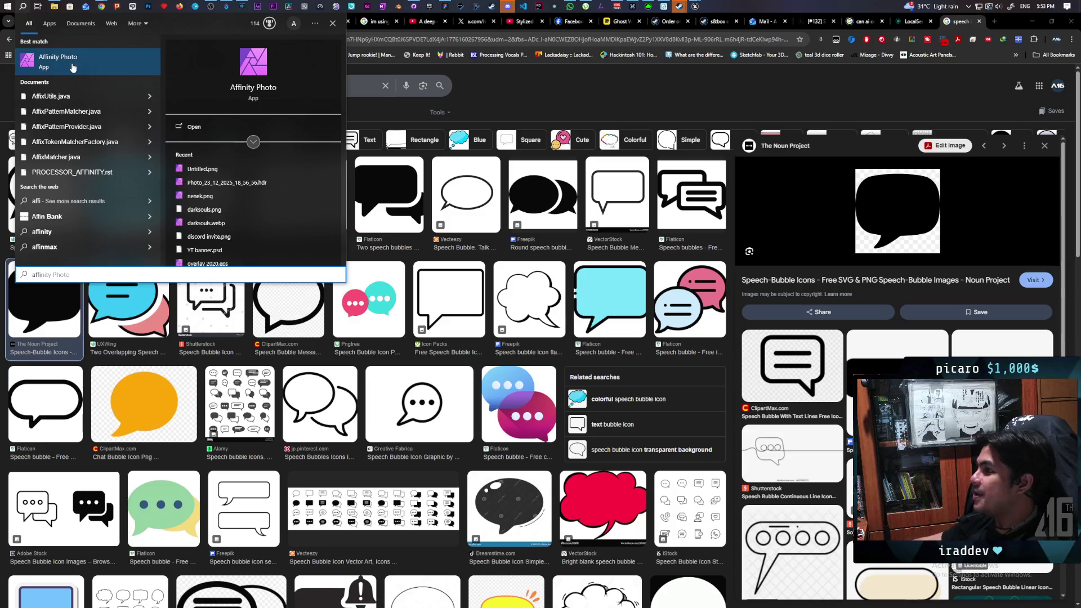
left_click(80, 56)
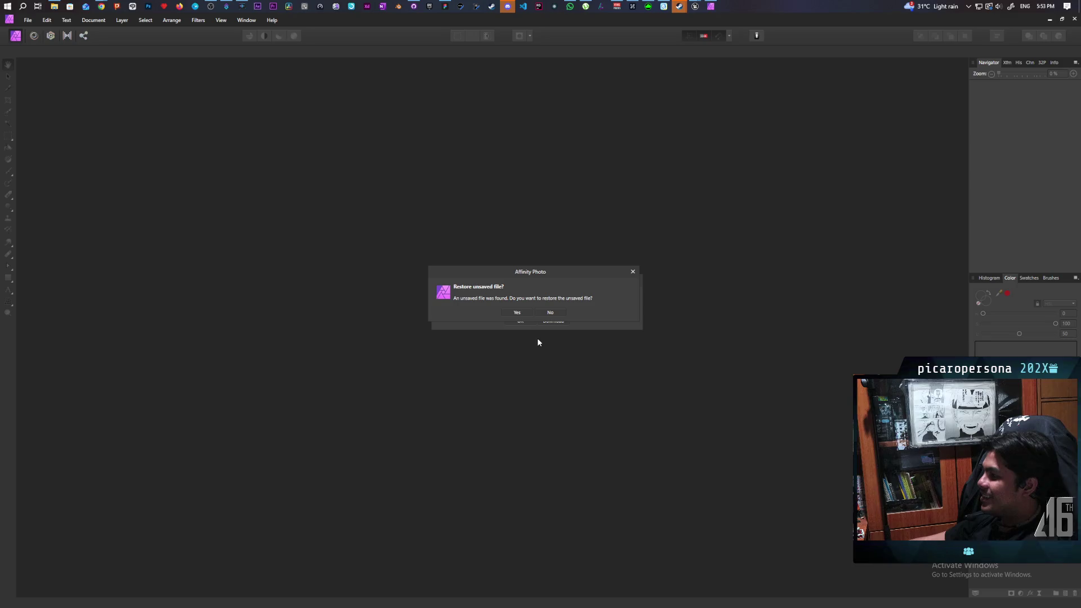
left_click(550, 312)
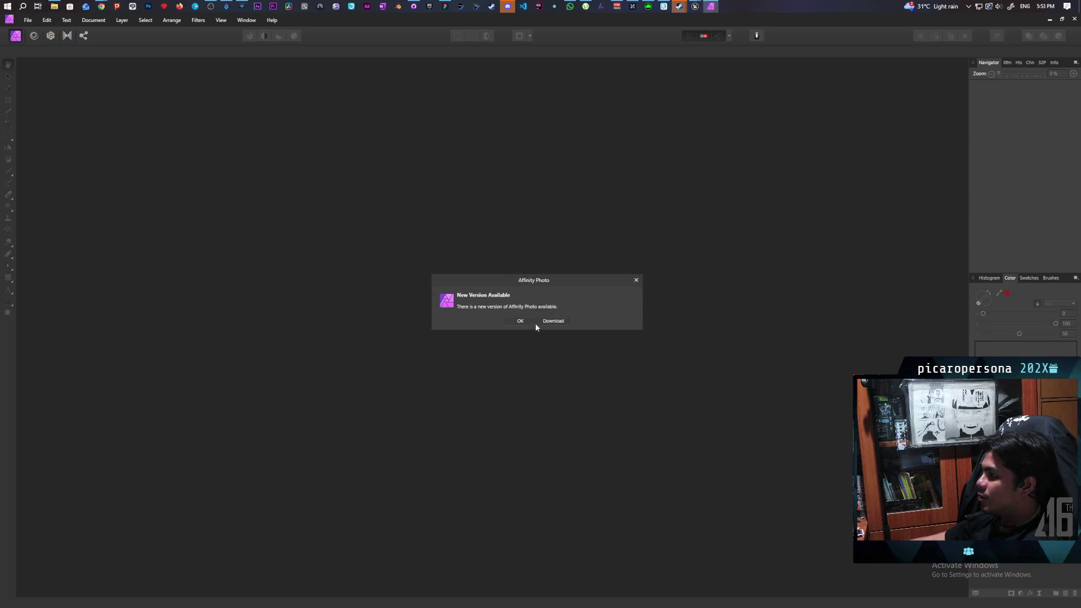
left_click(521, 321)
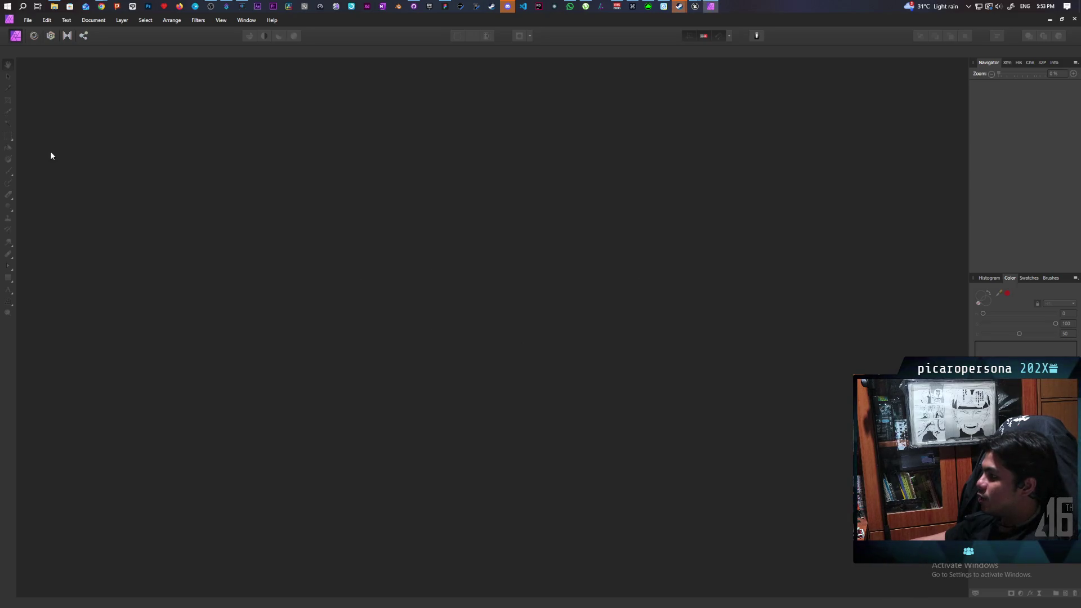
left_click(27, 18)
- Create a new Affinity Photo document from the copied speech bubble and set the working colour to white
left_click(423, 270)
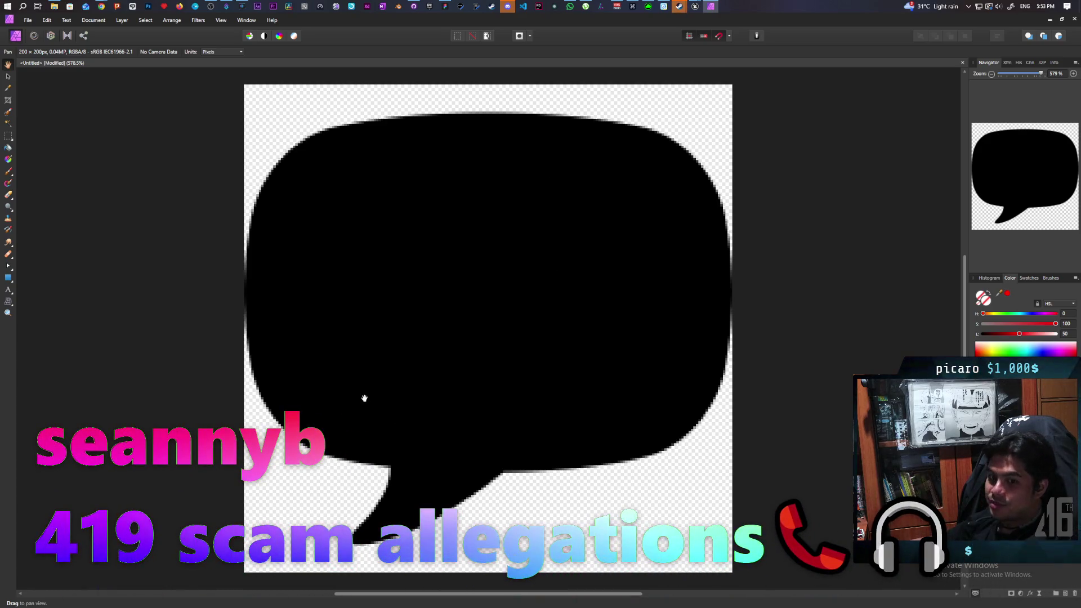
left_click(1068, 595)
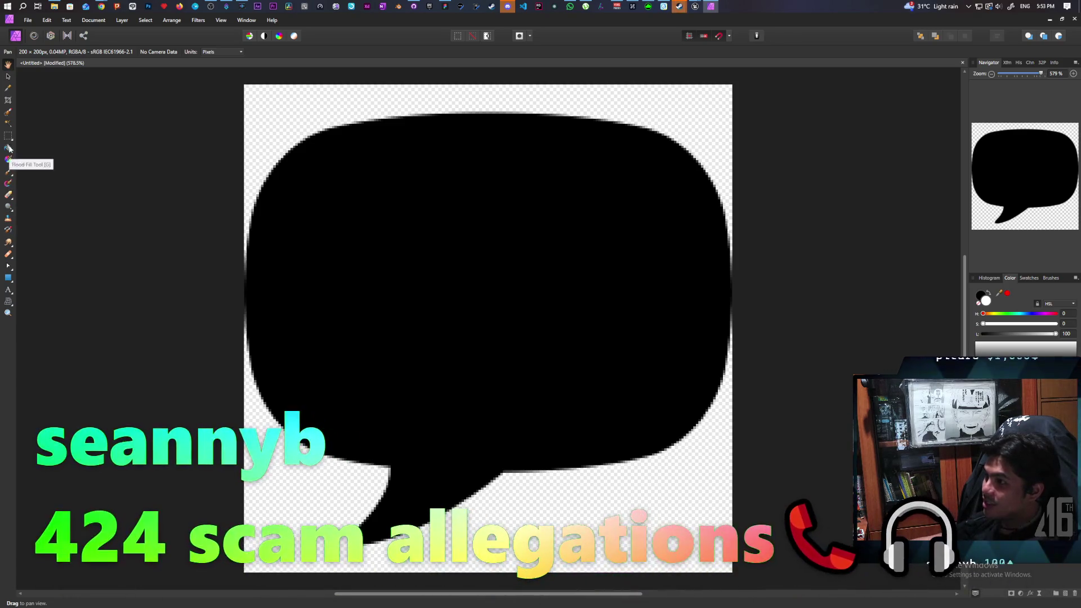
- Draw a white circle inside the black speech bubble with the Ellipse tool
left_click(9, 279)
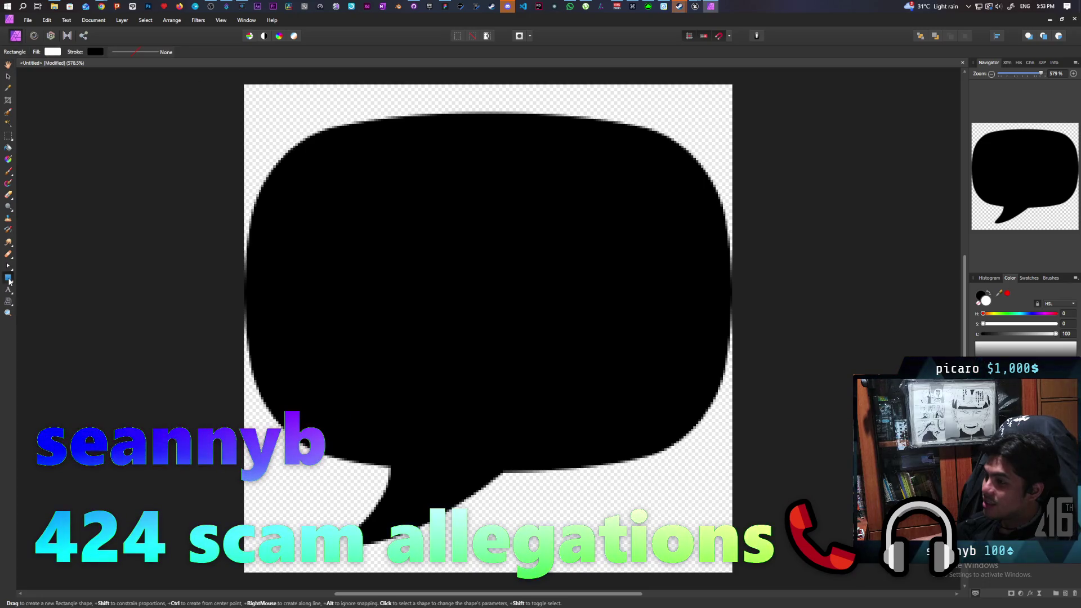
left_click(8, 280)
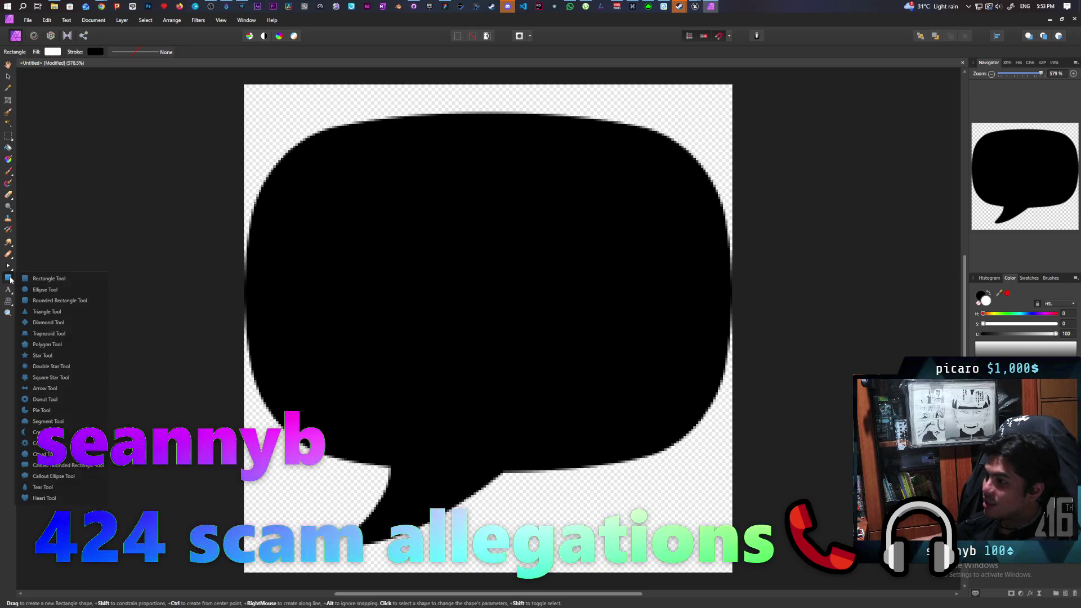
left_click(44, 287)
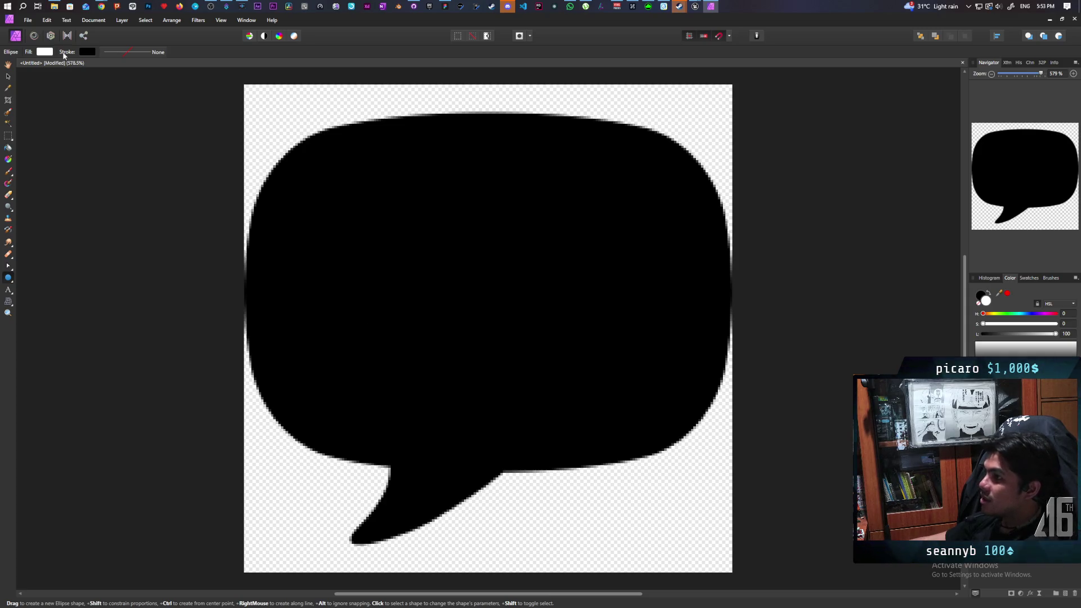
left_click(88, 53)
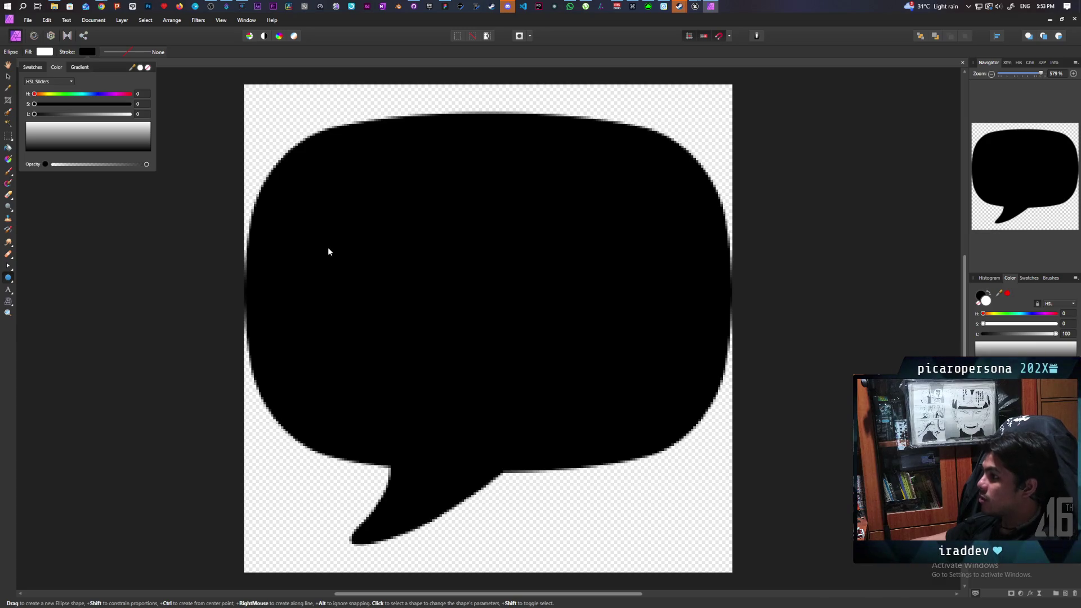
left_click_drag(326, 246, 395, 316)
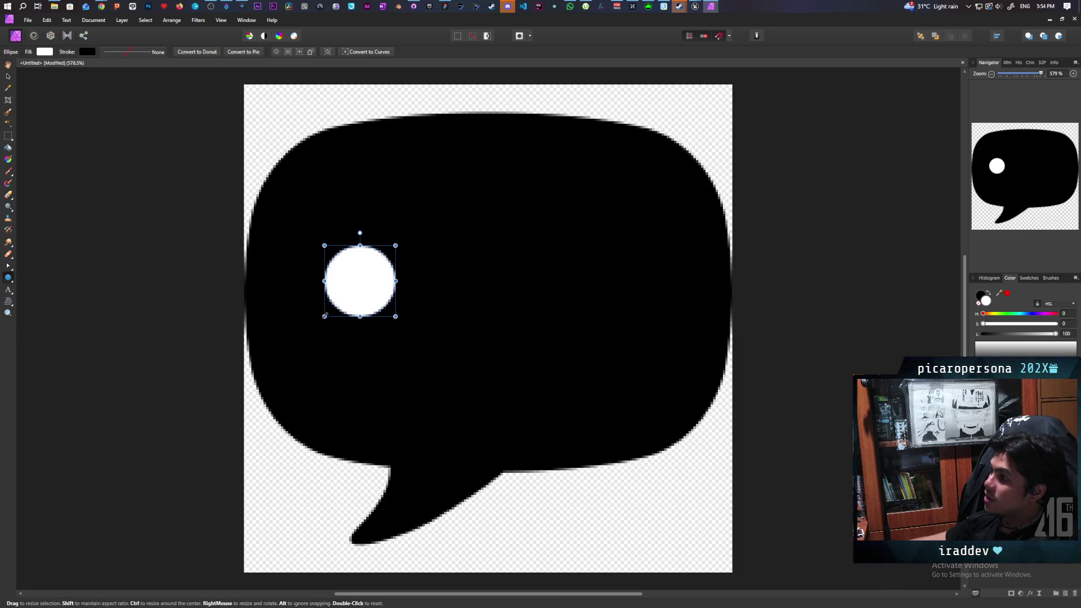
- Move the white circle into place, copy it to the right, and select all objects
left_click(8, 77)
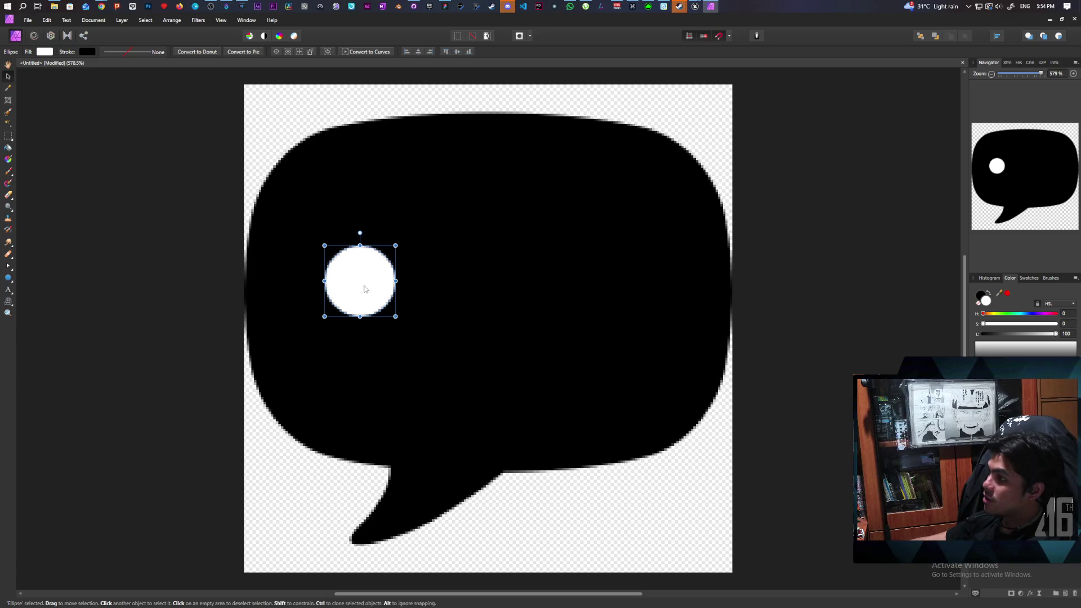
mouse_move(363, 286)
left_mouse_down()
mouse_move(396, 312)
mouse_move(400, 299)
mouse_move(393, 304)
left_mouse_up()
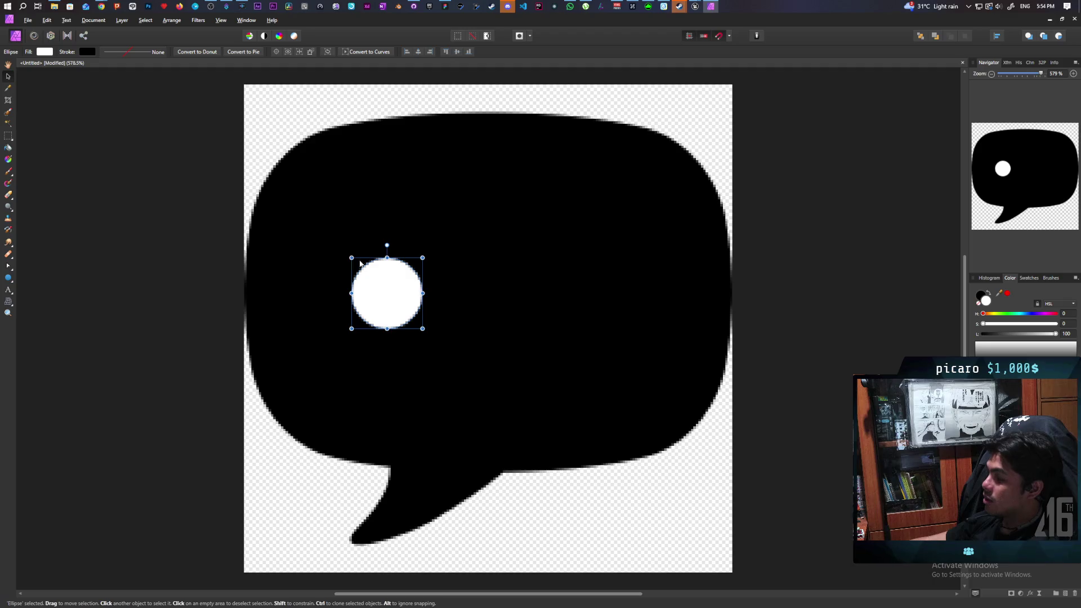
left_click(189, 153)
left_click(405, 308)
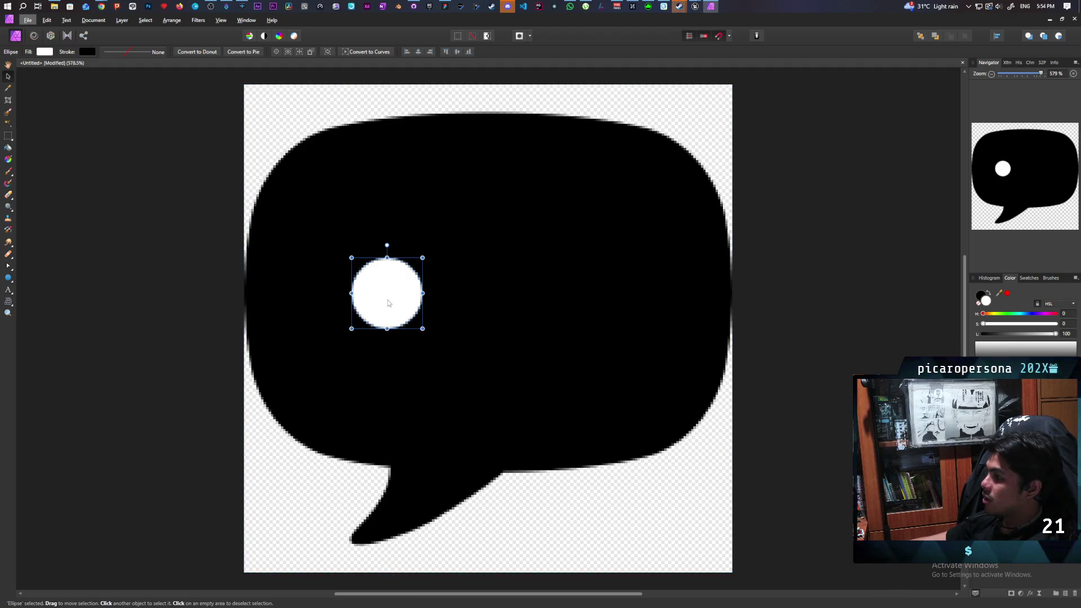
mouse_move(387, 303)
left_mouse_down()
mouse_move(606, 309)
mouse_move(595, 315)
left_mouse_up()
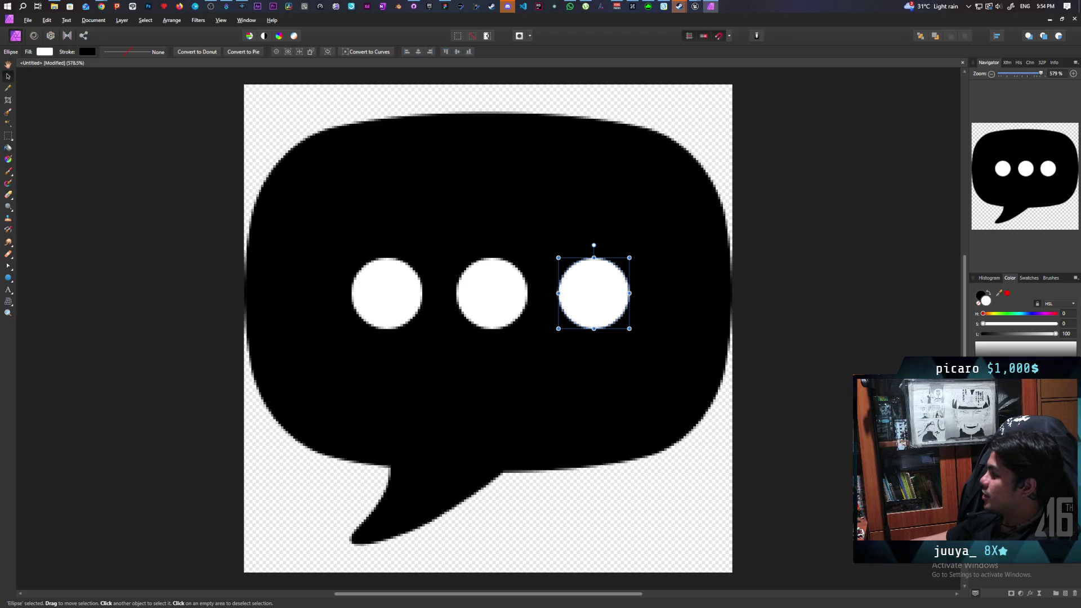
key("ctrl+a")
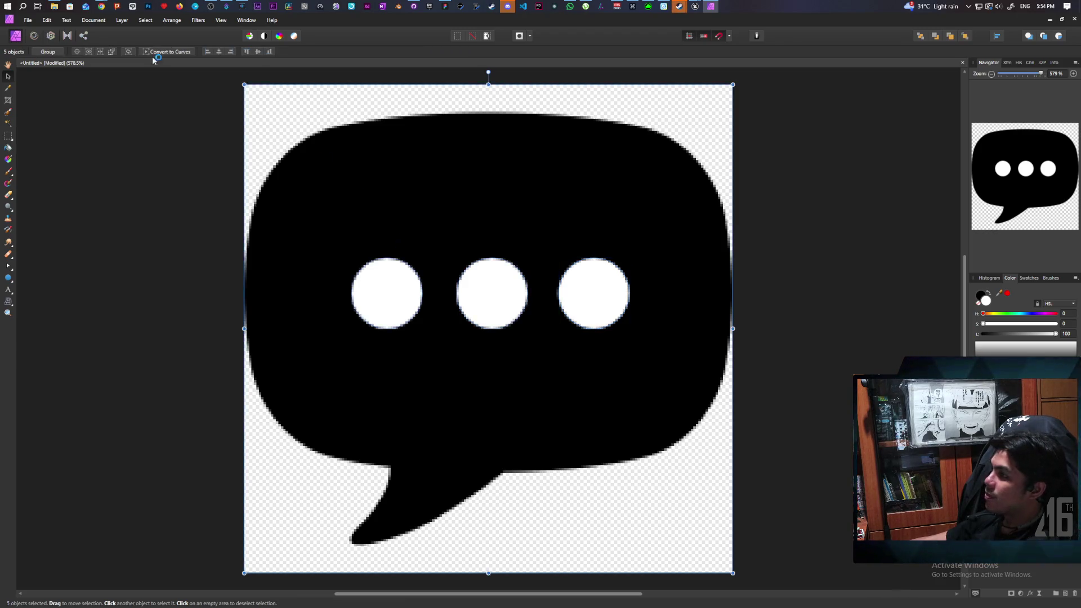
- Export the dotted bubble as a PNG named speechbubble and return to Unreal Editor
left_click(28, 22)
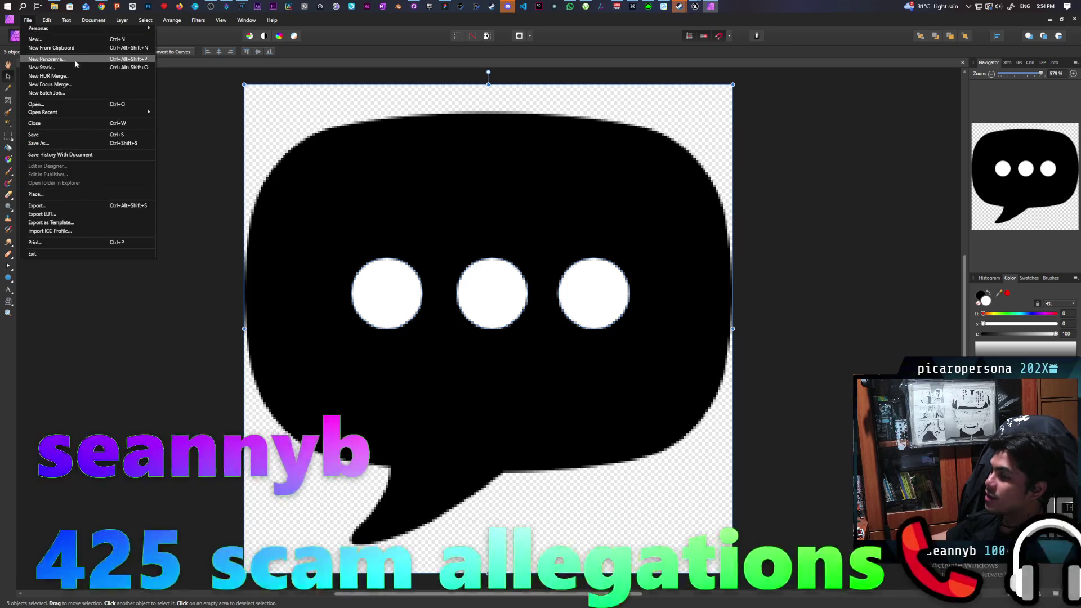
left_click(79, 206)
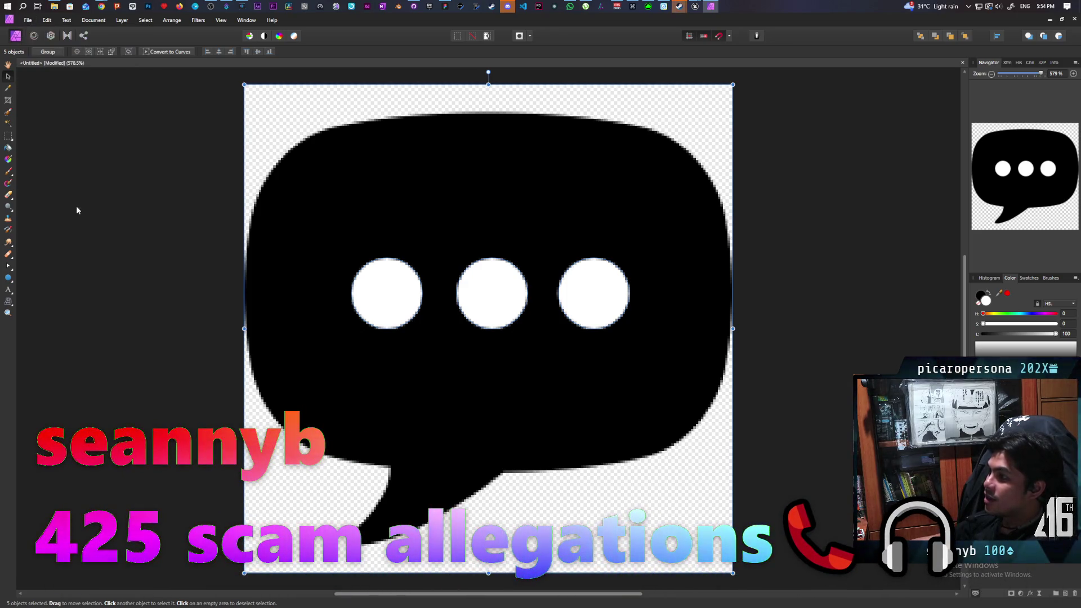
left_click(421, 252)
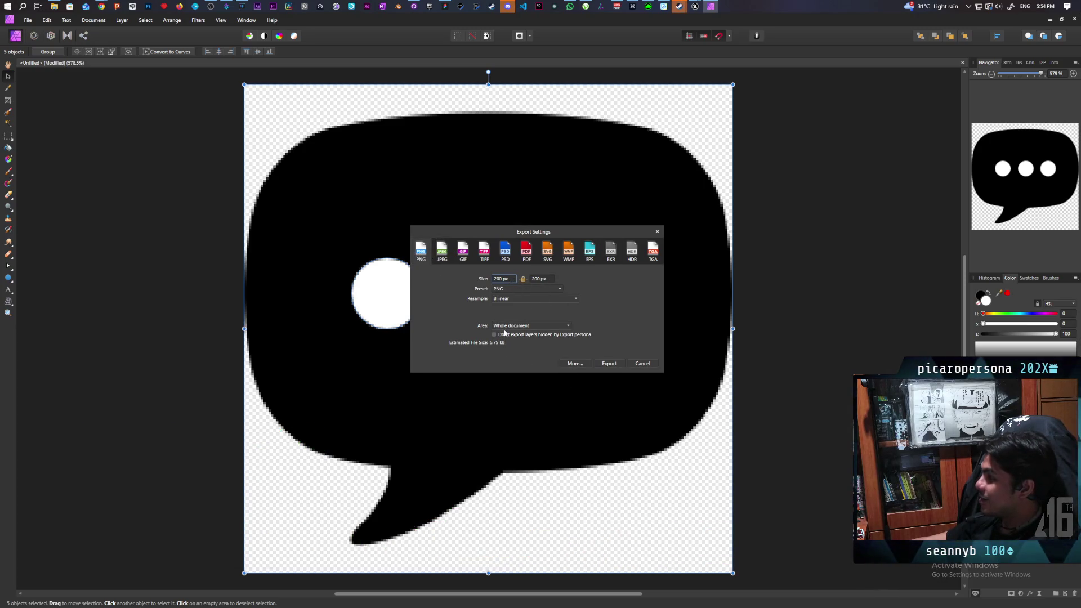
left_click(610, 364)
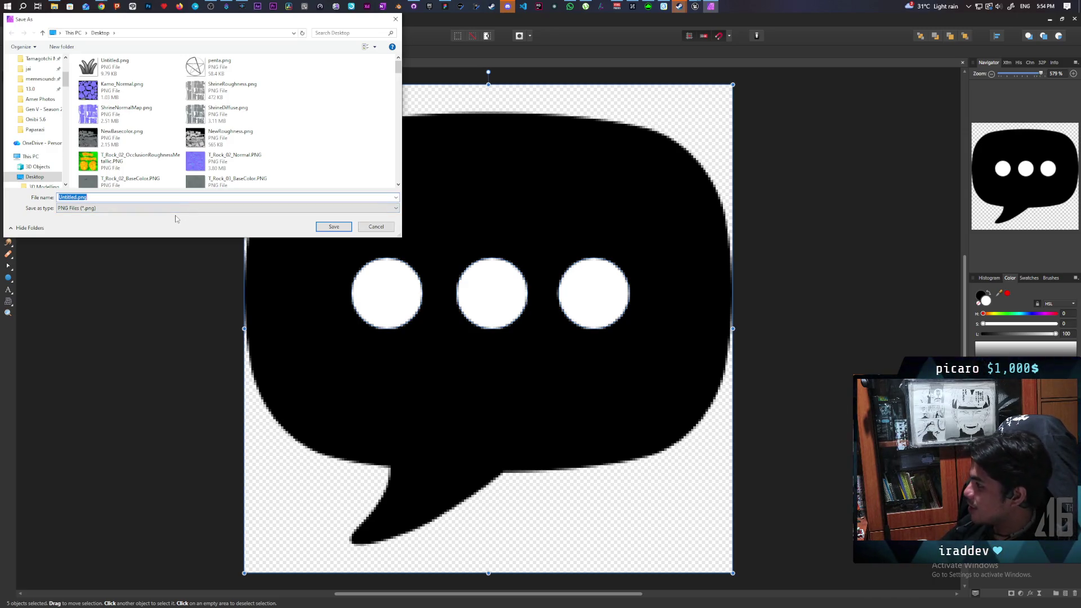
type("spee")
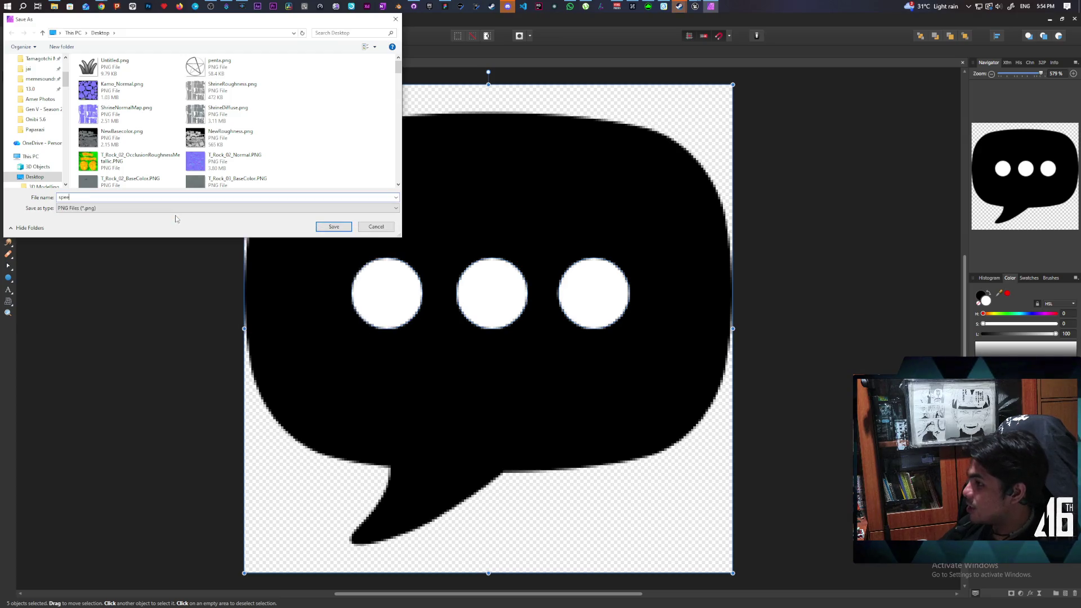
type("chbubble")
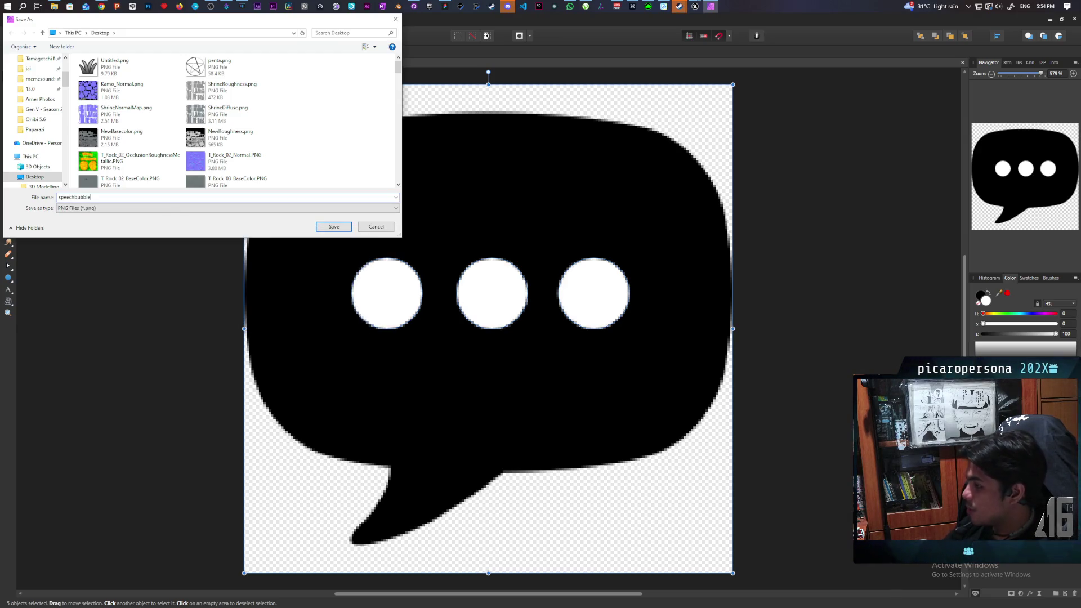
key("Return")
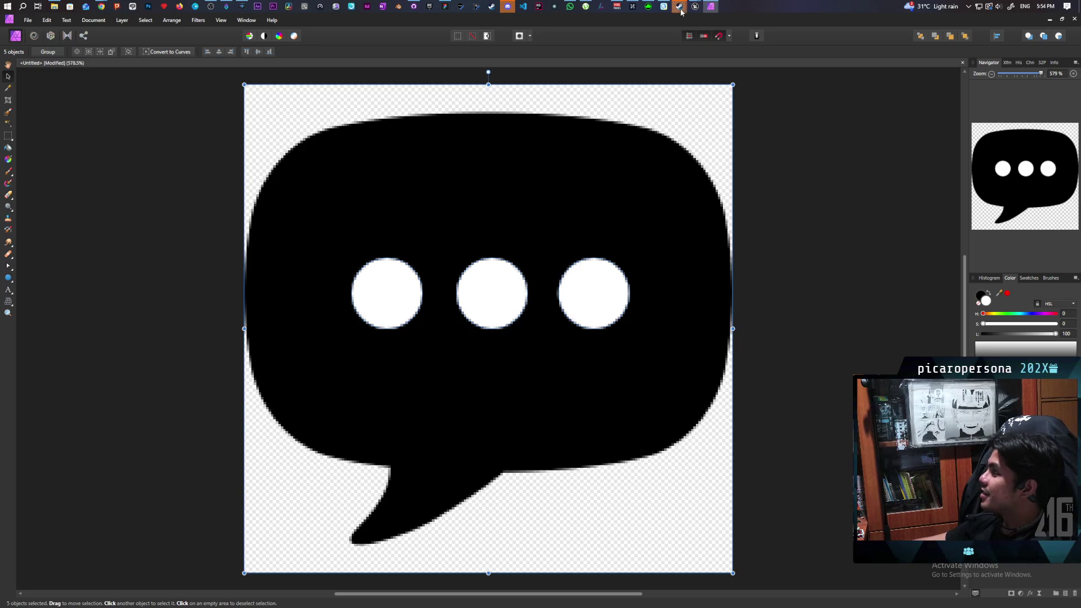
mouse_move(699, 10)
left_click(664, 51)
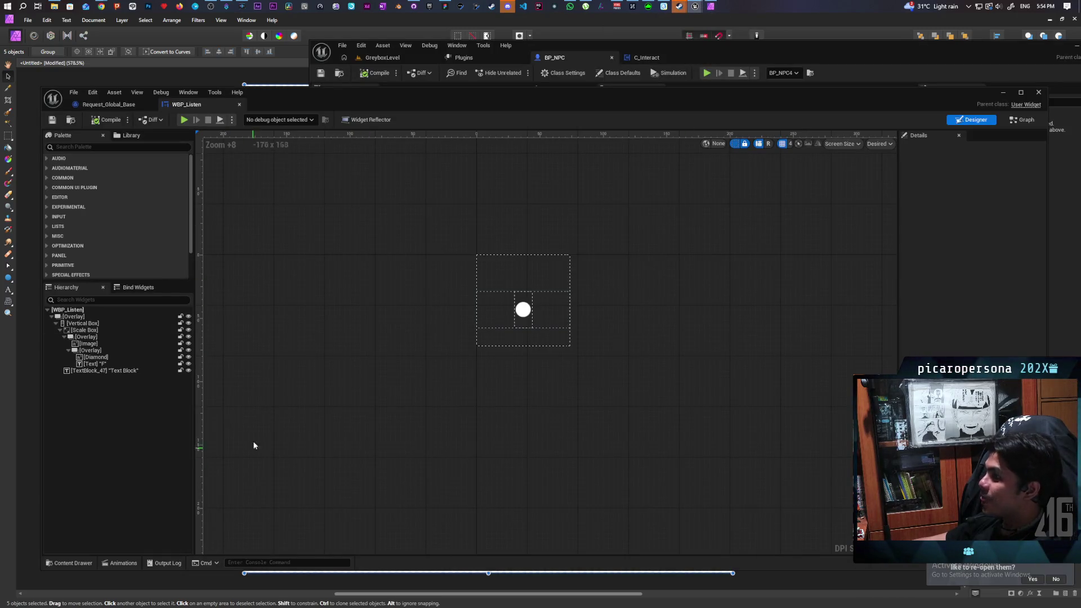
- Import speechbubble.png into the UI/Interact folder from File Explorer and open the new texture
left_click(72, 563)
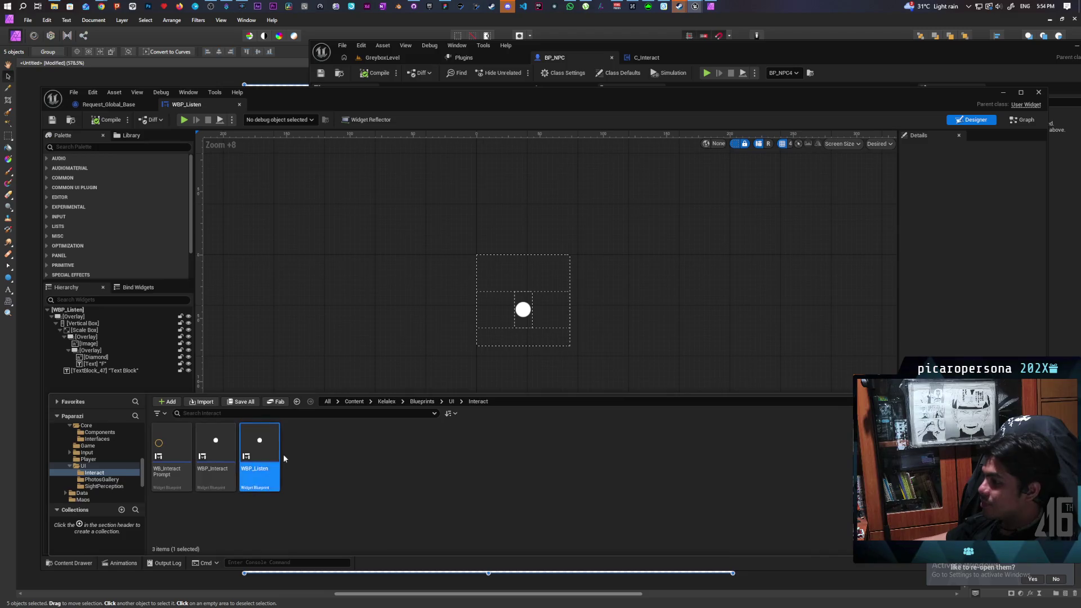
left_click(354, 402)
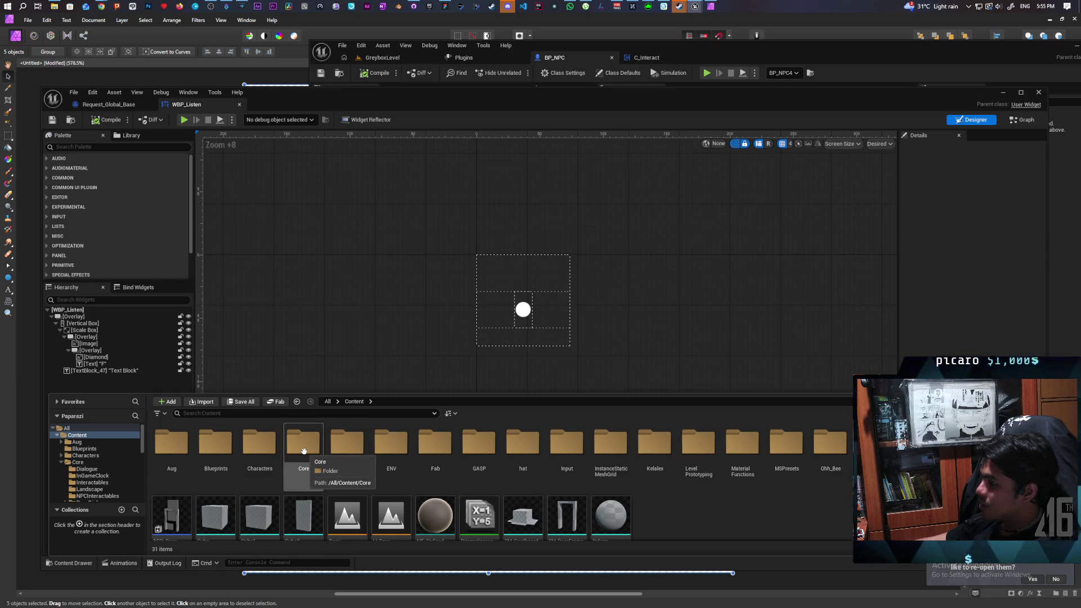
left_click(75, 122)
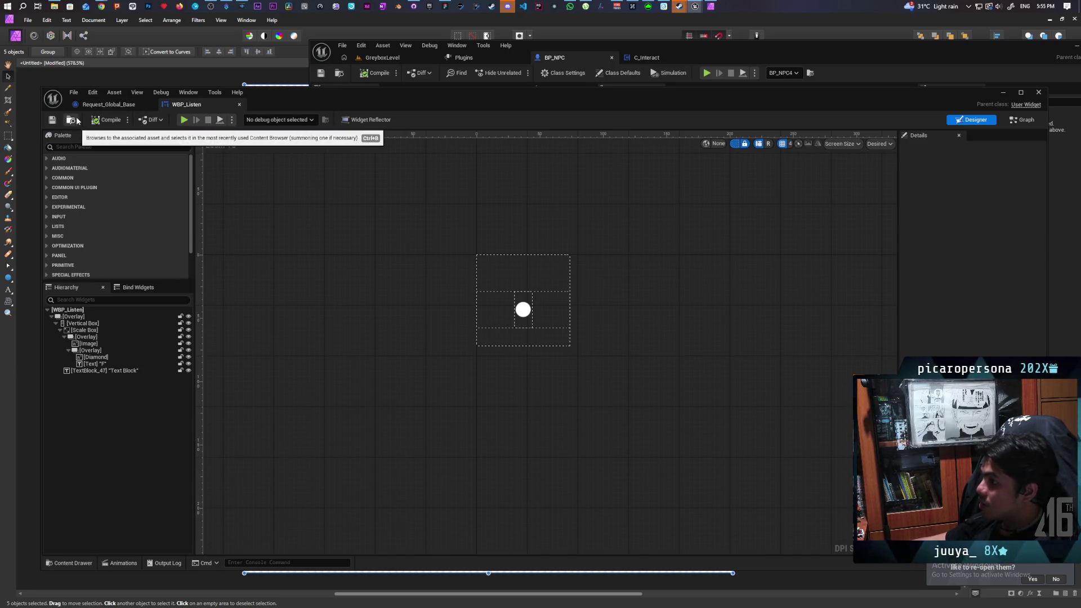
left_click(76, 120)
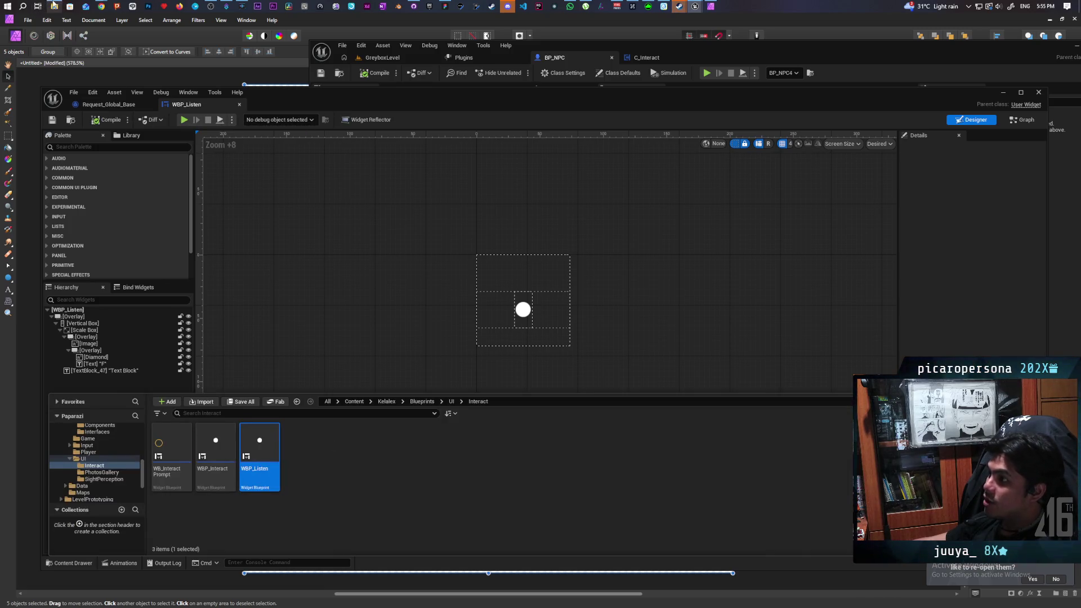
left_click(54, 6)
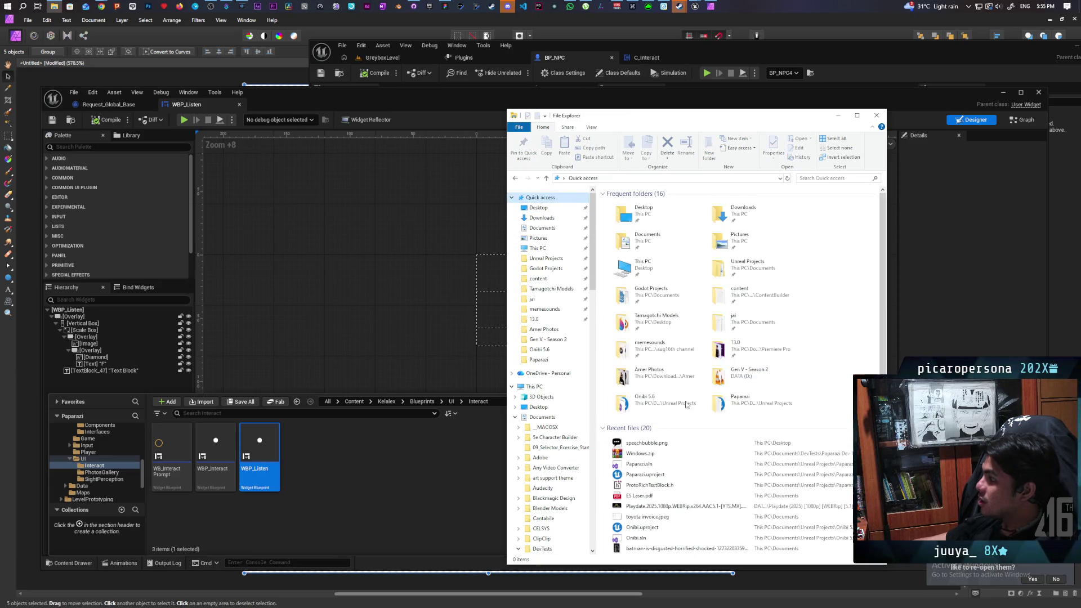
mouse_move(646, 443)
left_mouse_down()
mouse_move(373, 473)
mouse_move(424, 488)
left_mouse_up()
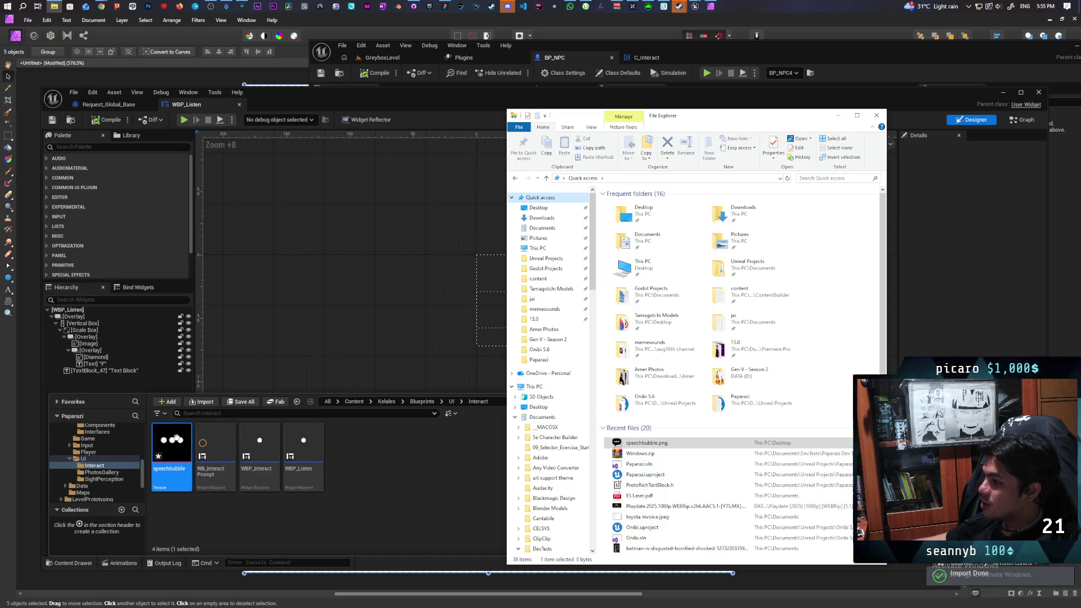
double_click(171, 451)
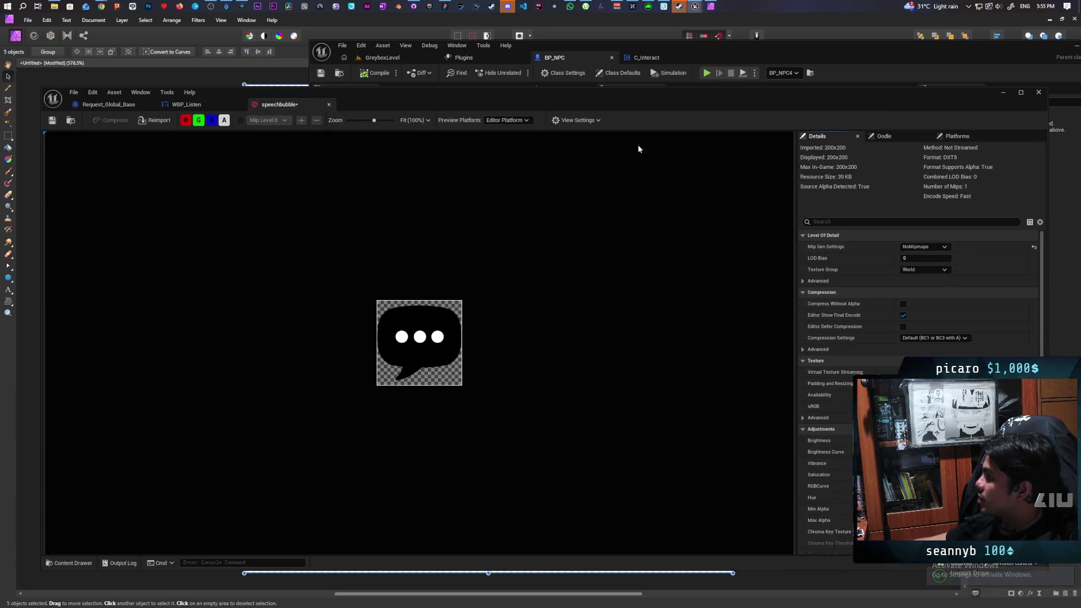
- Set the speechbubble texture's group to UI, save it, and close the texture editor
left_click(931, 269)
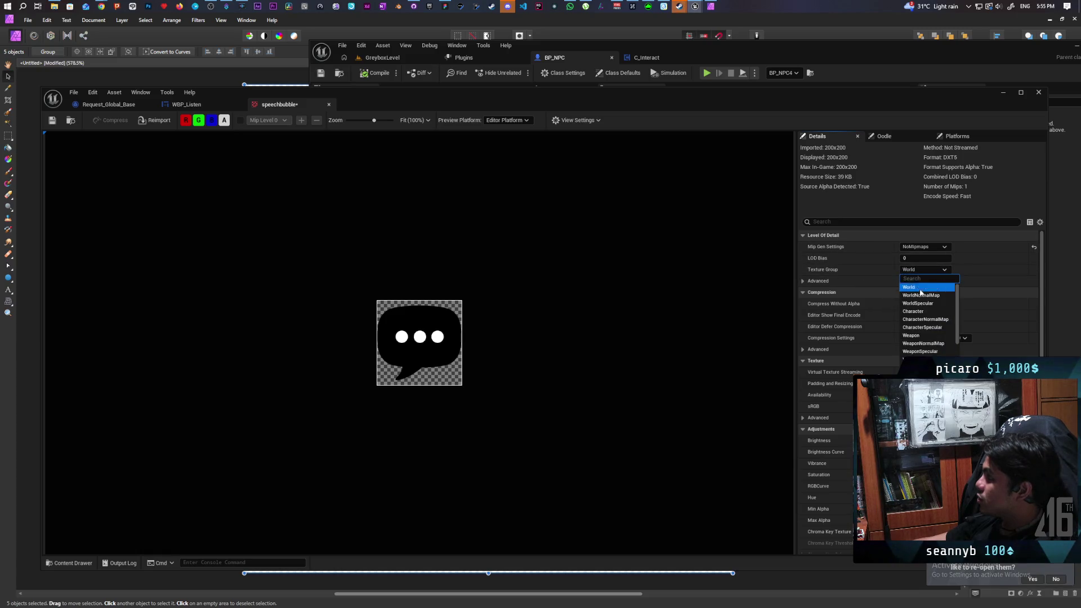
type("UI")
key("Return")
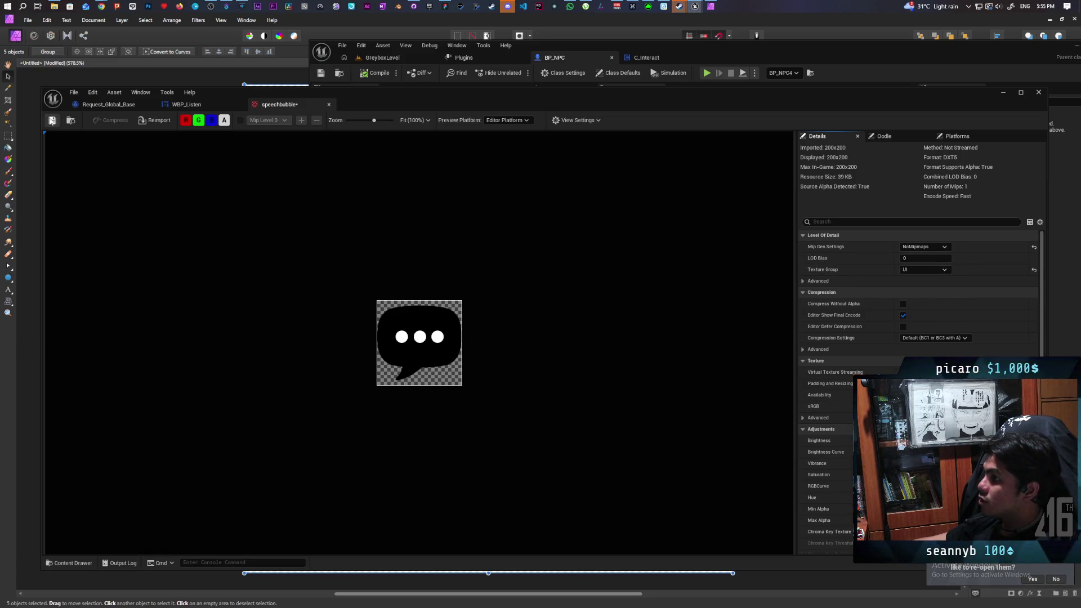
left_click(52, 120)
left_click(329, 105)
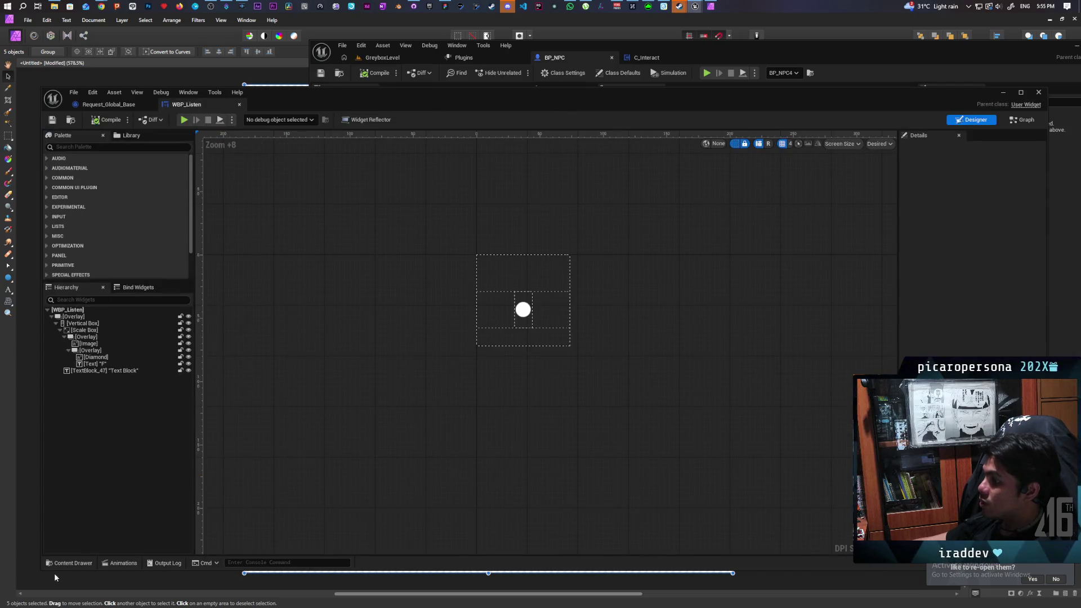
left_click(71, 563)
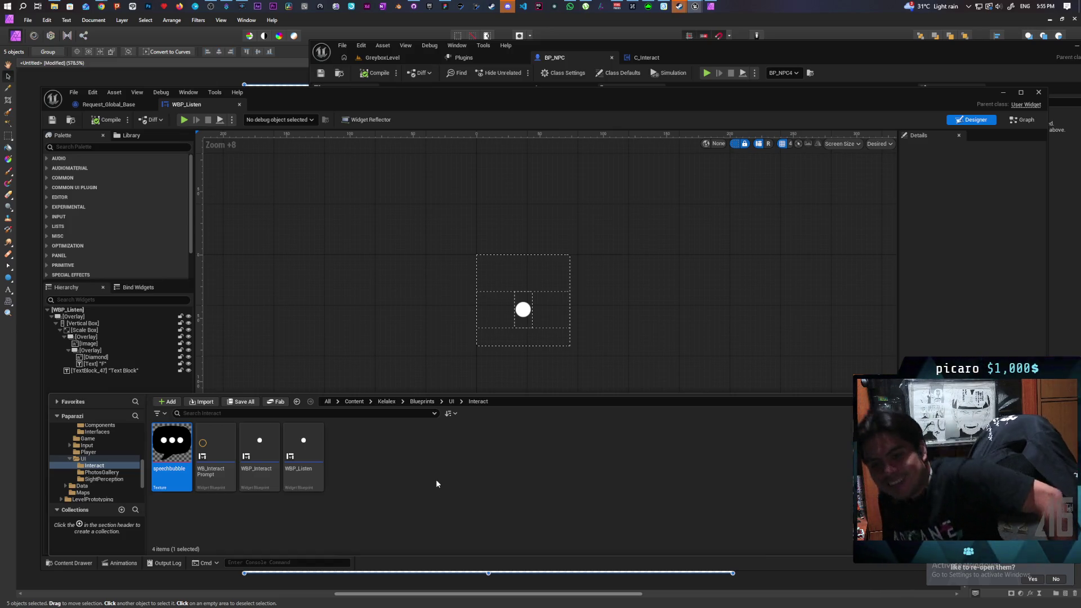
- Select WBP_Listen's Image widget and set its Brush Image to the speechbubble texture
left_click(524, 312)
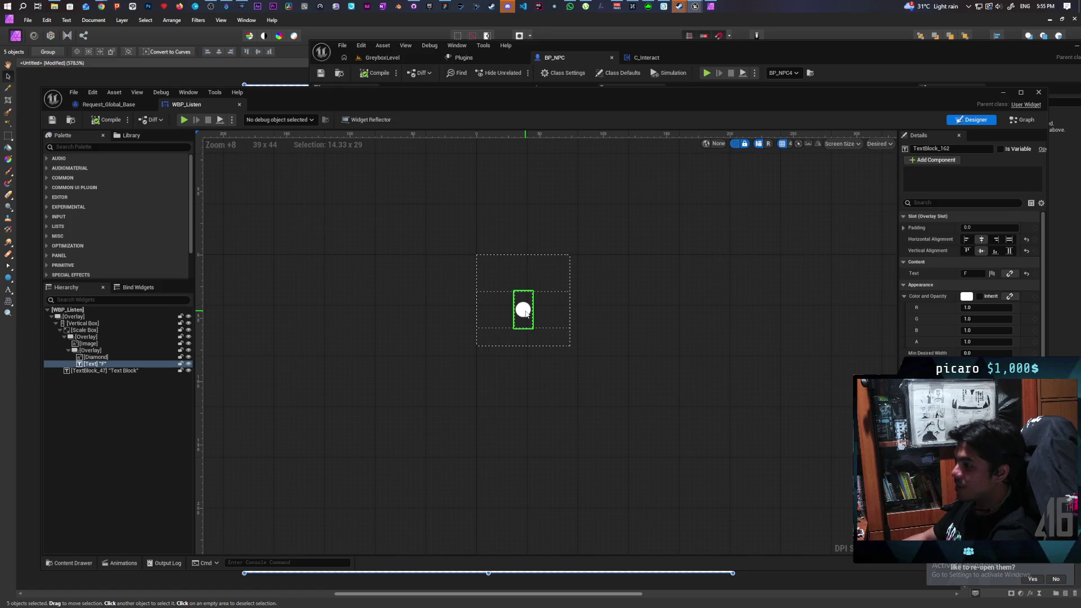
left_click(97, 357)
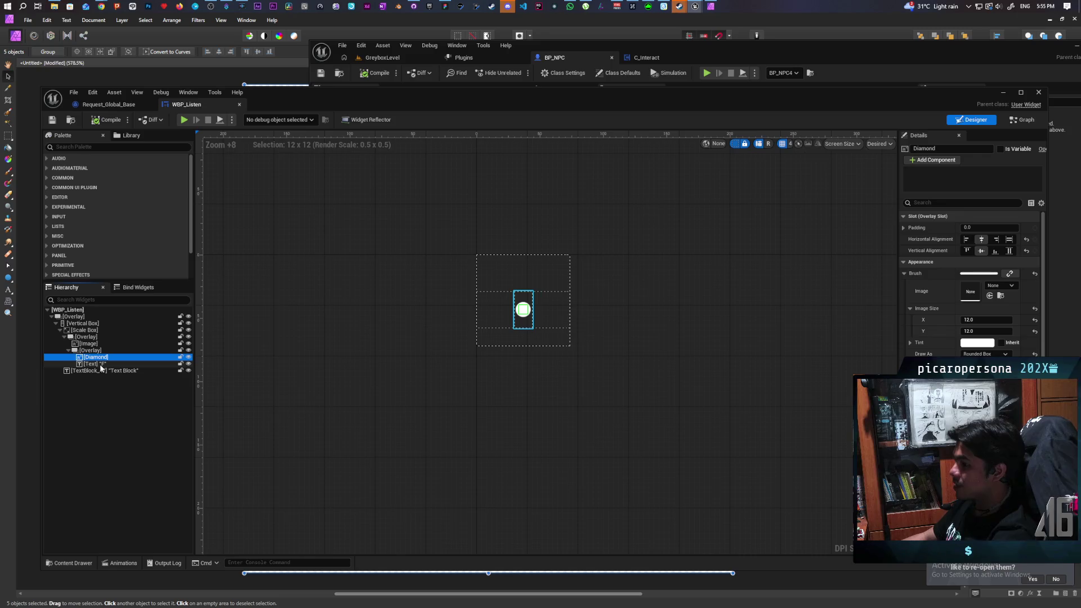
left_click(93, 364)
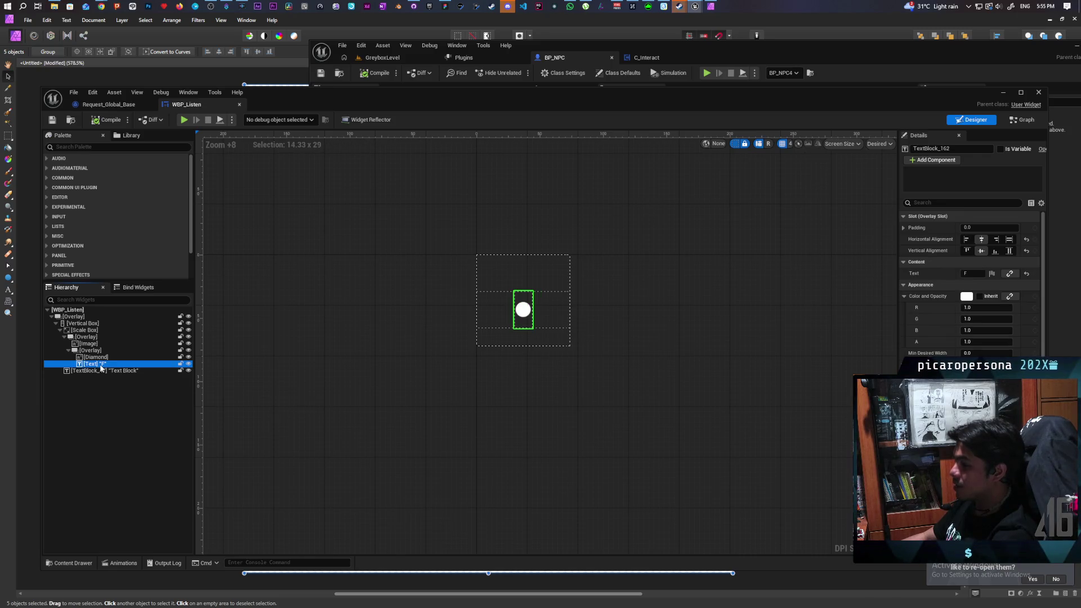
left_click(95, 357)
left_click(97, 344)
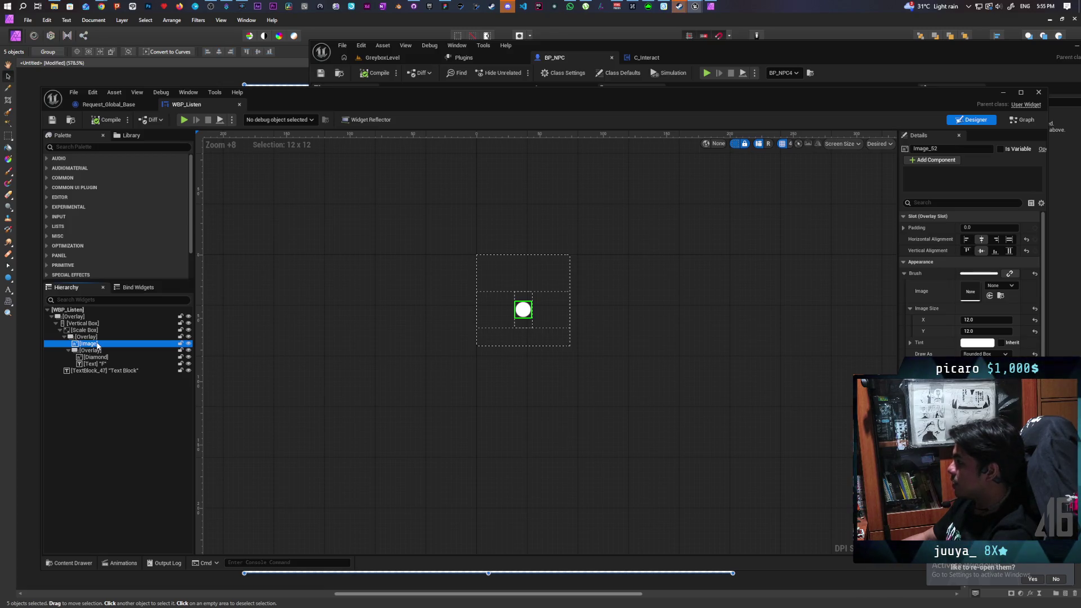
left_click(989, 296)
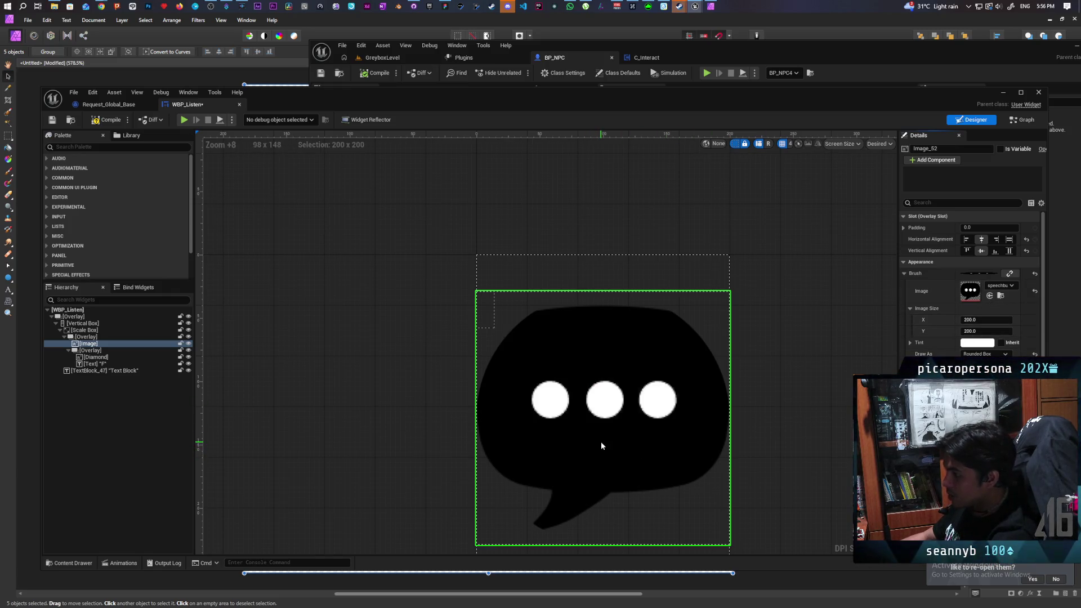
- Check the speechbubble asset and the 200×200 bubble on the canvas, then save WBP_Listen
scroll(600, 442, "down", 4)
scroll(603, 447, "up", 1)
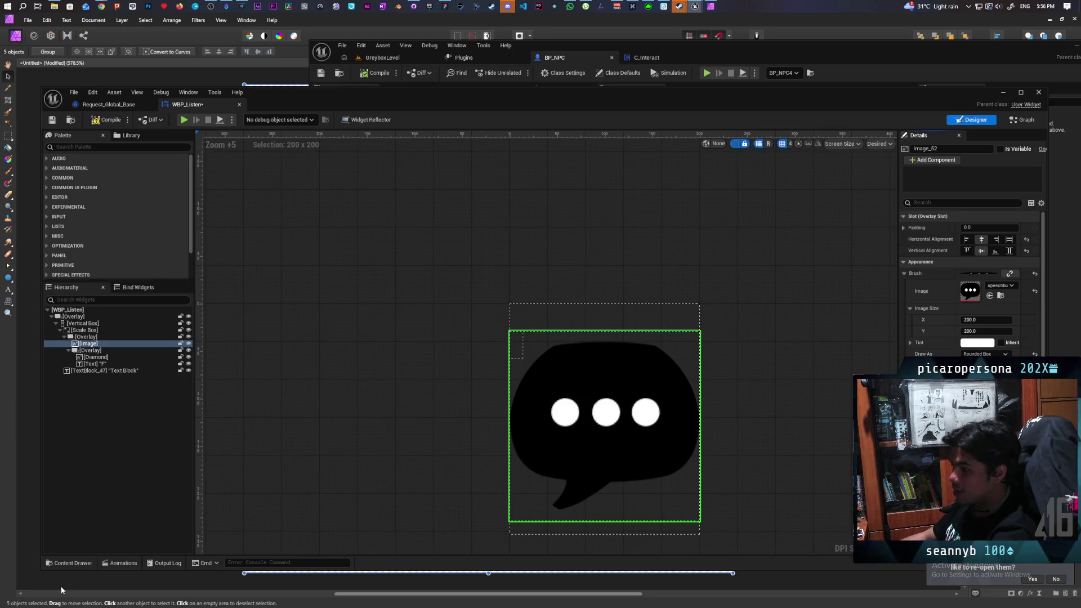
left_click(72, 564)
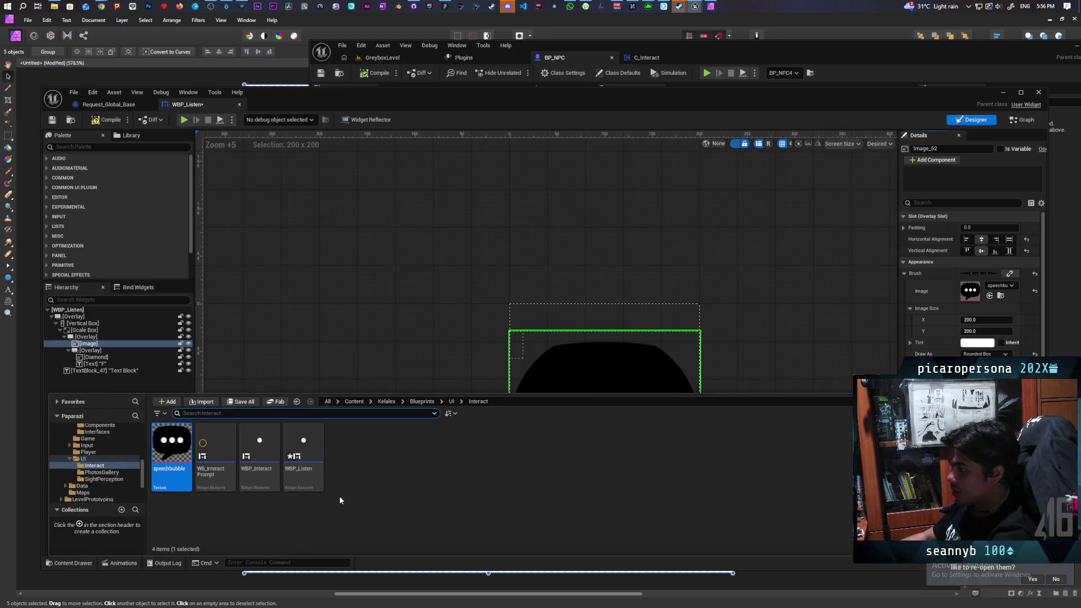
left_click(458, 361)
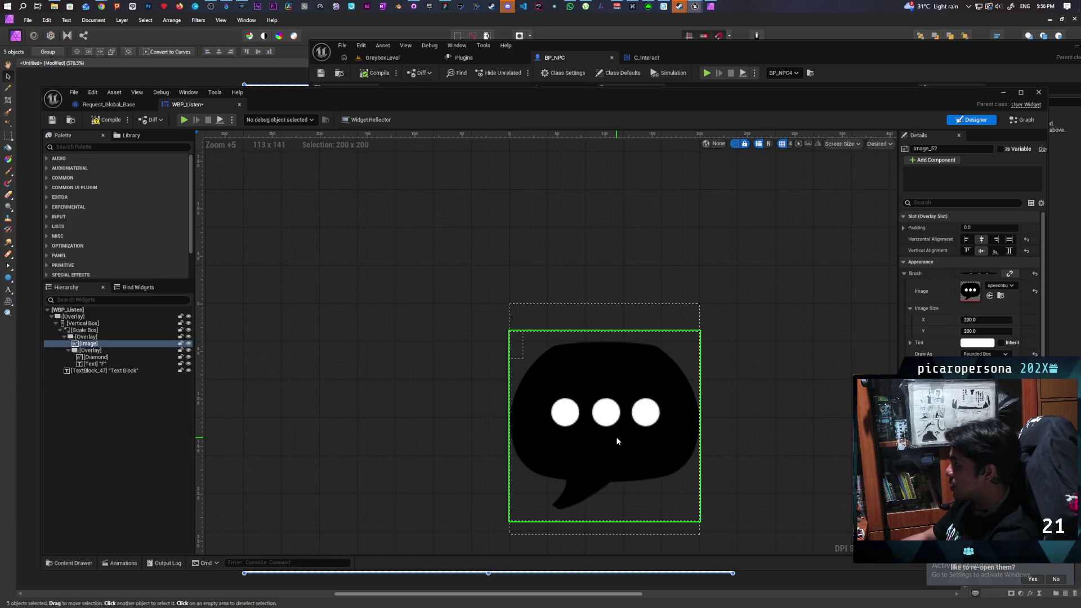
left_click(73, 563)
mouse_move(183, 447)
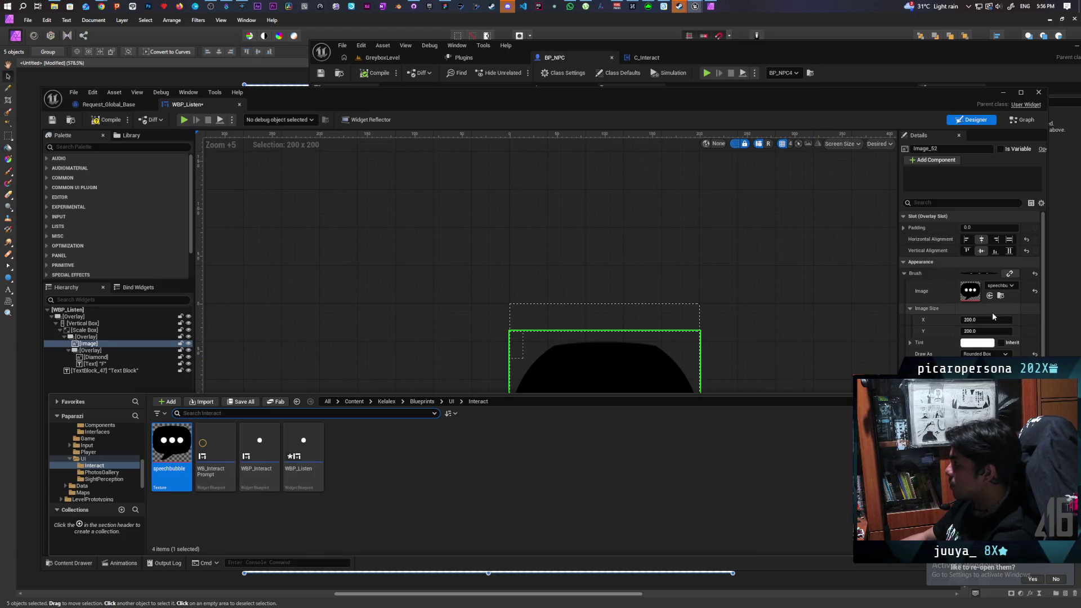
left_click(937, 290)
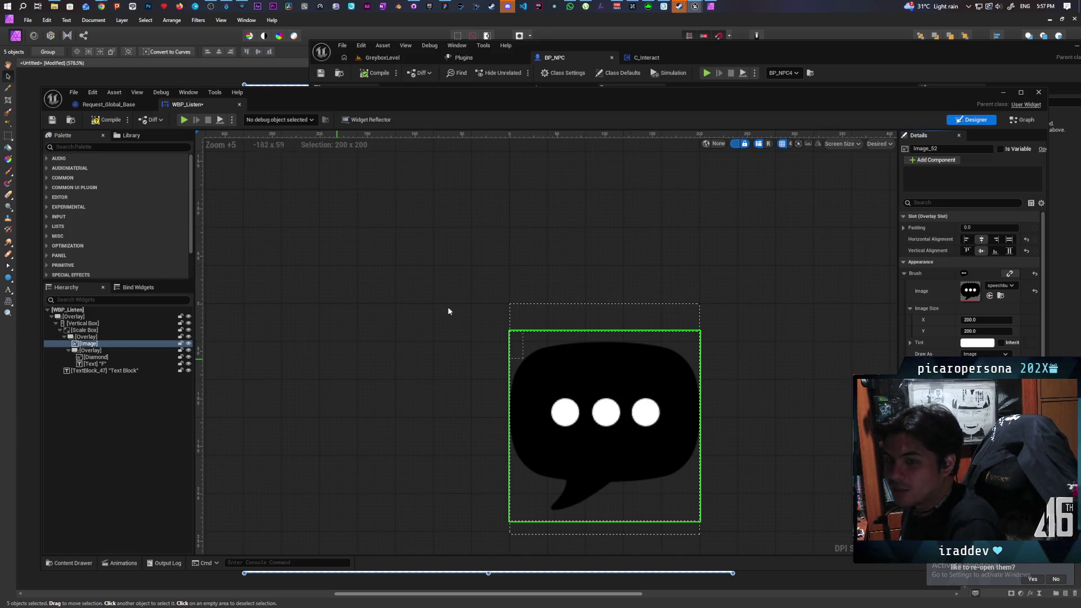
left_click(61, 125)
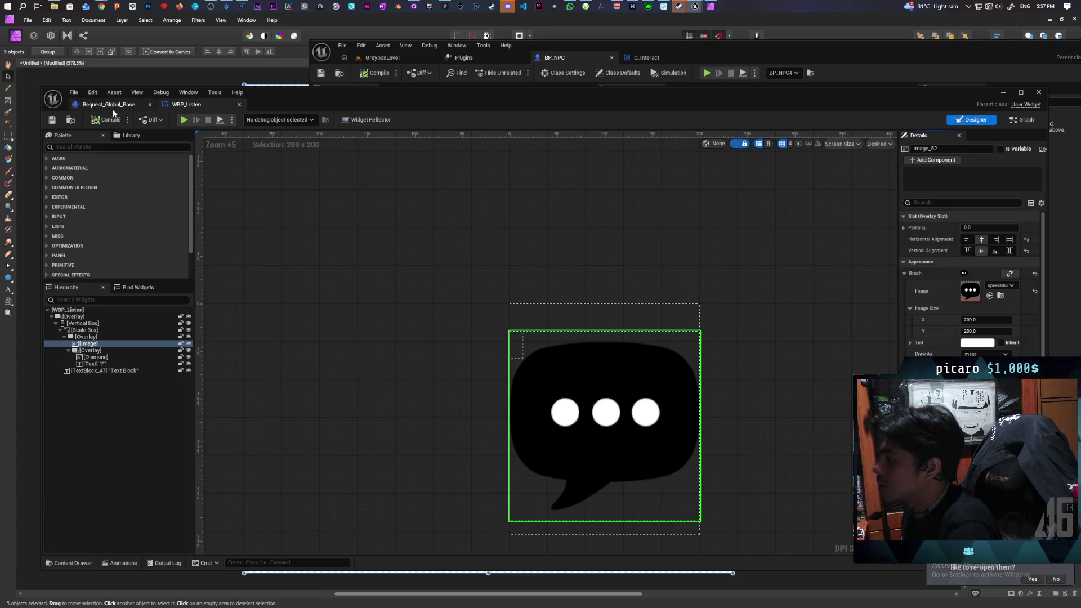
key("ctrl+space")
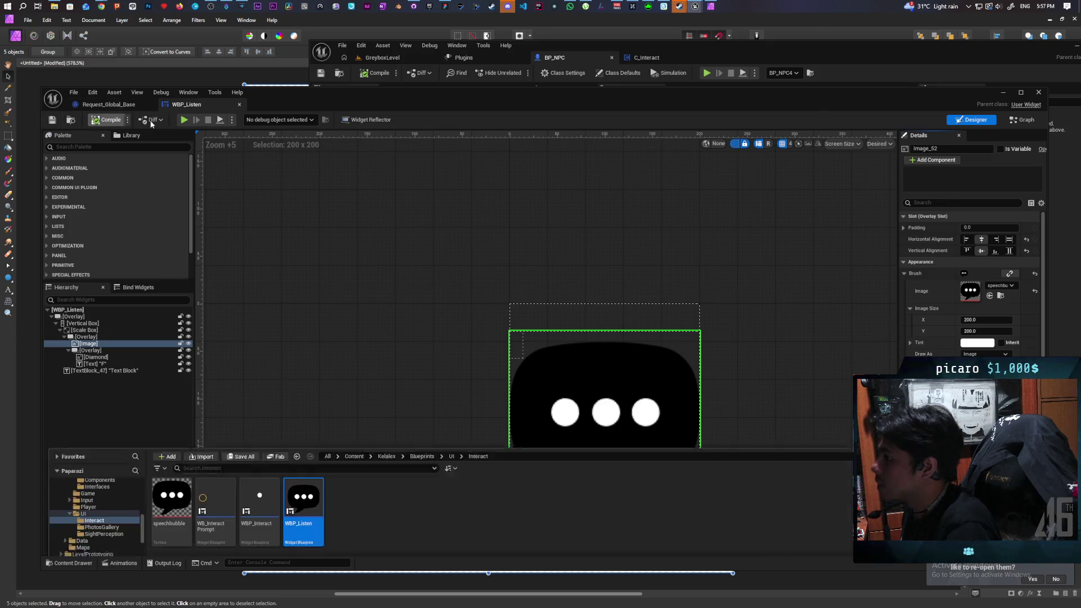
key("ctrl+space")
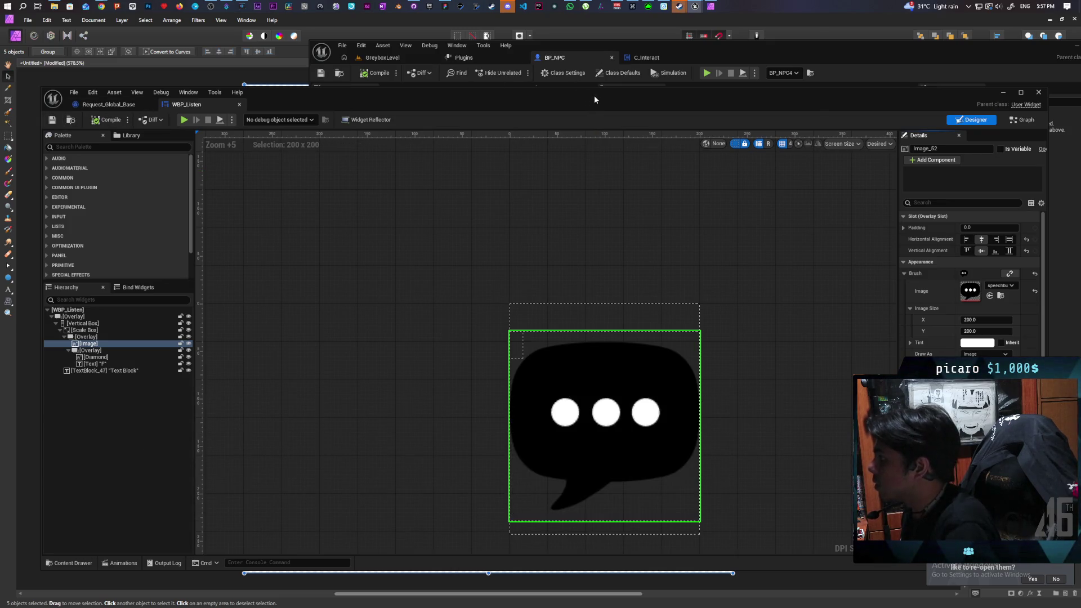
- Make BP_NPC's Create Widget node build WBP_Listen and connect it to SET Interact Widget
left_click_drag(595, 99, 566, 419)
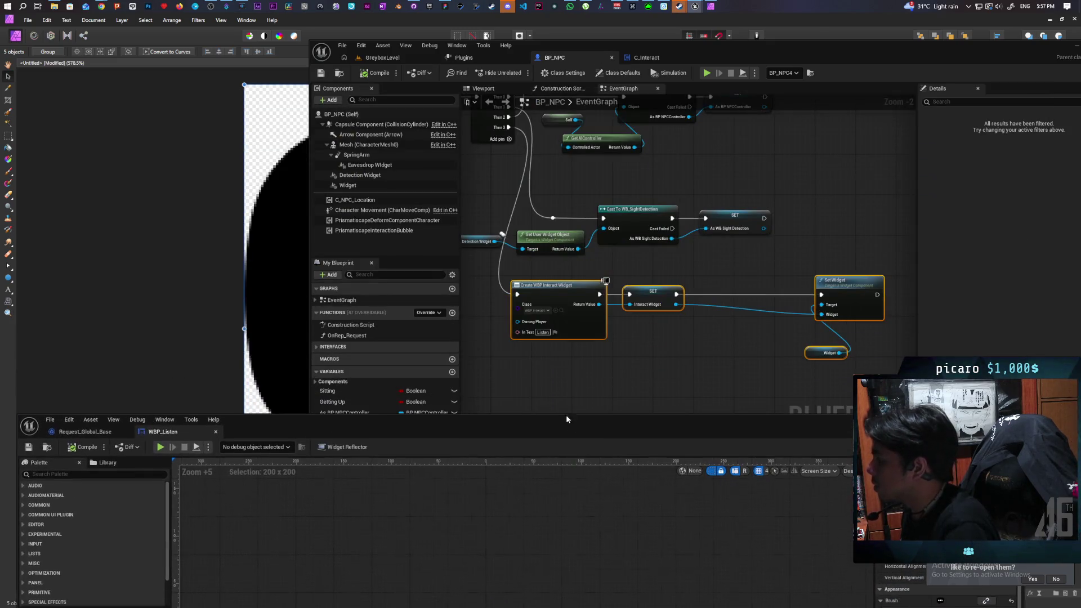
left_click(556, 311)
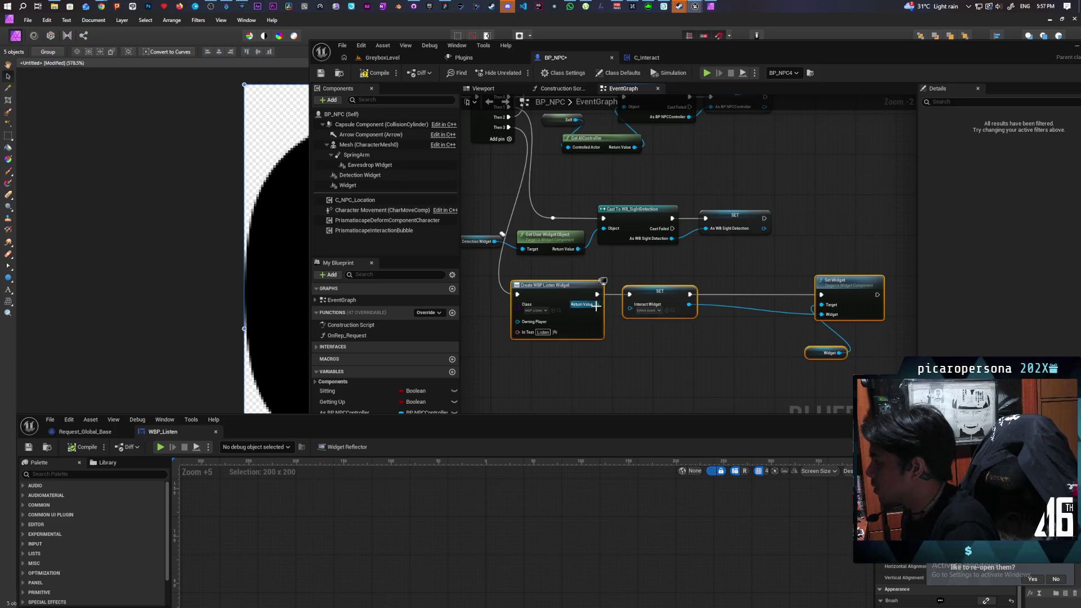
left_click_drag(596, 306, 632, 308)
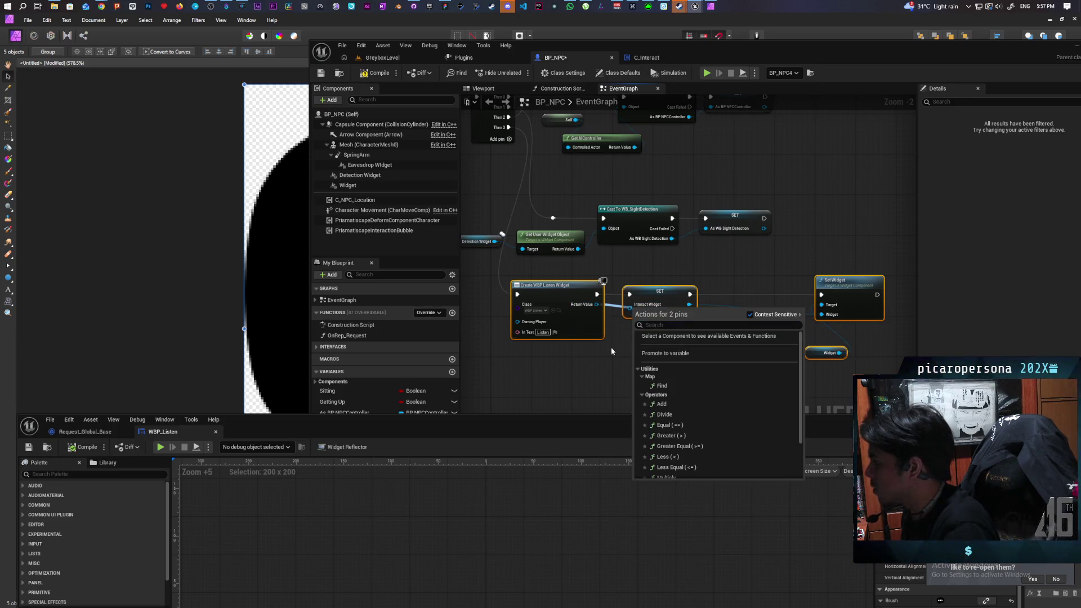
left_click(617, 370)
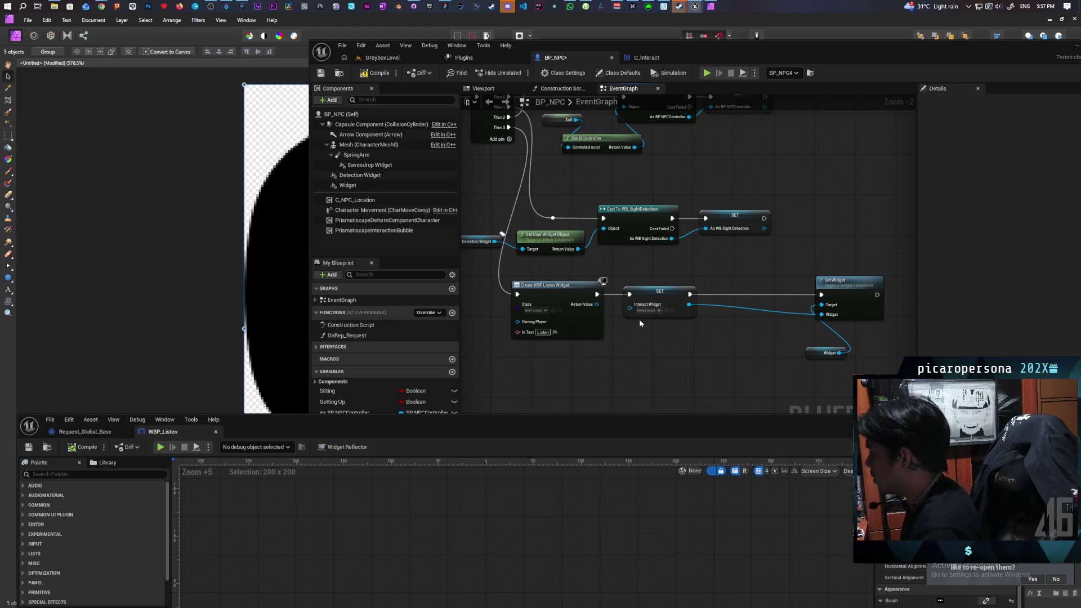
left_click(648, 292)
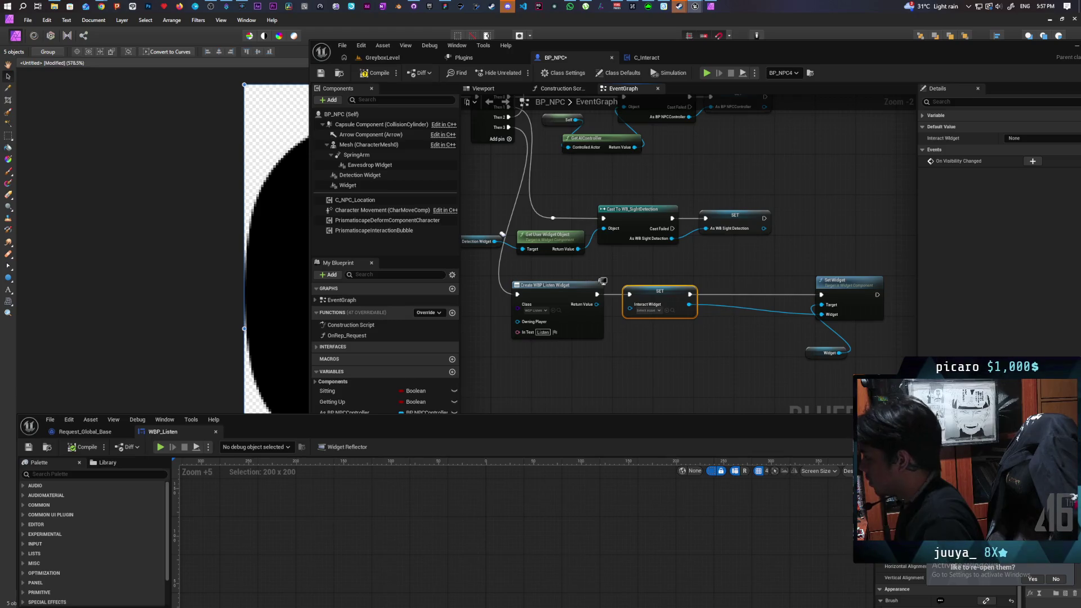
- Change the Interact Widget variable's type to WBP Listen Object Reference
left_click(957, 138)
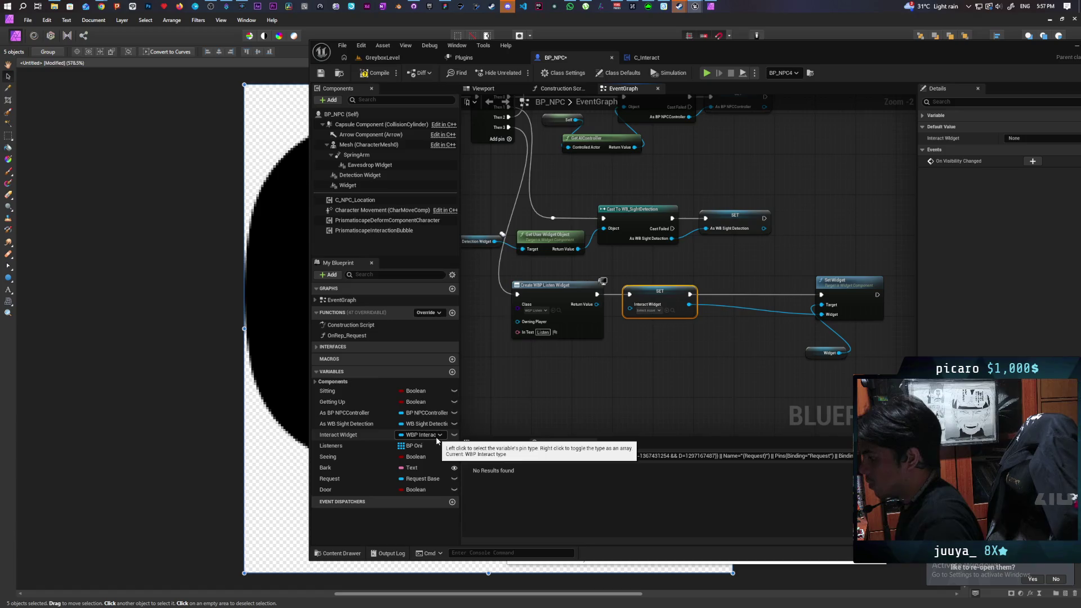
left_click(437, 438)
type("wbp list")
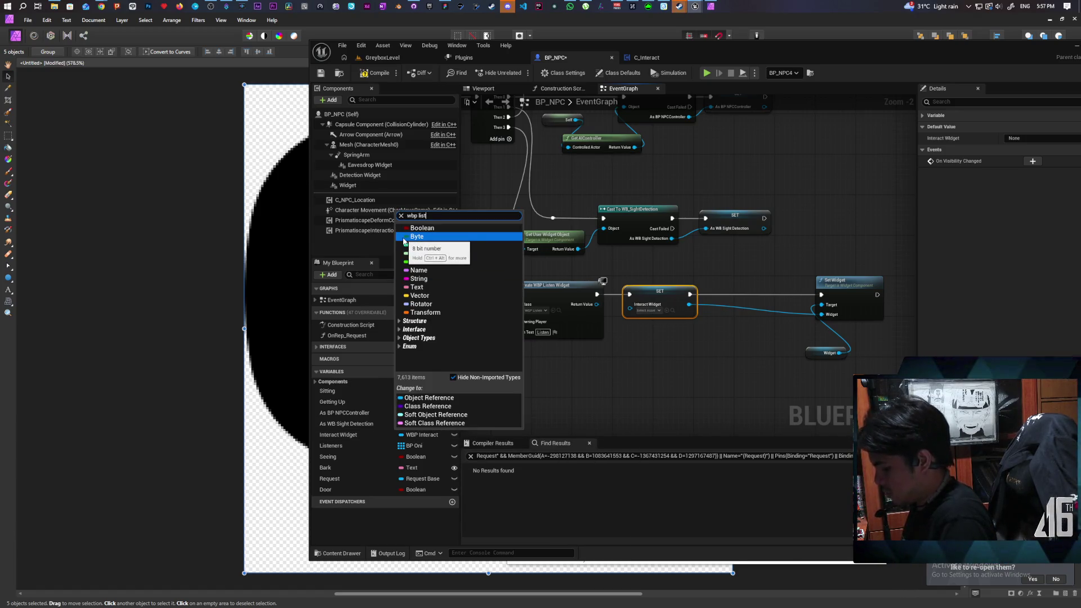
type("e")
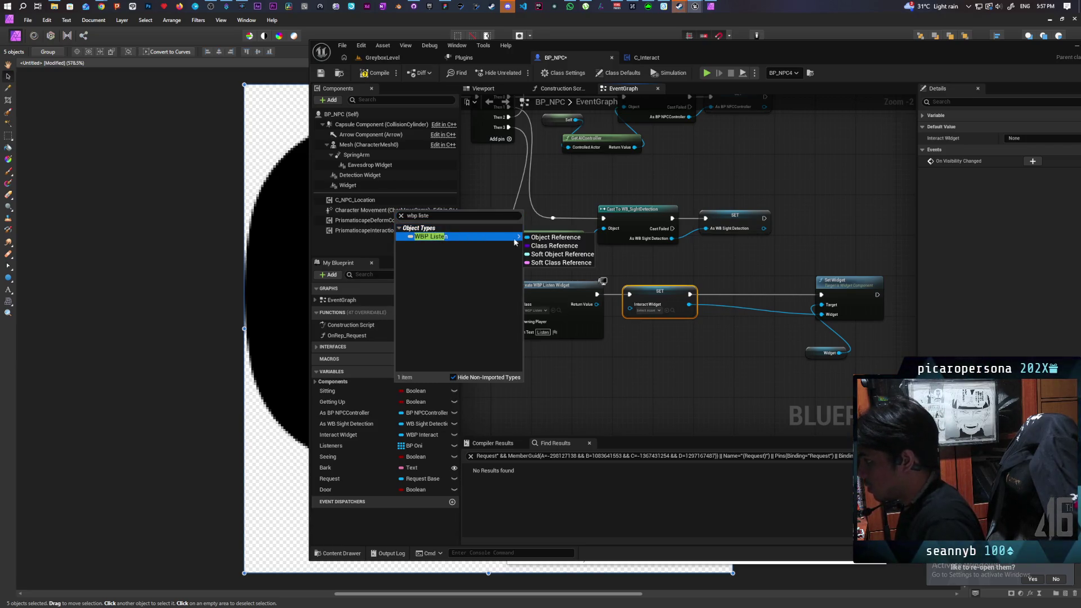
left_click(535, 238)
left_click(570, 331)
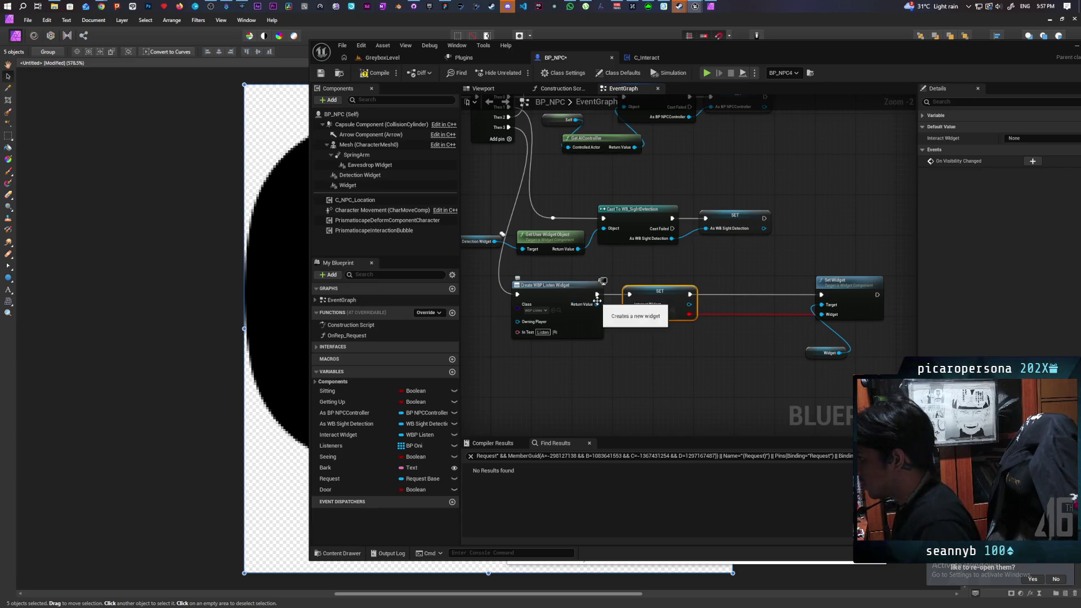
mouse_move(596, 306)
left_mouse_down()
mouse_move(634, 307)
mouse_move(586, 302)
mouse_move(825, 314)
left_mouse_up()
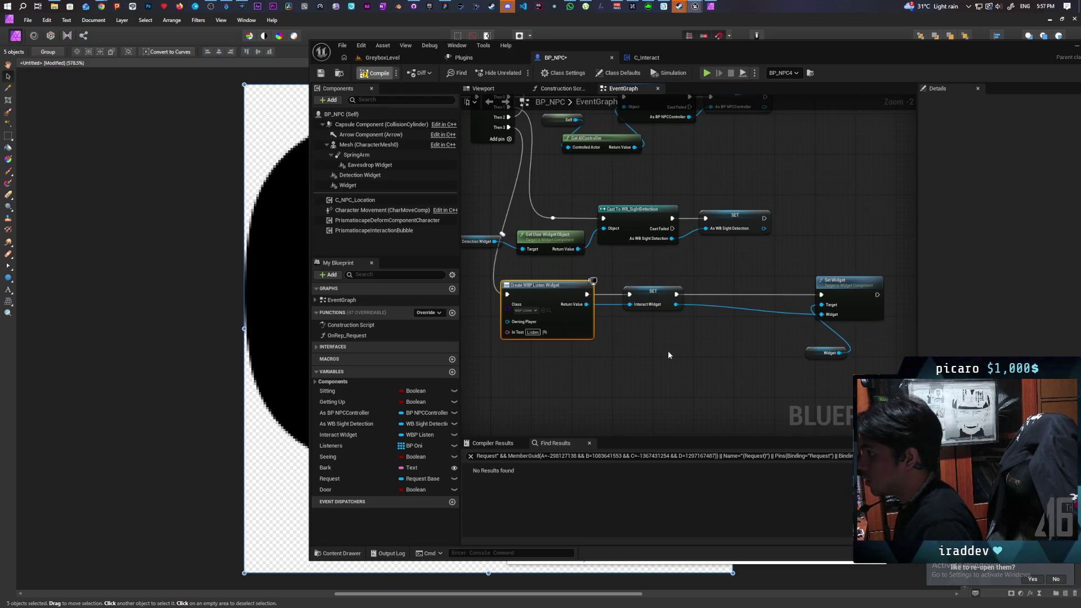
- Compile BP_NPC, locate the broken Interact Widget node, and add a WBP Listen Show node
key("F7")
scroll(640, 337, "down", 3)
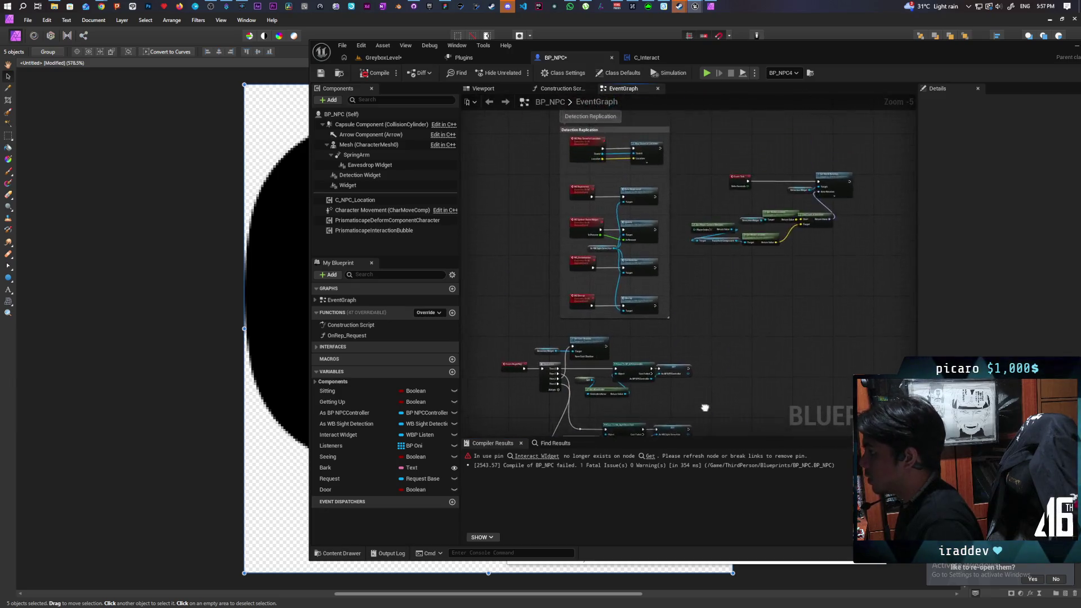
scroll(718, 215, "down", 4)
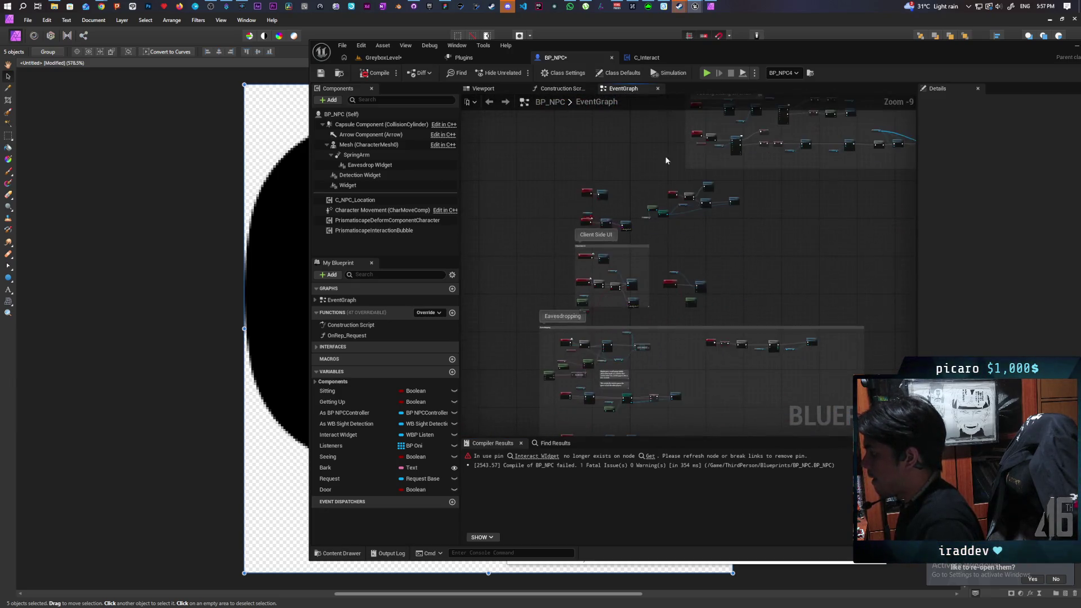
left_click(540, 458)
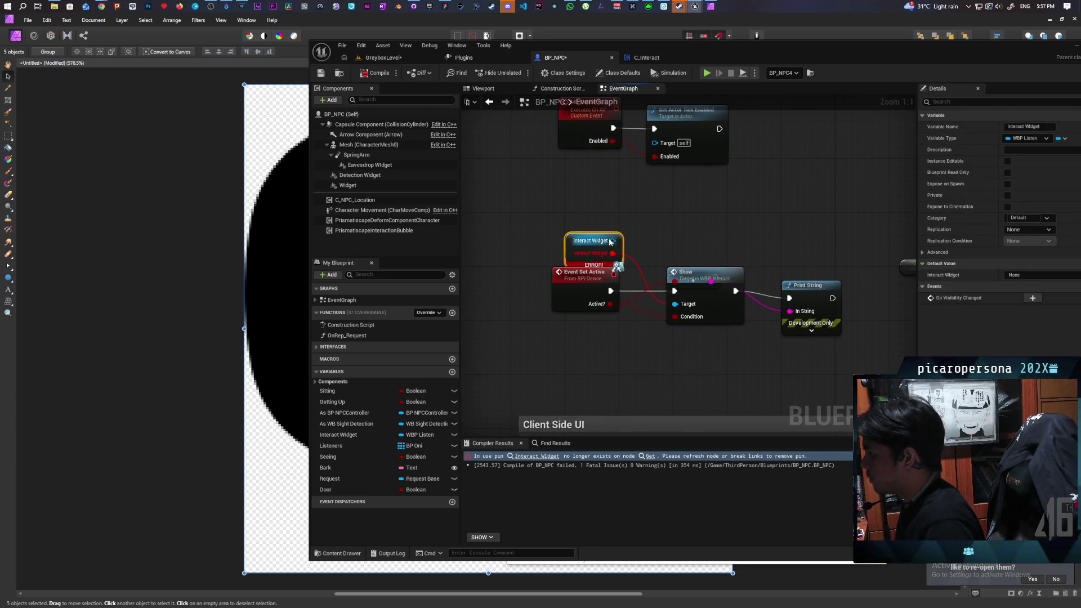
left_click_drag(612, 240, 670, 221)
type("show")
key("Return")
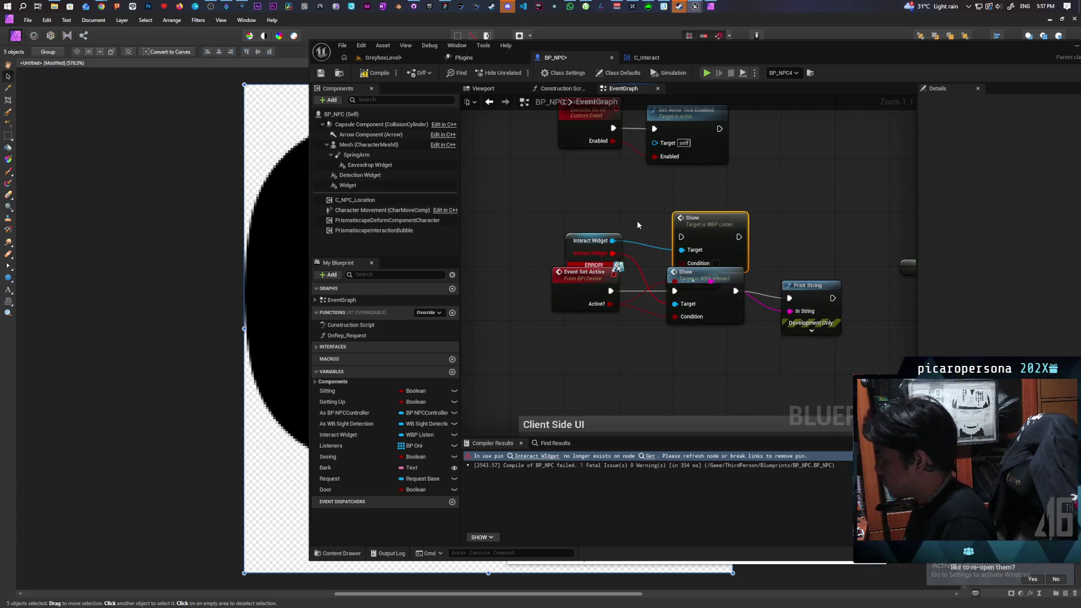
- Wire the active condition into the new Show node and delete Print String and the old Show nodes
left_click_drag(710, 301, 725, 360)
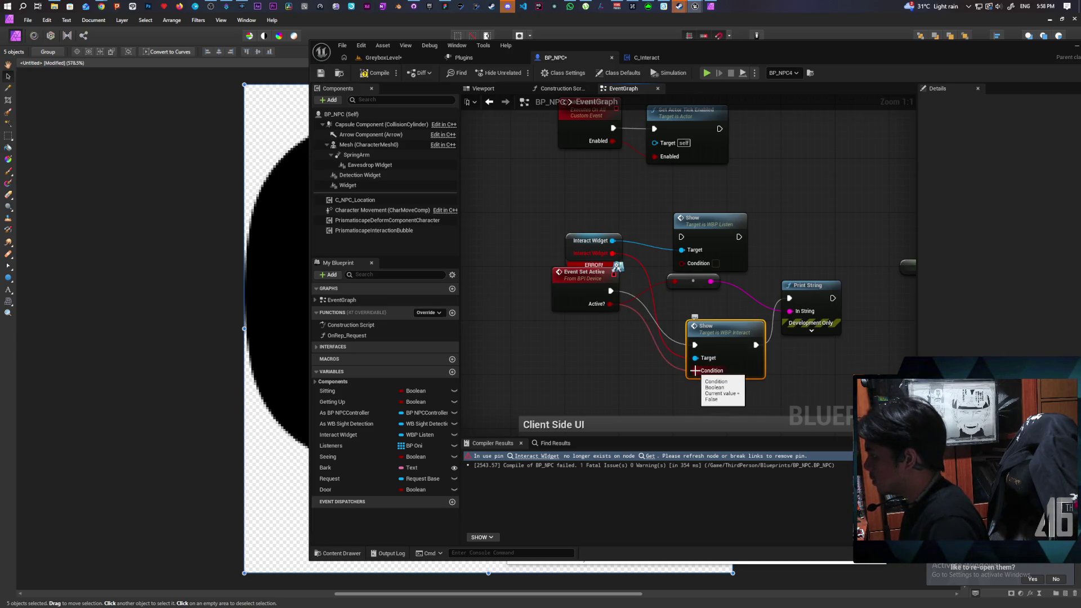
left_click_drag(694, 371, 683, 262)
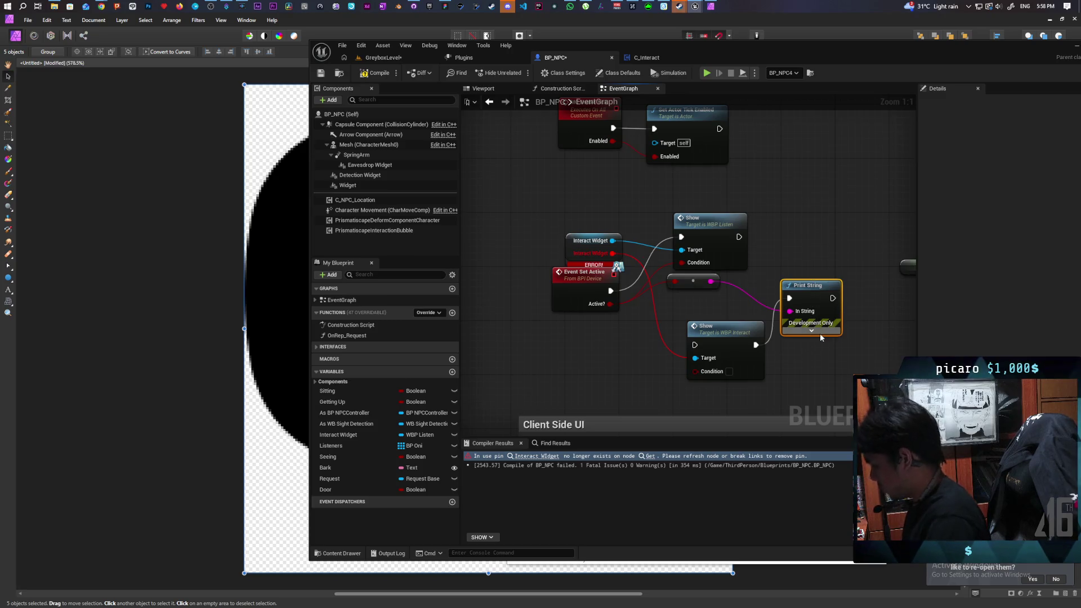
key("Delete")
left_click(704, 281)
key("Delete")
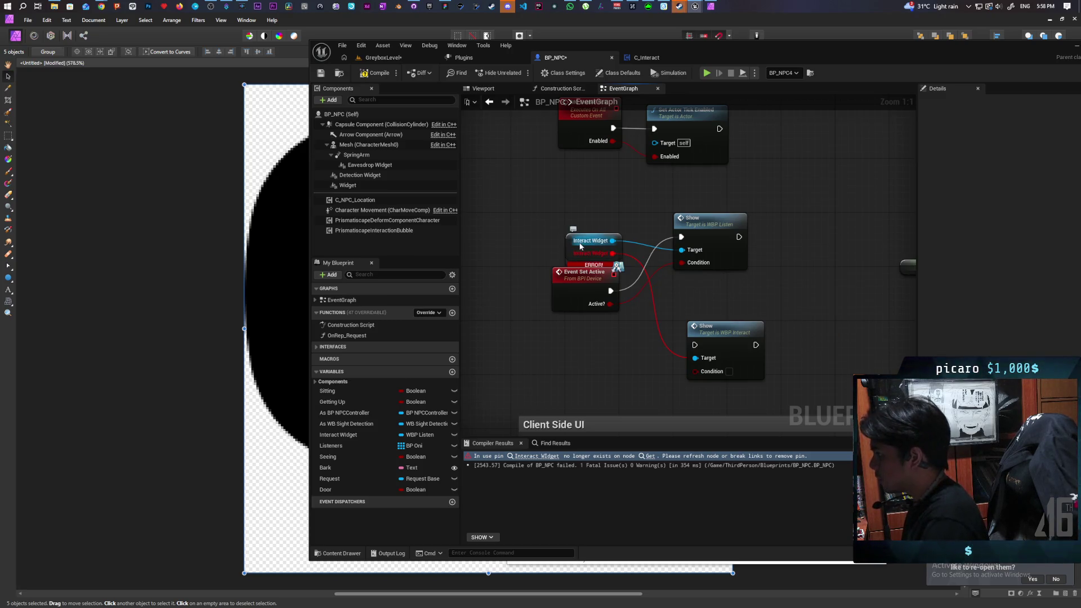
left_click_drag(673, 314, 757, 352)
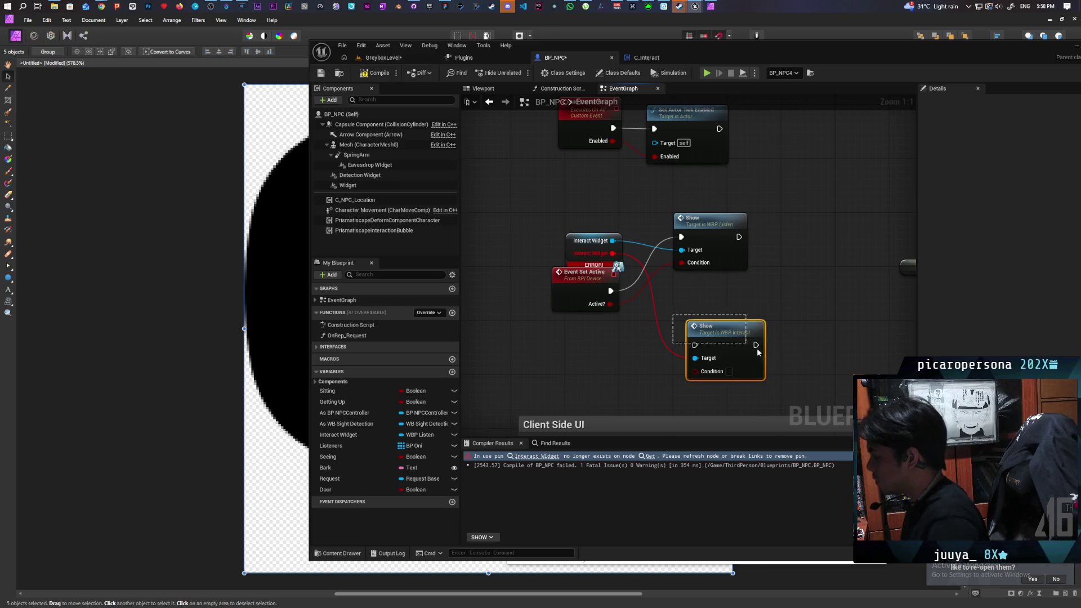
key("Delete")
left_click_drag(710, 233, 702, 290)
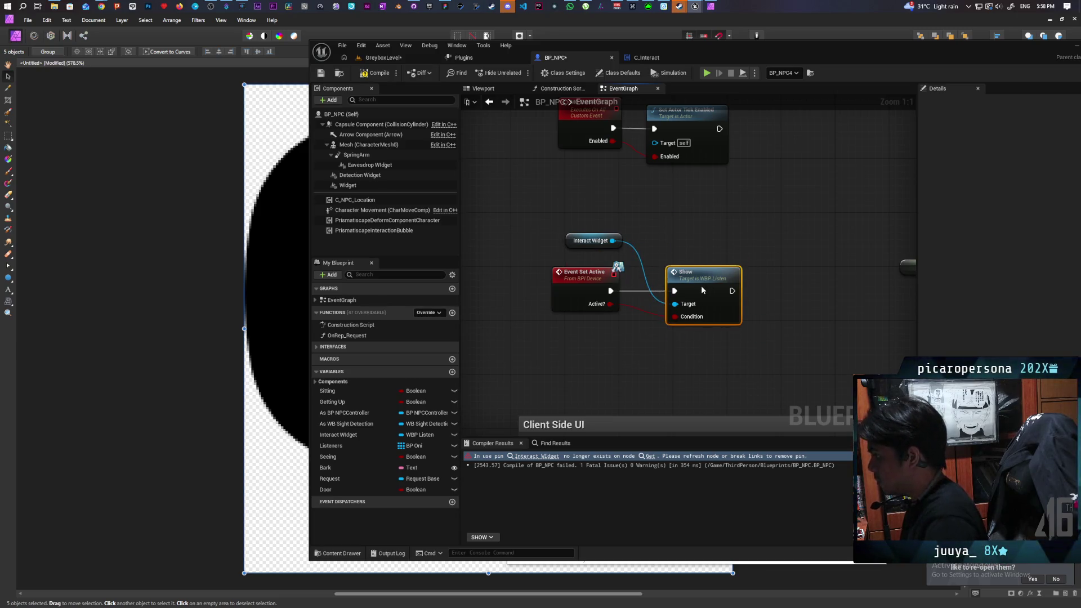
- Recompile and save BP_NPC, then start a play-in-editor test on GreyboxLevel
key("F7")
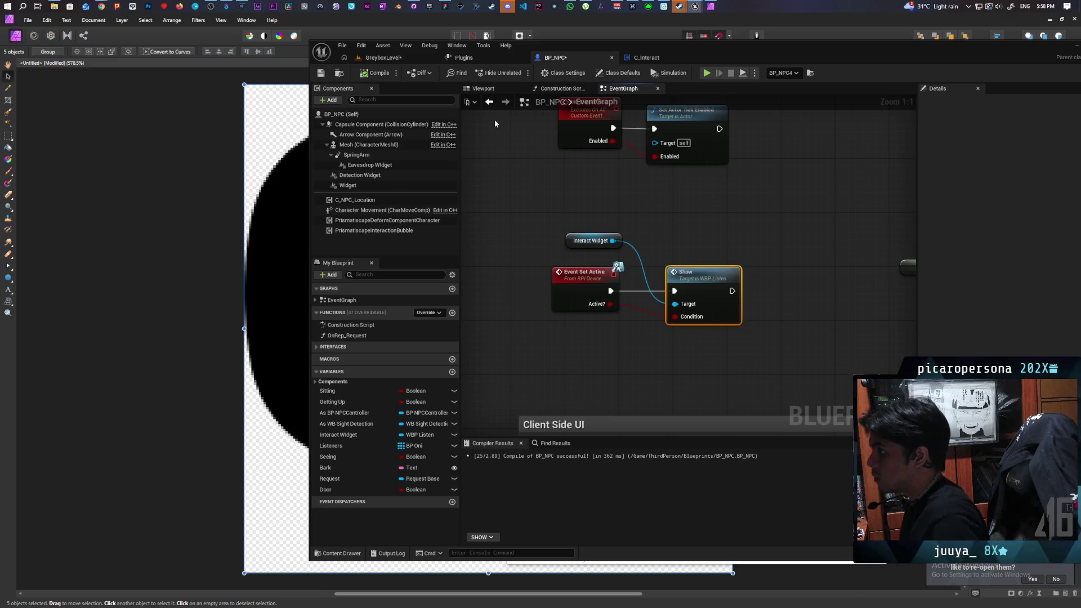
key("ctrl+s")
left_click(410, 59)
left_click(519, 73)
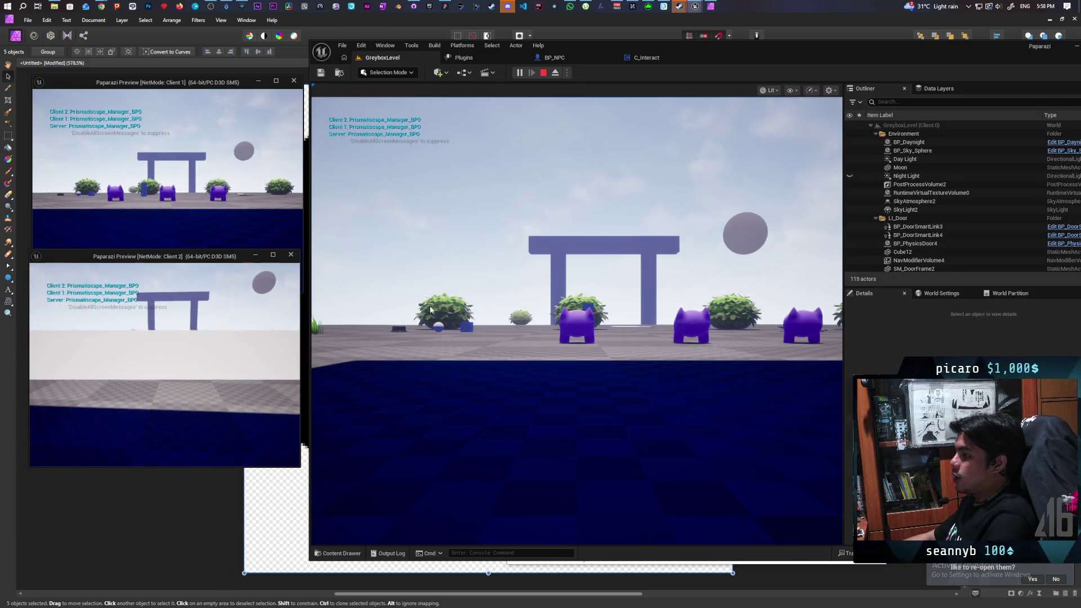
- Walk the character through the gate to the NPC by the building to see the speech bubble
left_click(577, 321)
key("w")
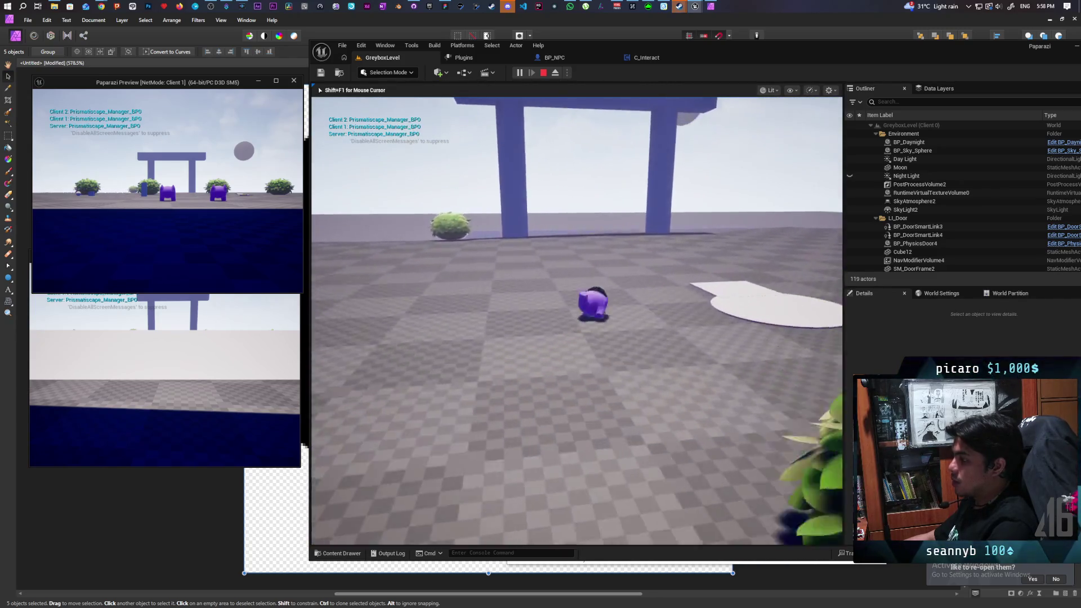
key("space")
key("w")
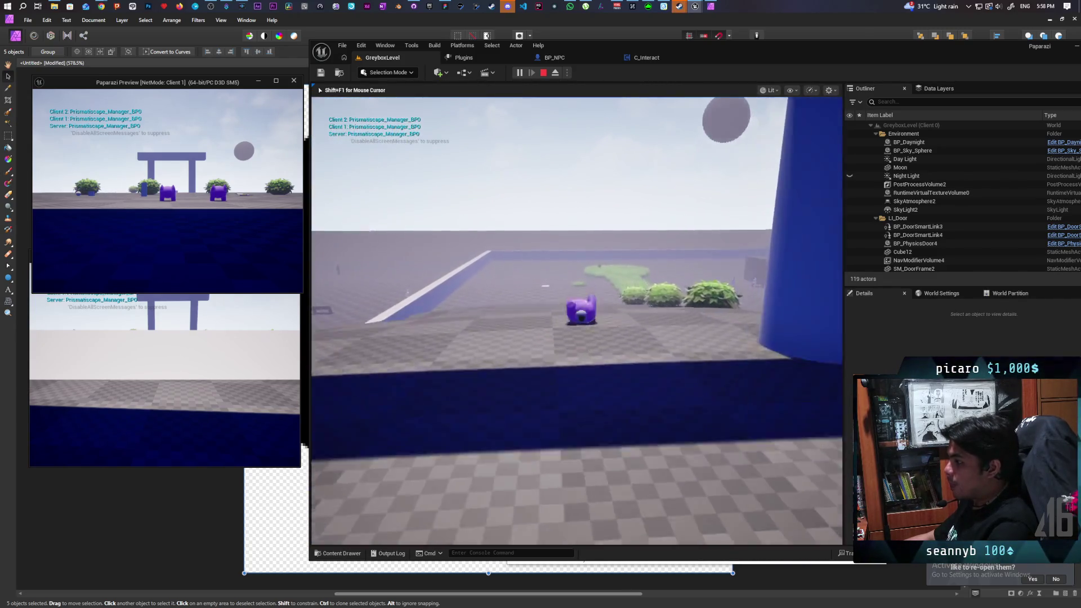
key("w")
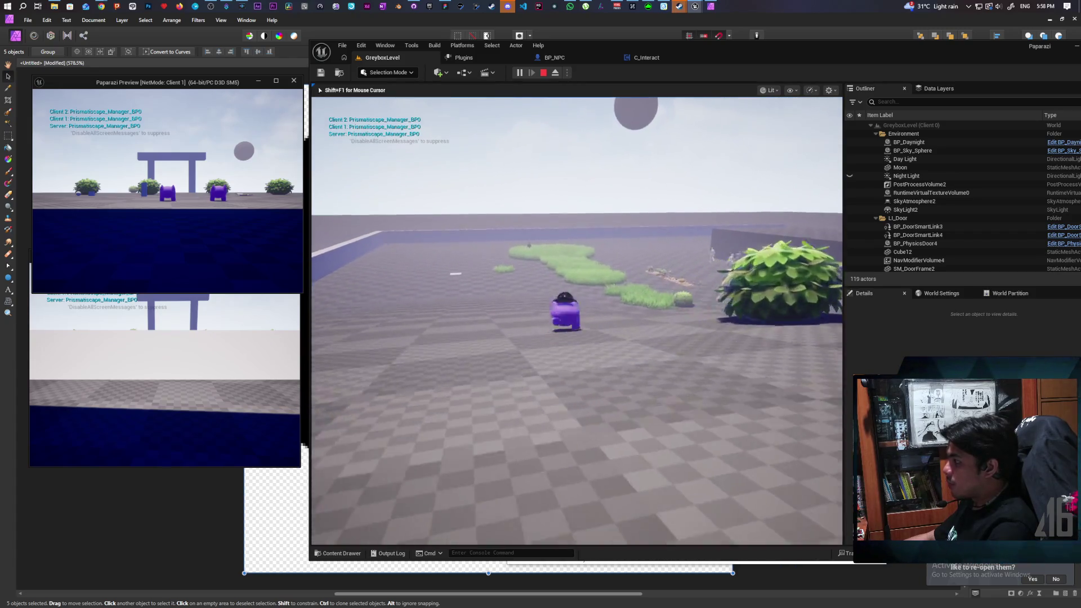
key("w")
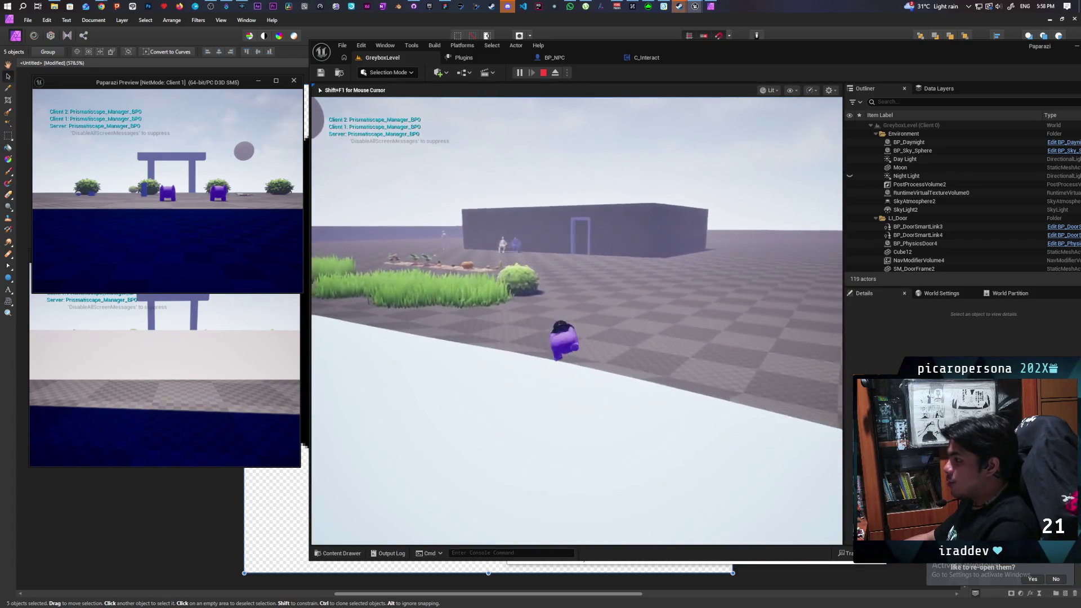
key("w")
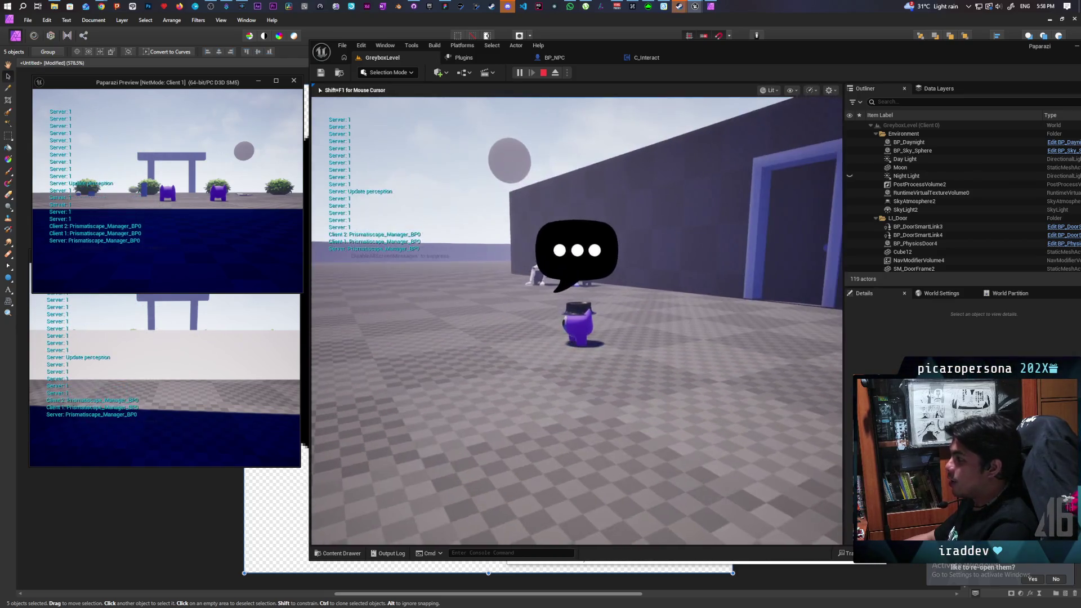
- Stop the play-test and return to the BP_NPC event graph
key("Escape")
left_click(646, 57)
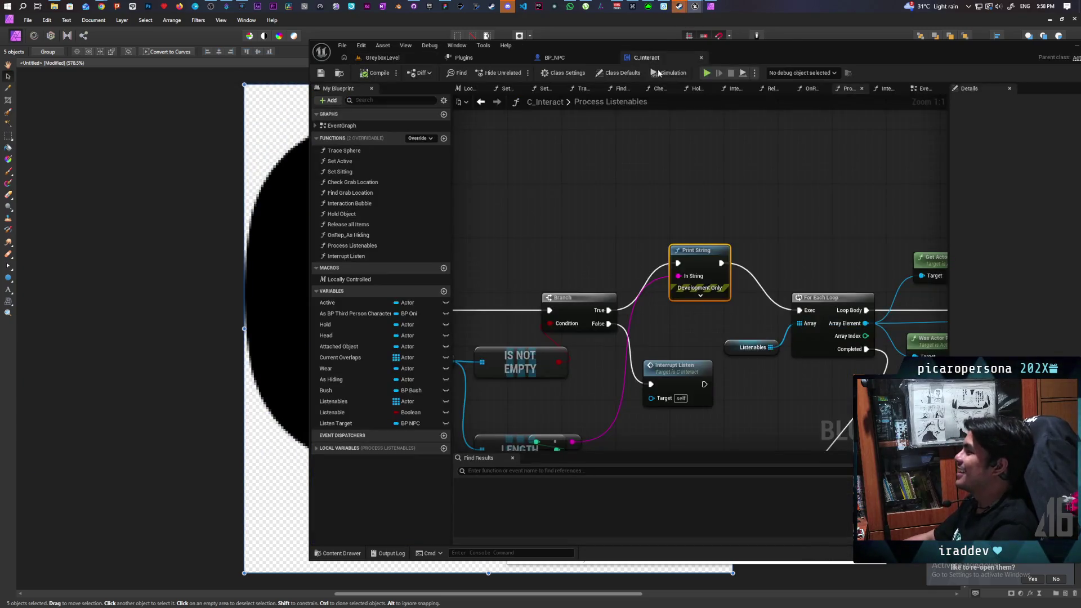
left_click(554, 58)
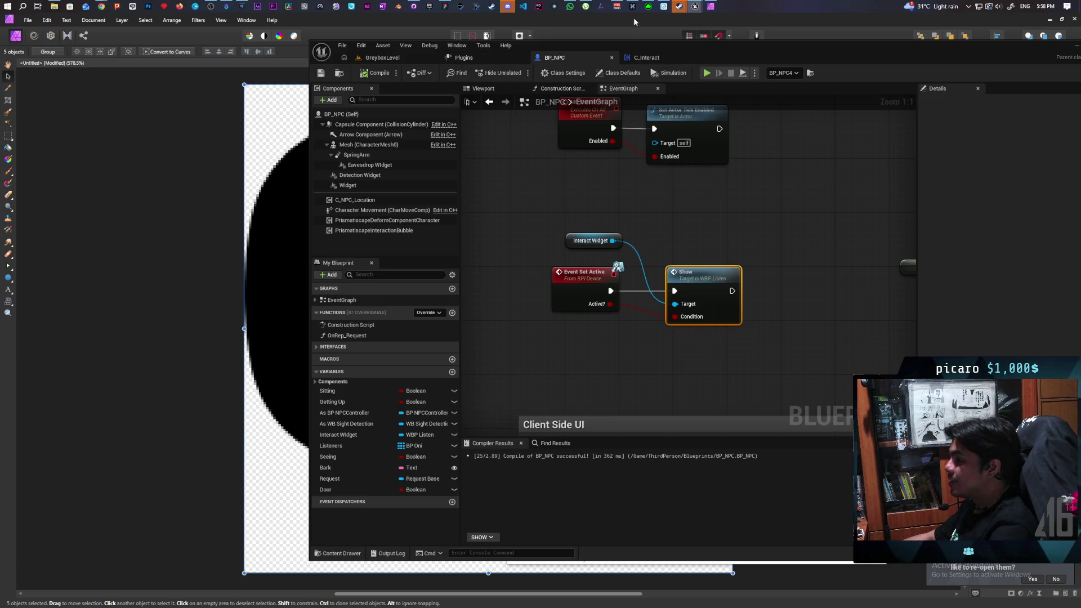
- In WBP_Listen, resize the speech-bubble image to 50 × 50
mouse_move(692, 8)
left_click(743, 42)
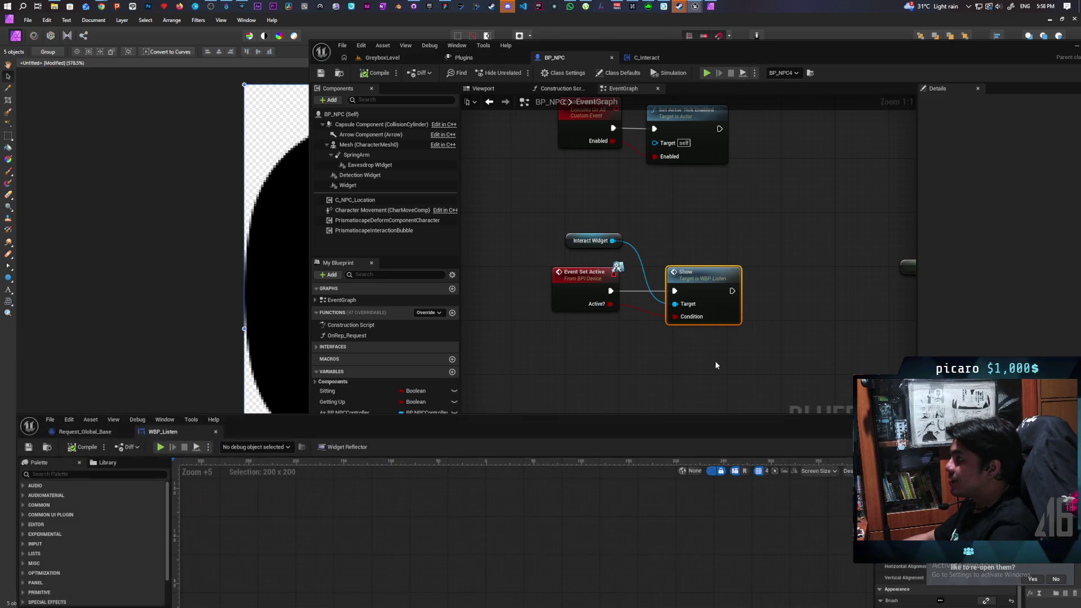
left_click_drag(824, 430, 782, 131)
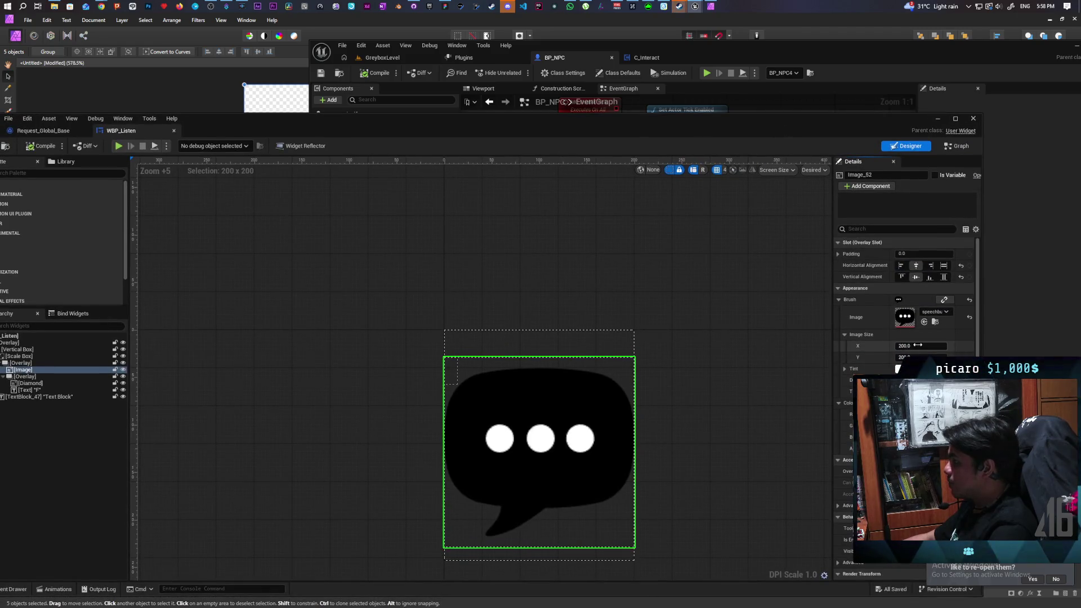
type("50")
key("Tab")
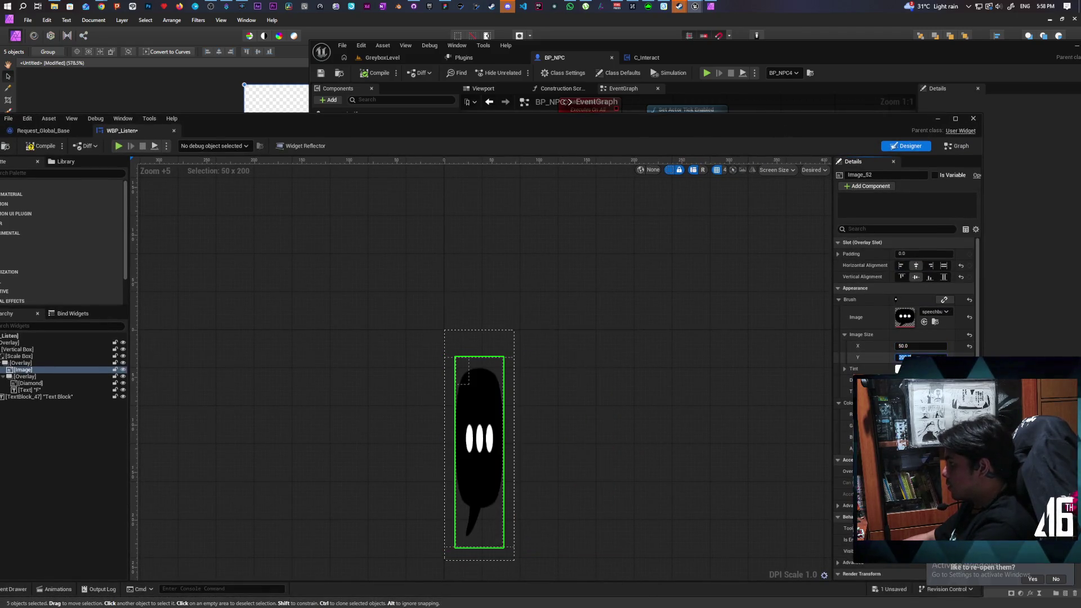
type("50")
key("Return")
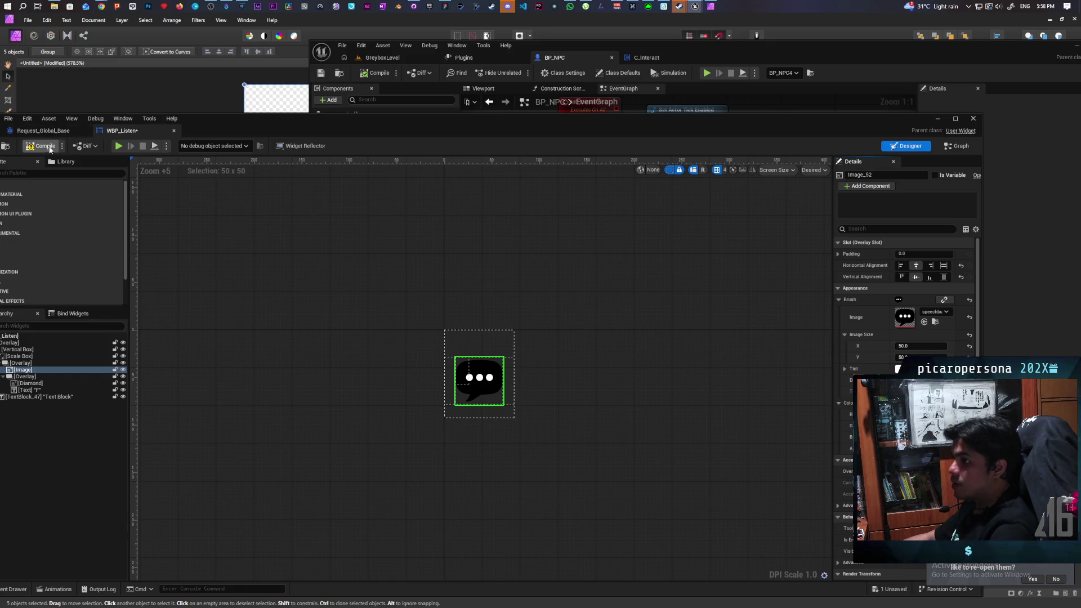
- Compile and save WBP_Listen, then return to the GreyboxLevel level editor
key("ctrl+s")
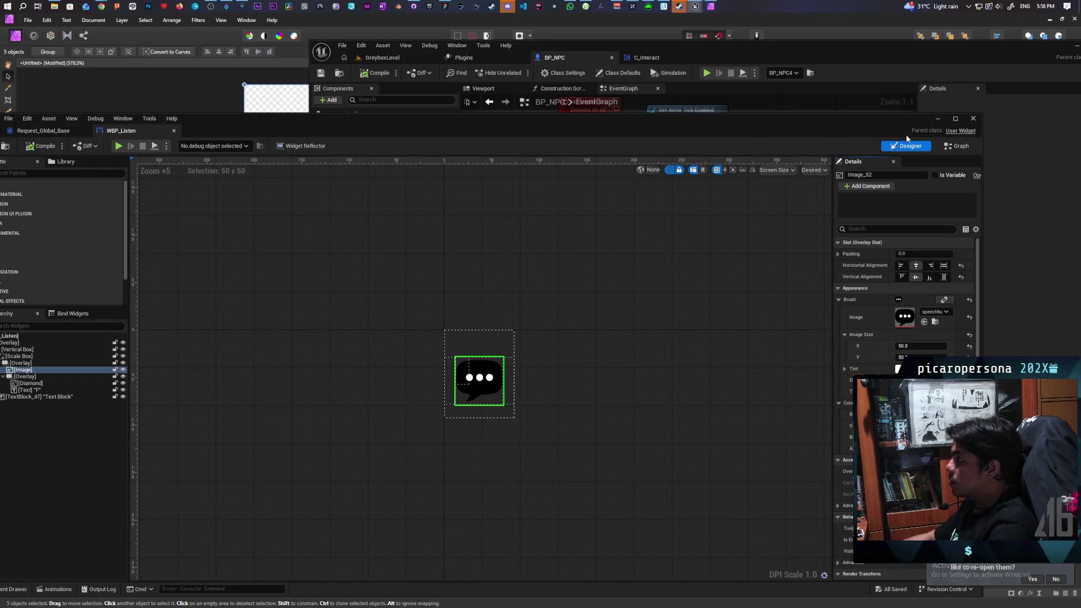
left_click(936, 120)
left_click(382, 57)
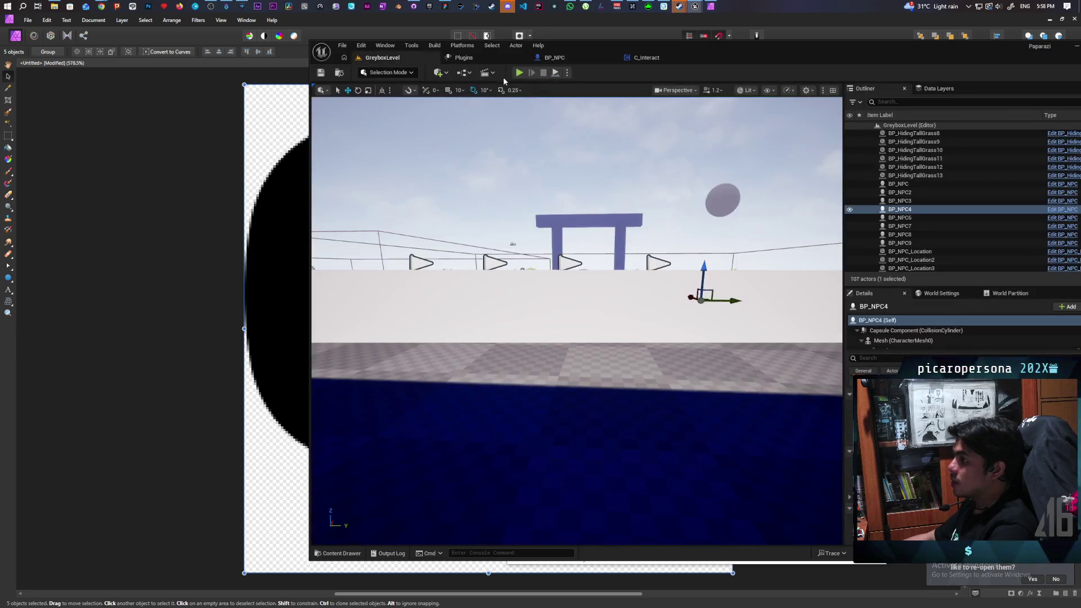
- Start a play-test and walk the character past the gateway and grass toward the wall
left_click(519, 72)
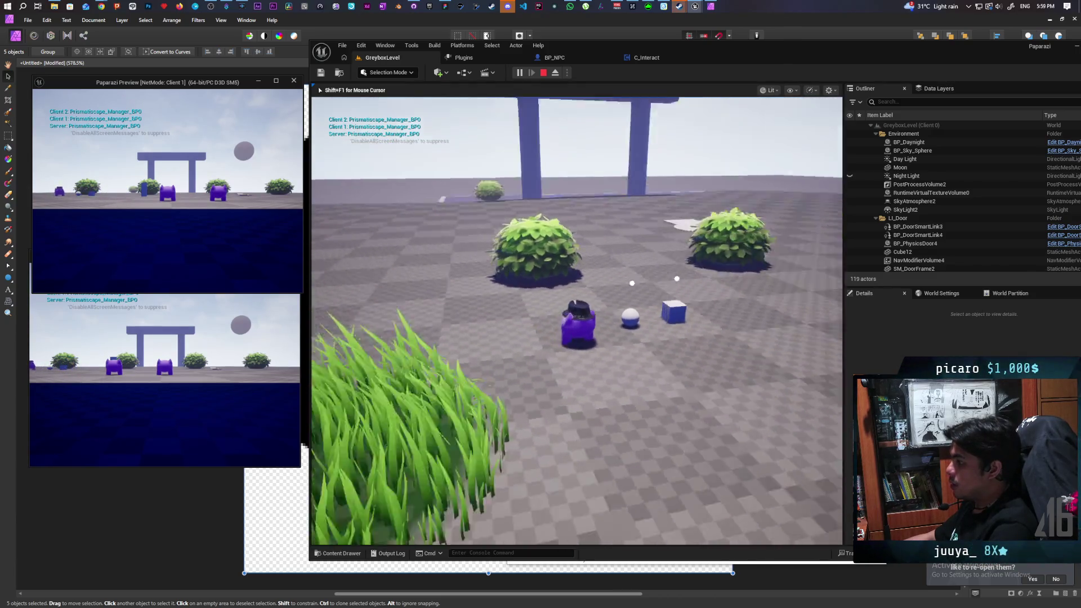
key("w")
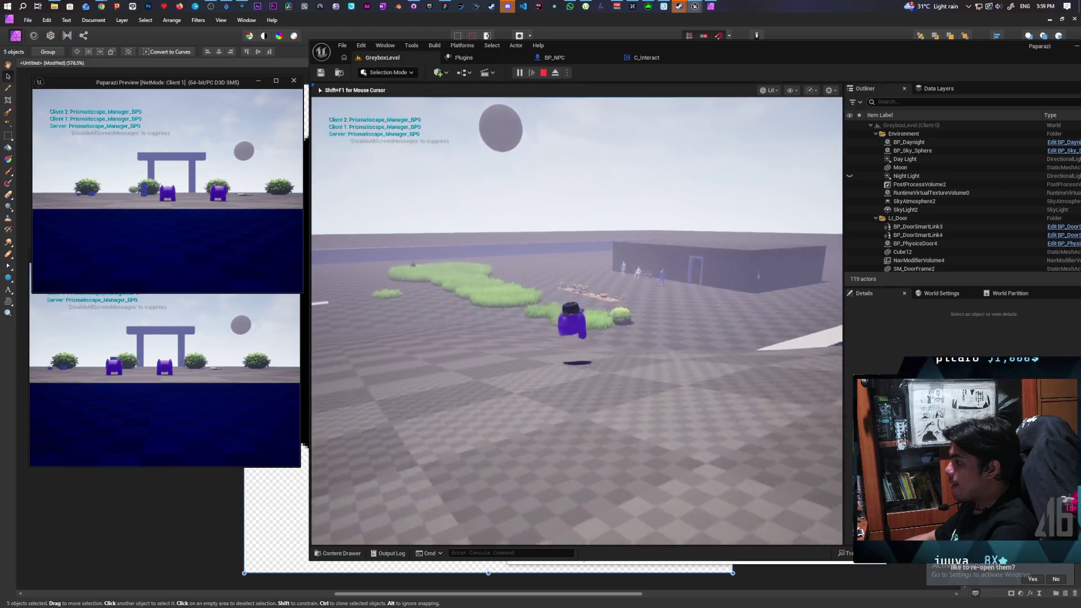
key("w")
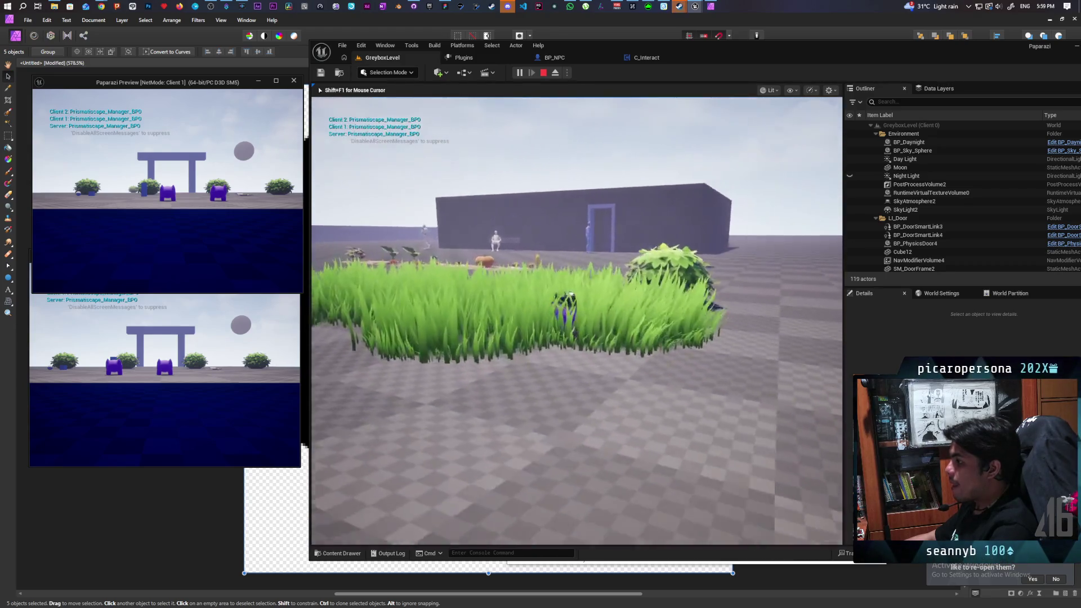
key("w")
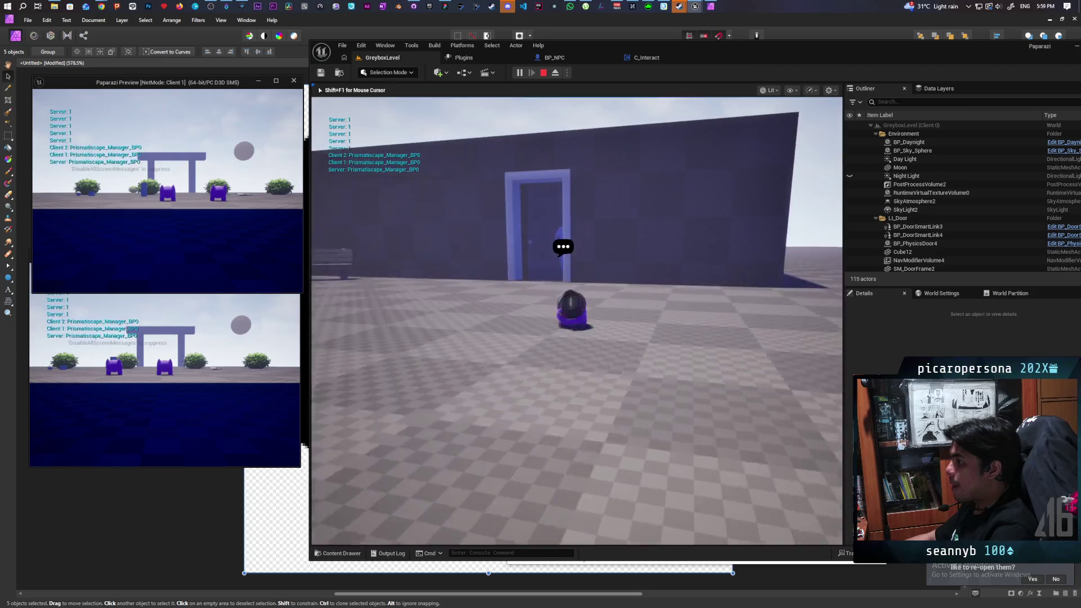
key("d")
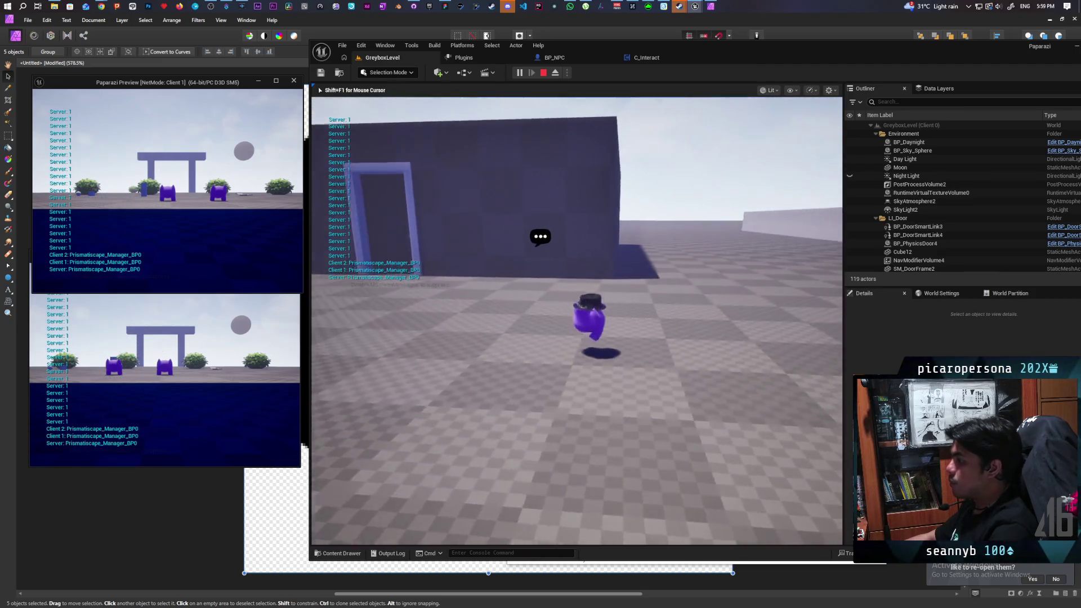
key("space")
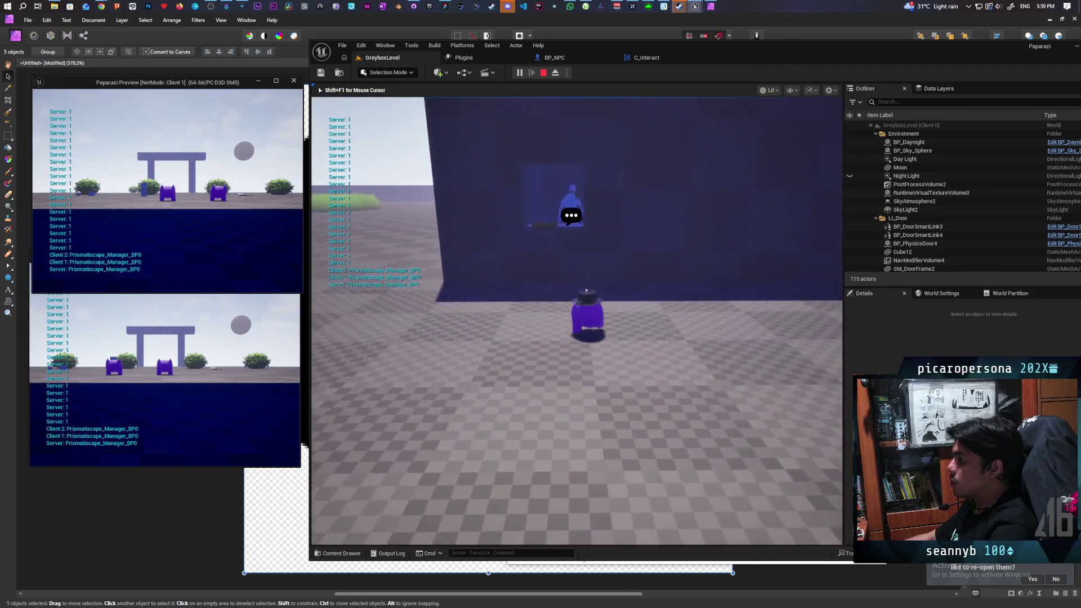
key("w")
key("w")
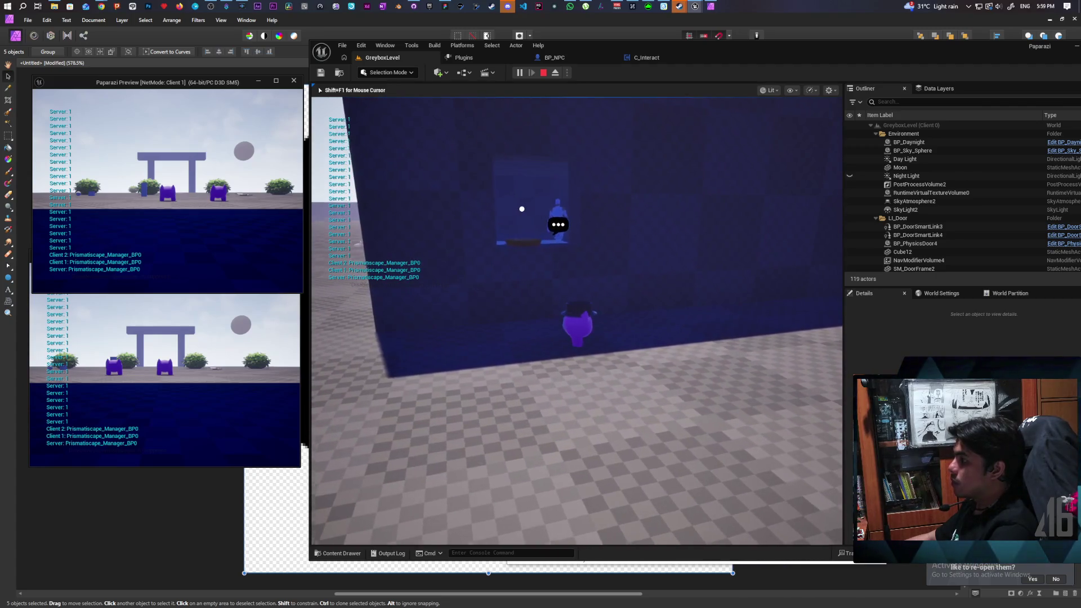
- Approach the seated NPC to check the smaller bubble and Listen prompt, then stop playing
key("a")
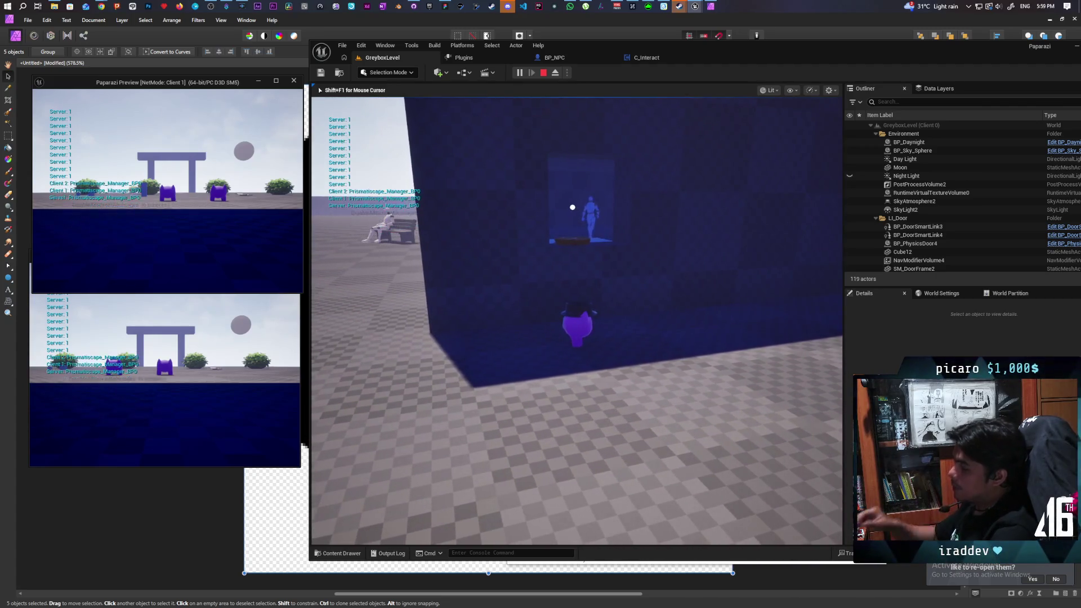
key("w")
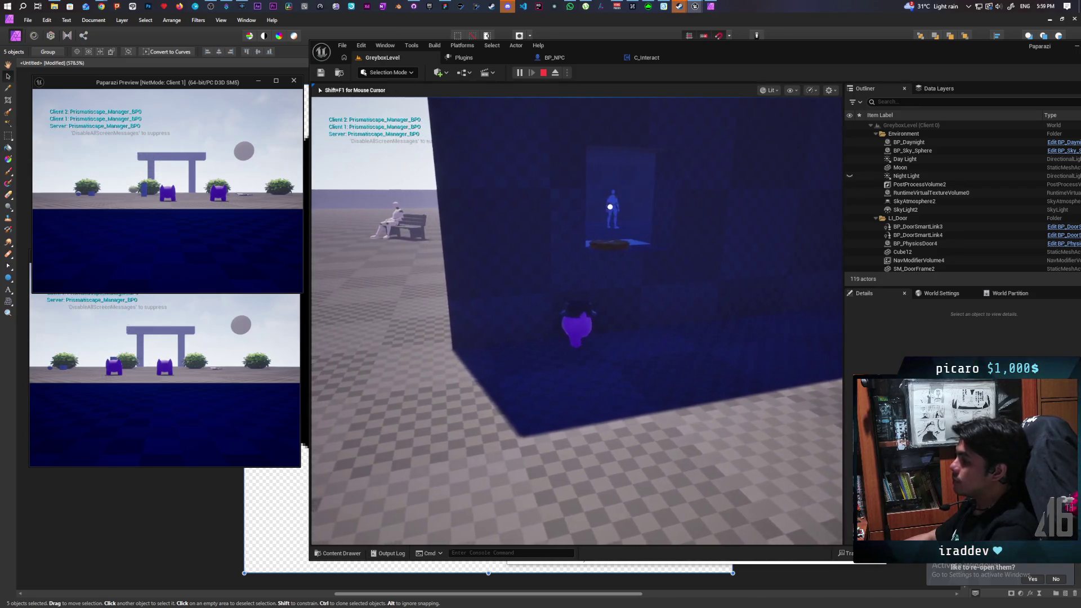
key("w")
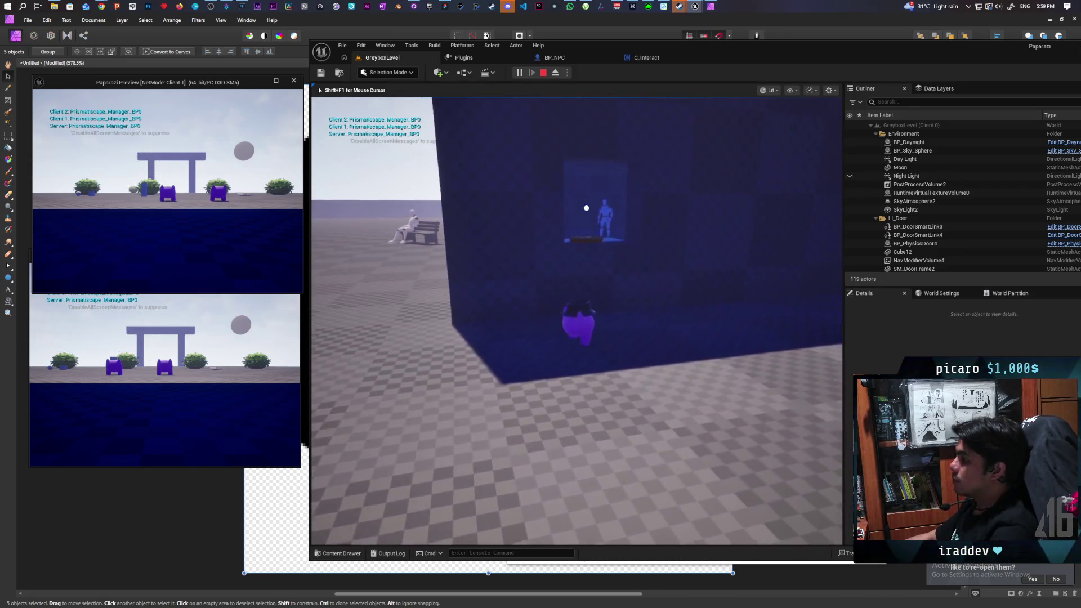
key("w")
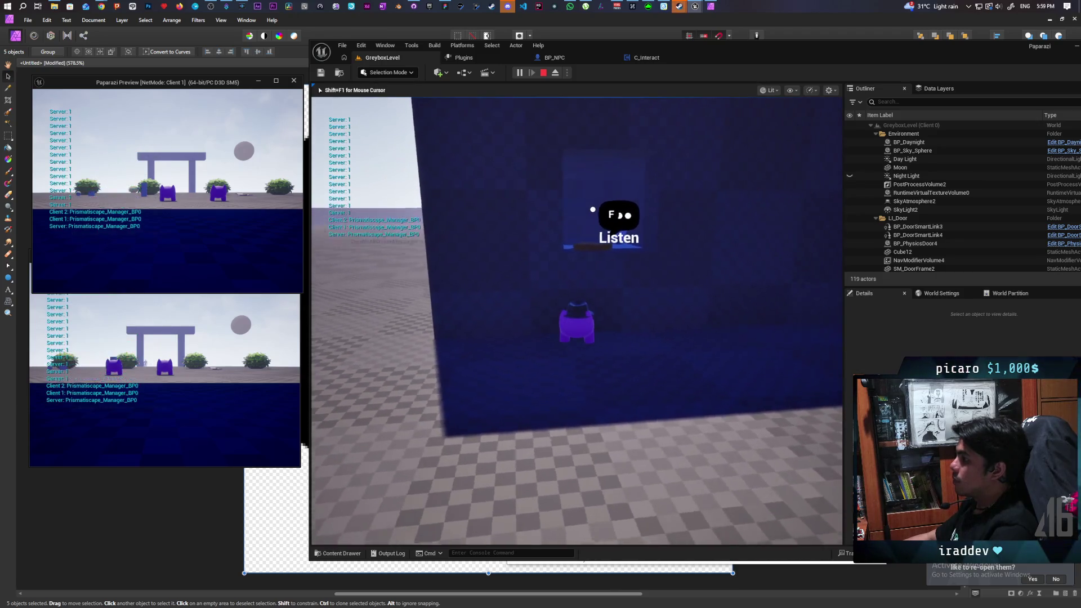
key("w")
key("w")
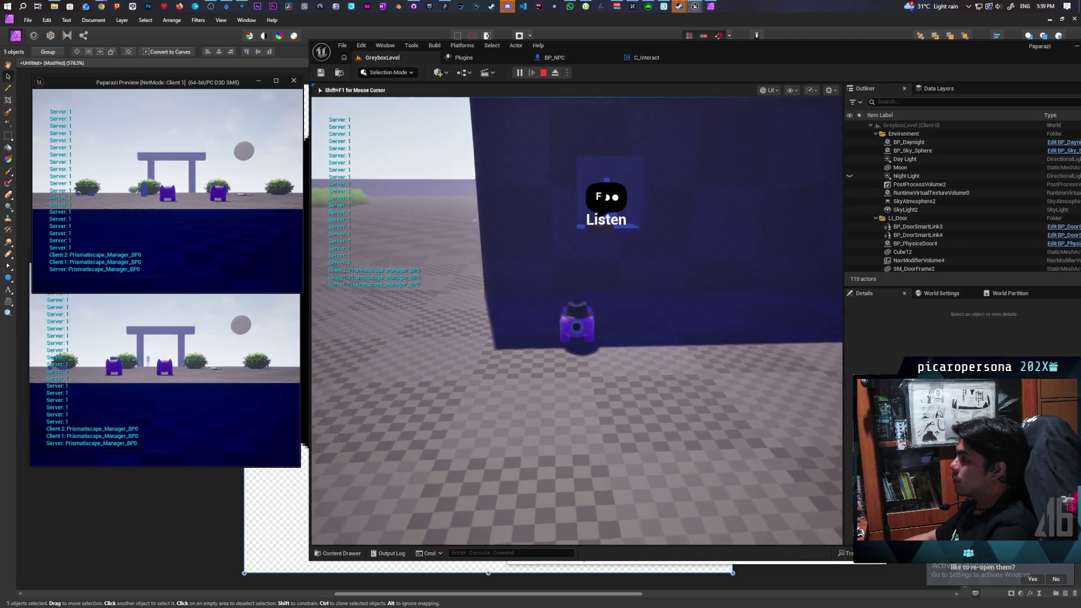
key("s")
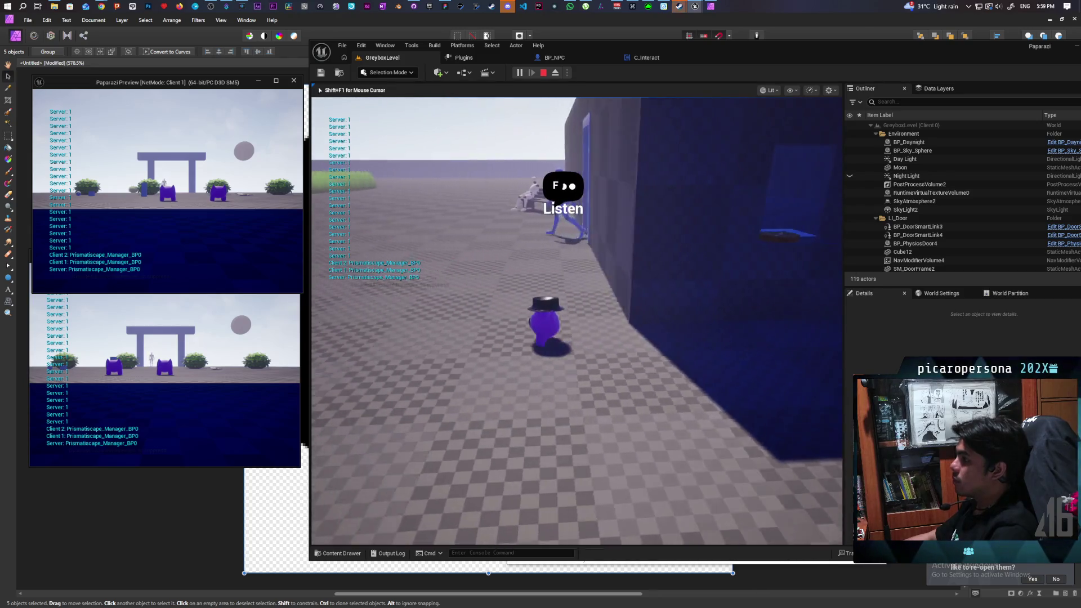
key("d")
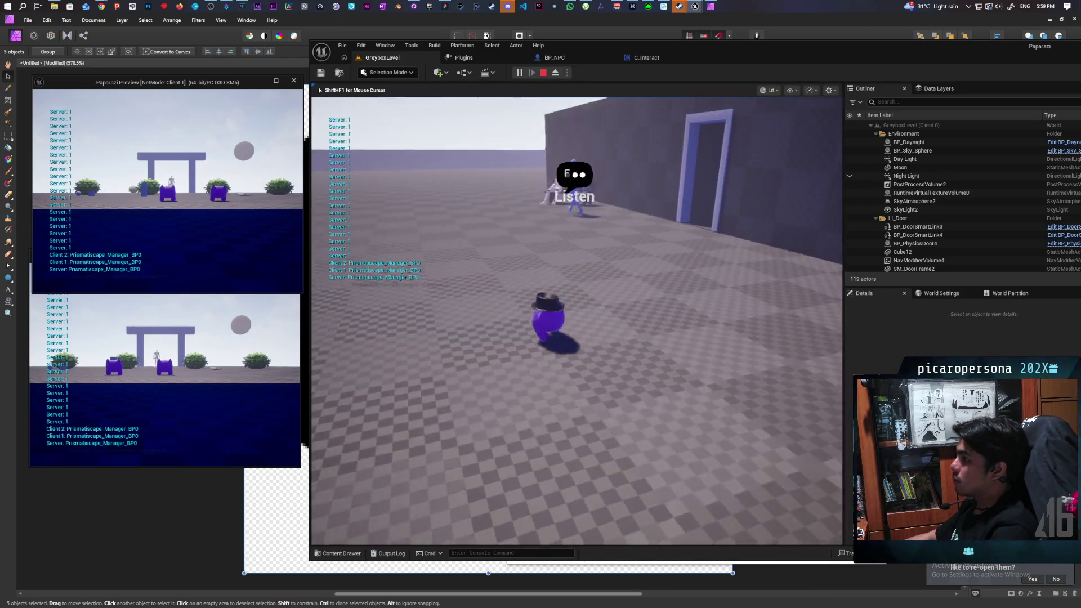
key("w")
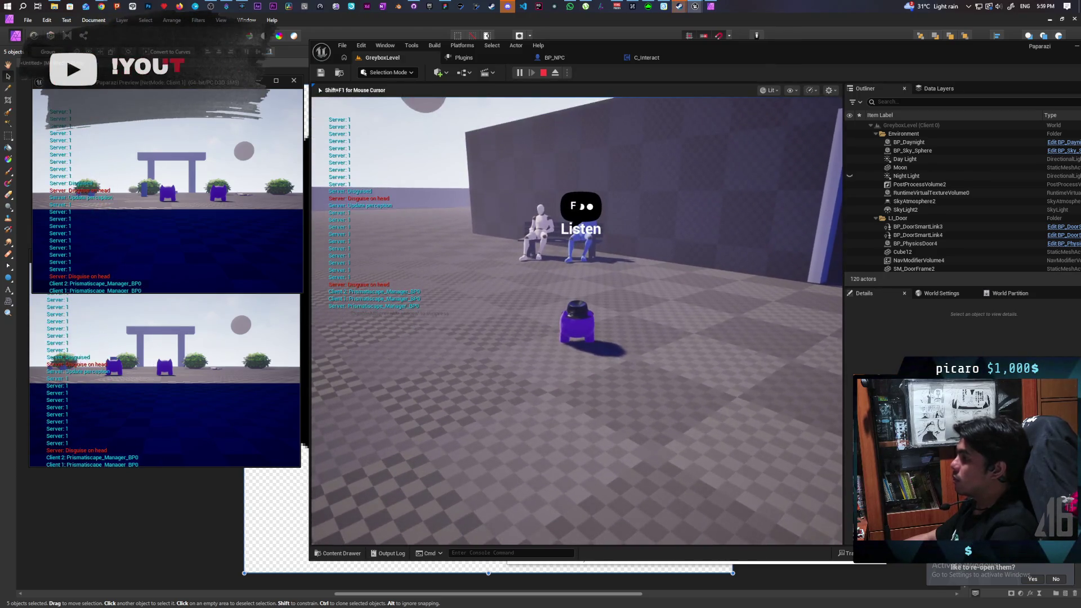
key("Escape")
- Bring up WBP_Listen, open the In animation, and preview it to the end
mouse_move(696, 7)
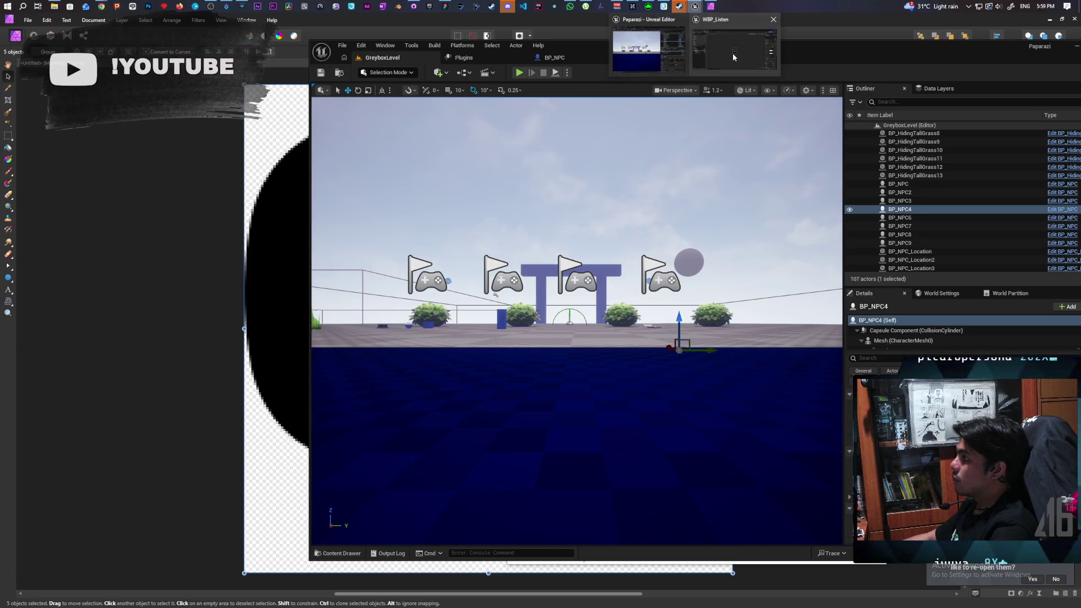
left_click(740, 54)
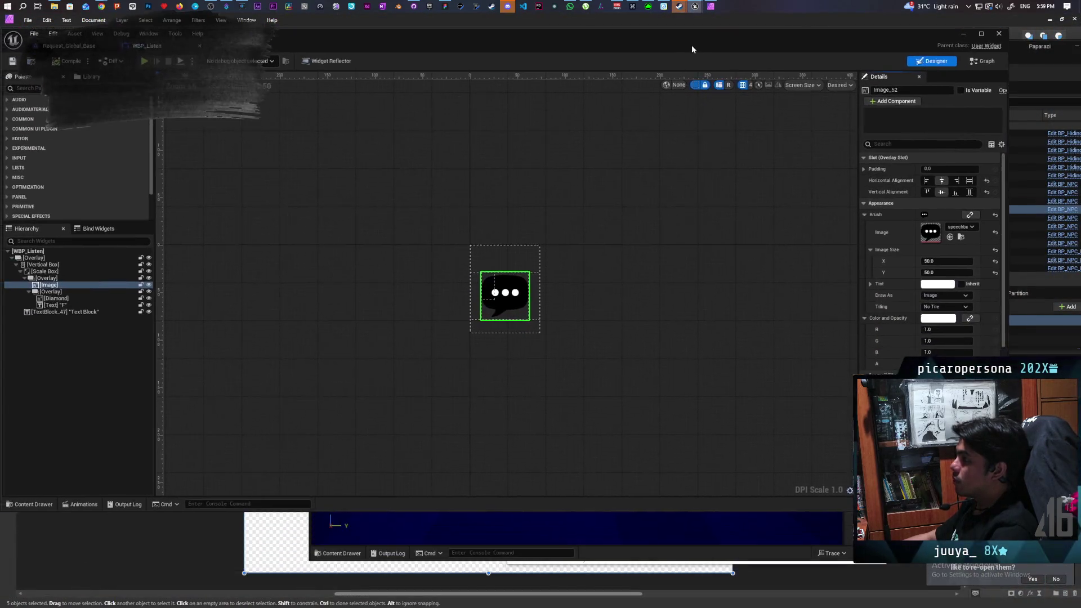
left_click(100, 511)
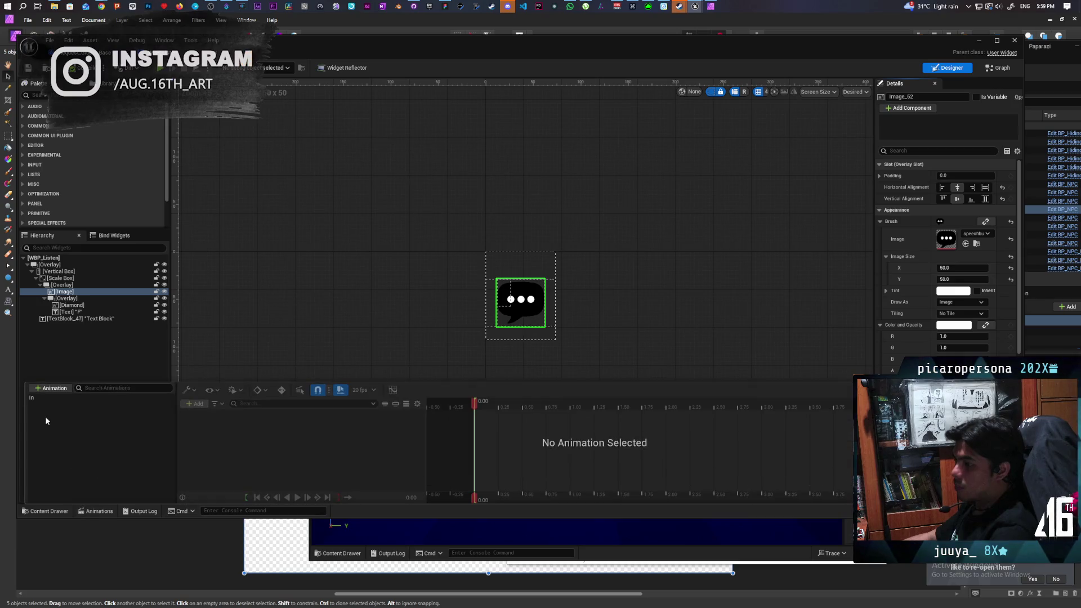
left_click(35, 400)
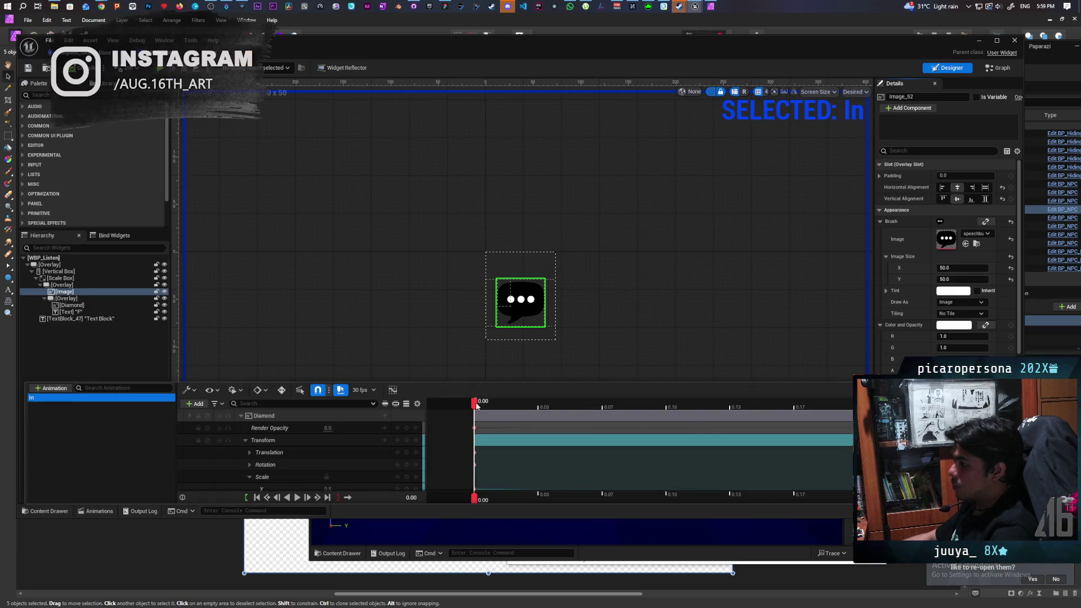
mouse_move(470, 403)
left_mouse_down()
mouse_move(915, 426)
mouse_move(743, 442)
mouse_move(494, 443)
mouse_move(915, 448)
mouse_move(734, 431)
mouse_move(475, 433)
left_mouse_up()
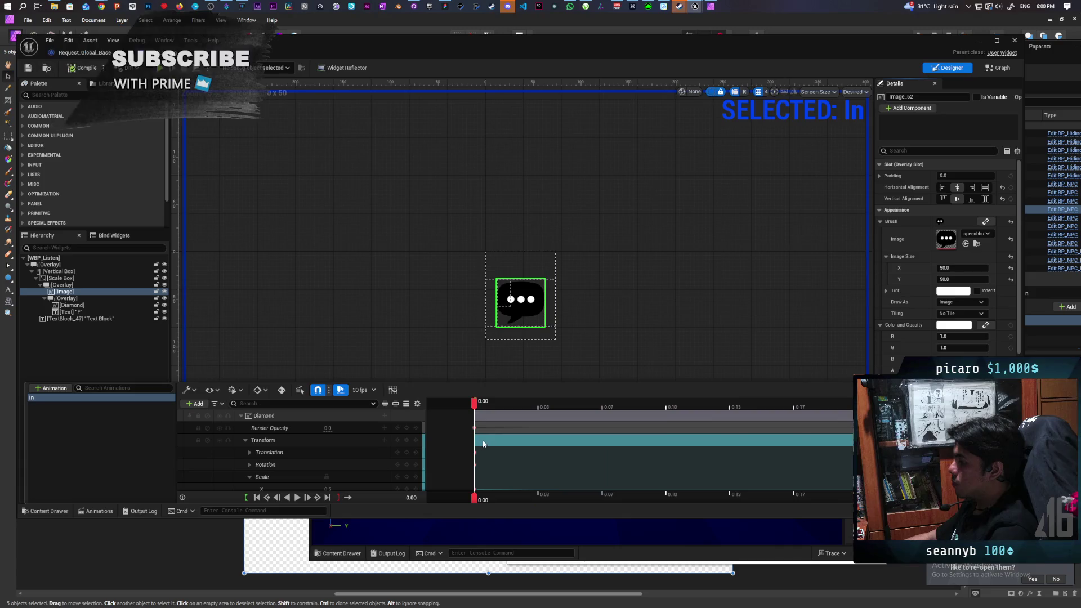
left_click(297, 497)
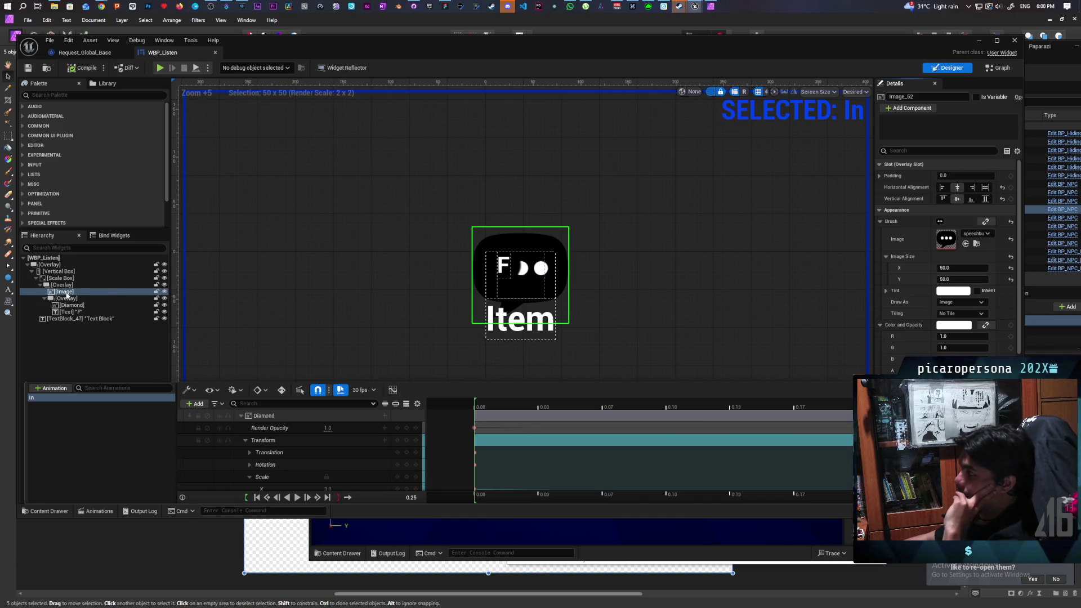
- Select the F text and bubble image, then replay the In animation from the start
left_click_drag(66, 292, 73, 312)
left_click(73, 313)
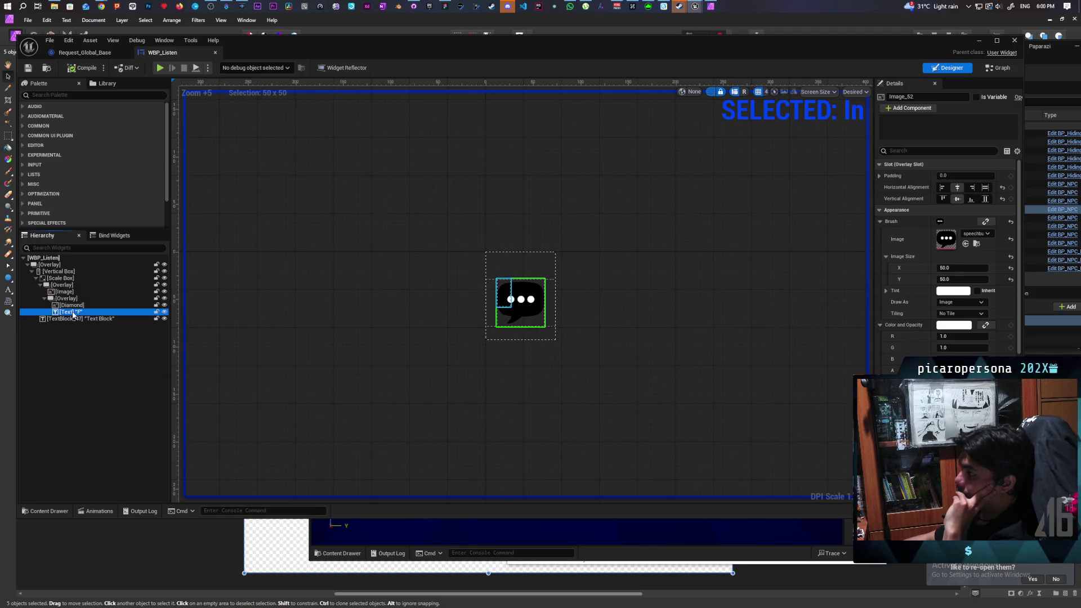
left_click(73, 292)
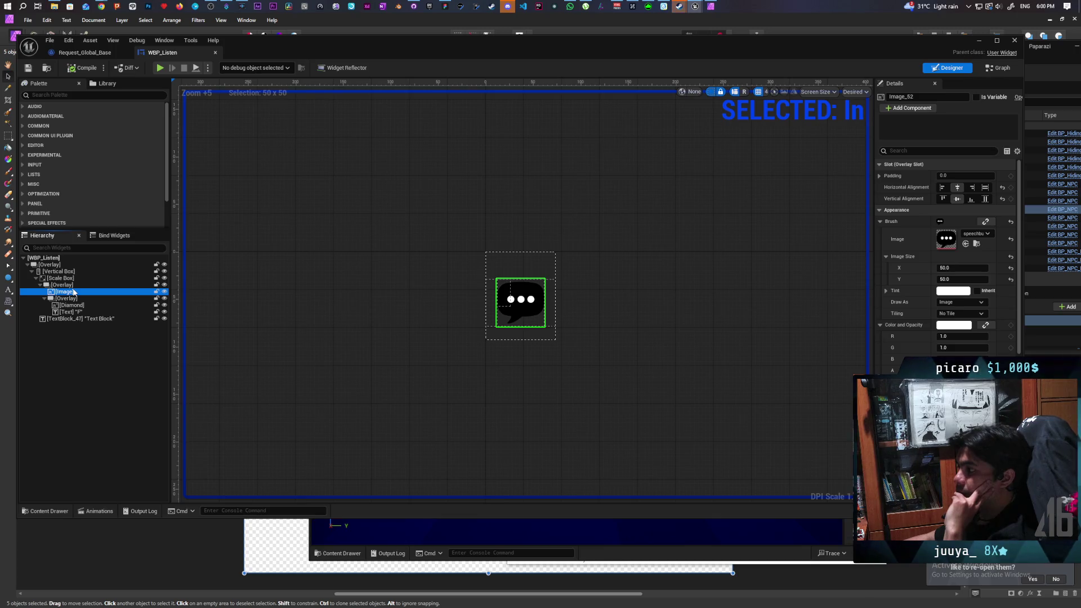
left_click(96, 512)
left_click(289, 498)
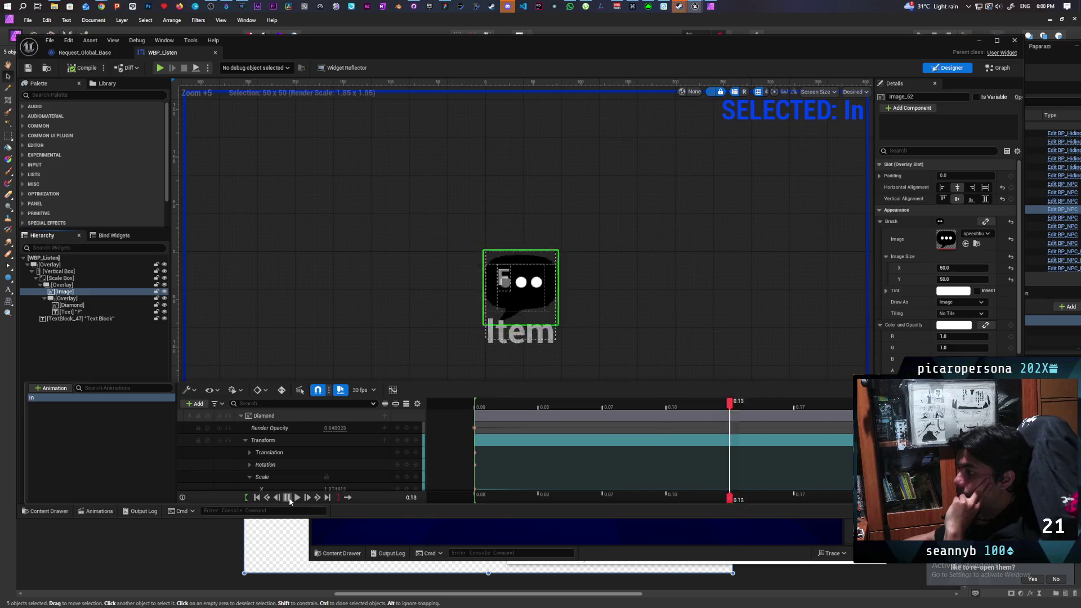
left_click(297, 497)
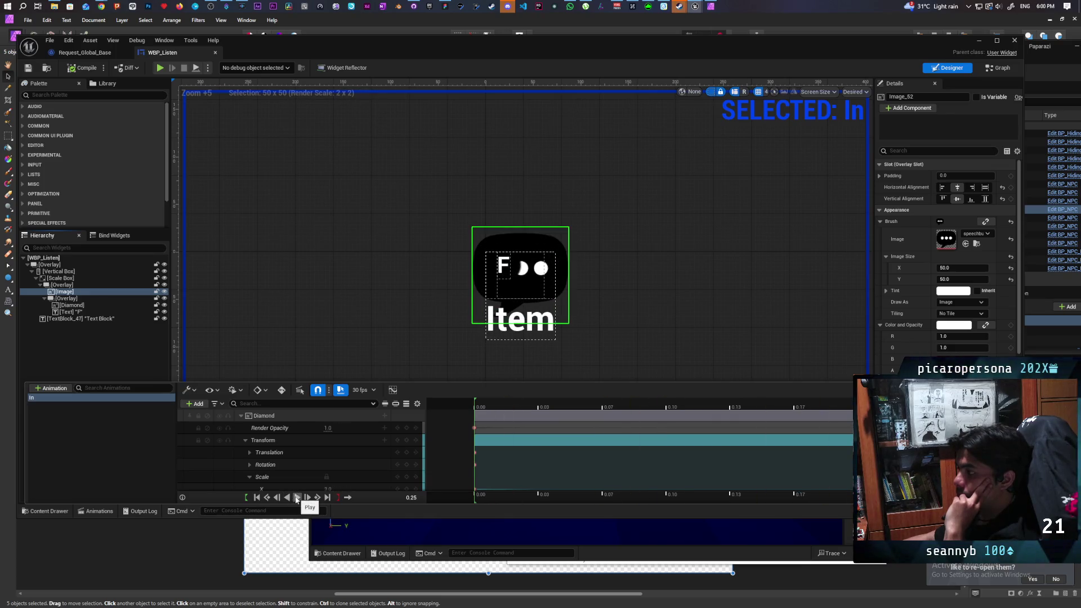
left_click(296, 499)
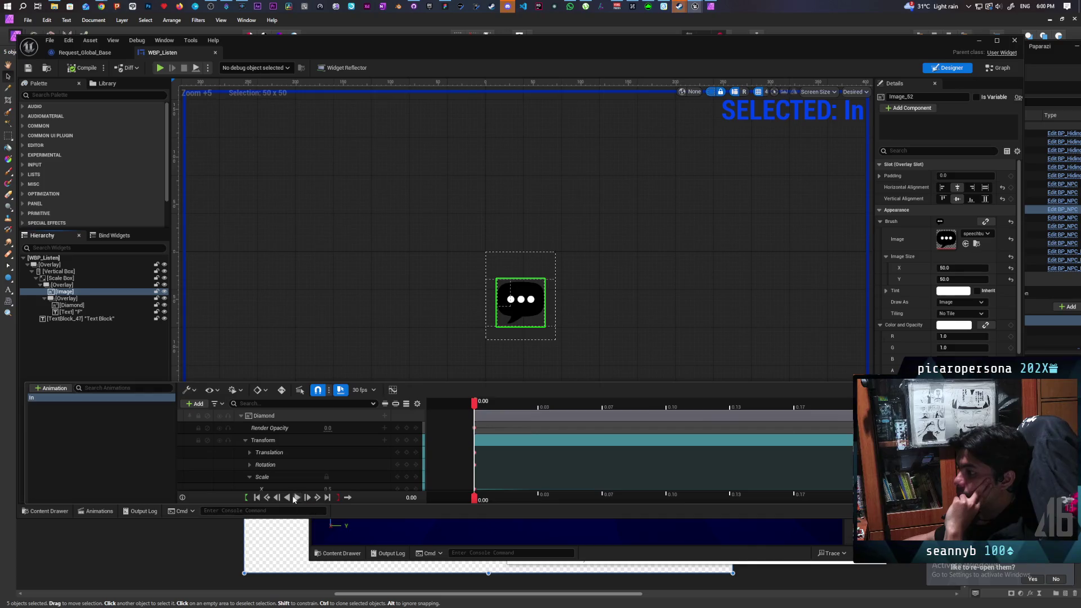
left_click(294, 498)
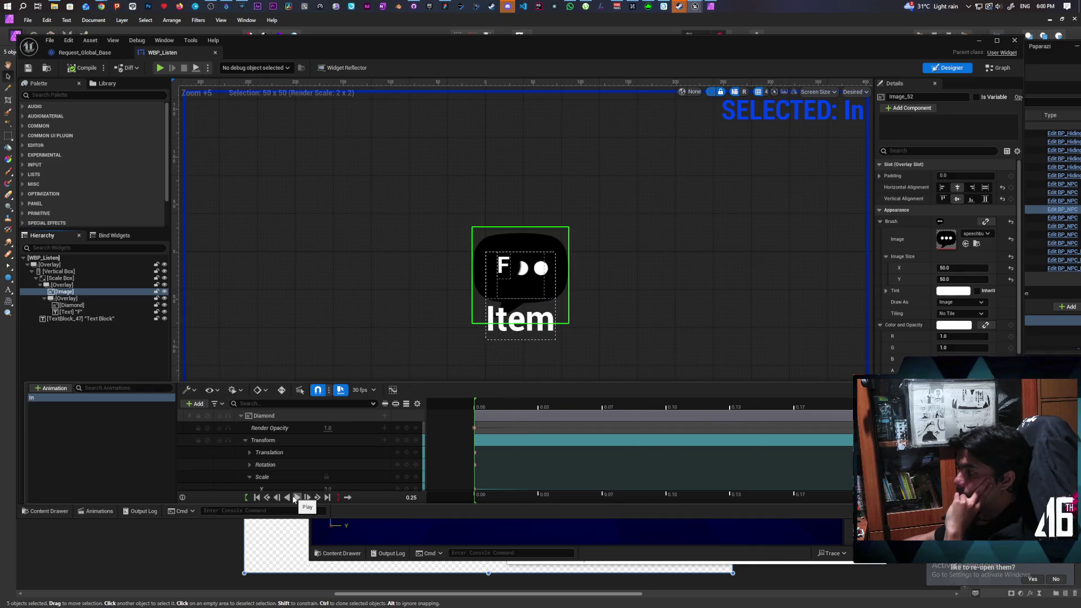